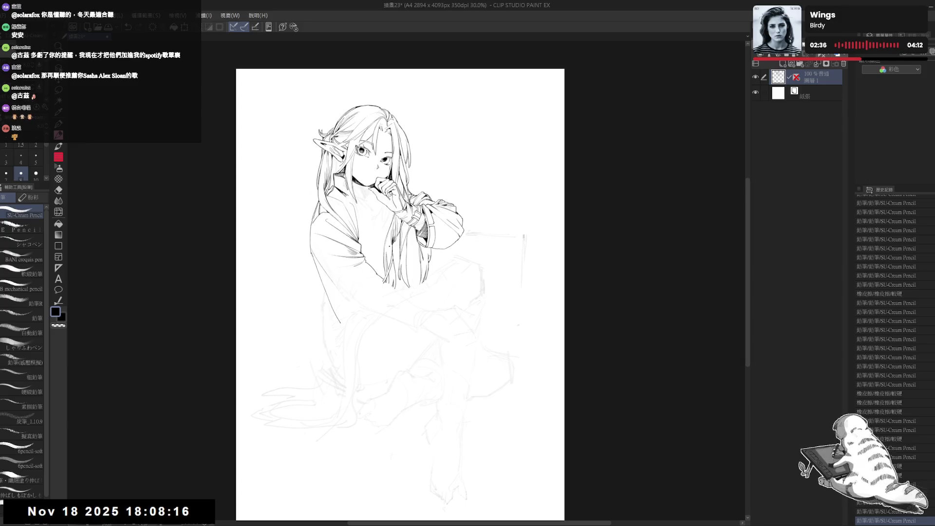
Redraw the ink line down the left sleeve after undoing the first try, and add a short stroke near the lower sleeve.
scroll(340, 167, up, 2)
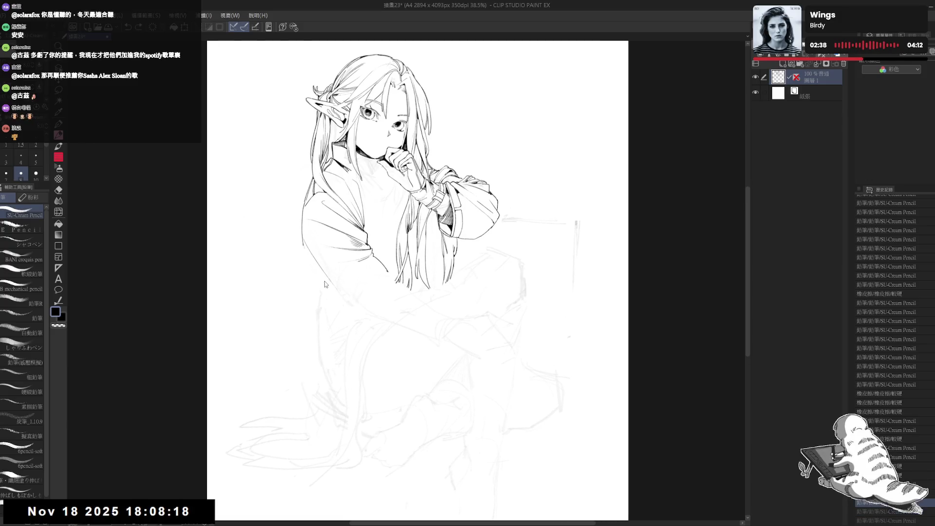
drag(303, 246, 333, 302)
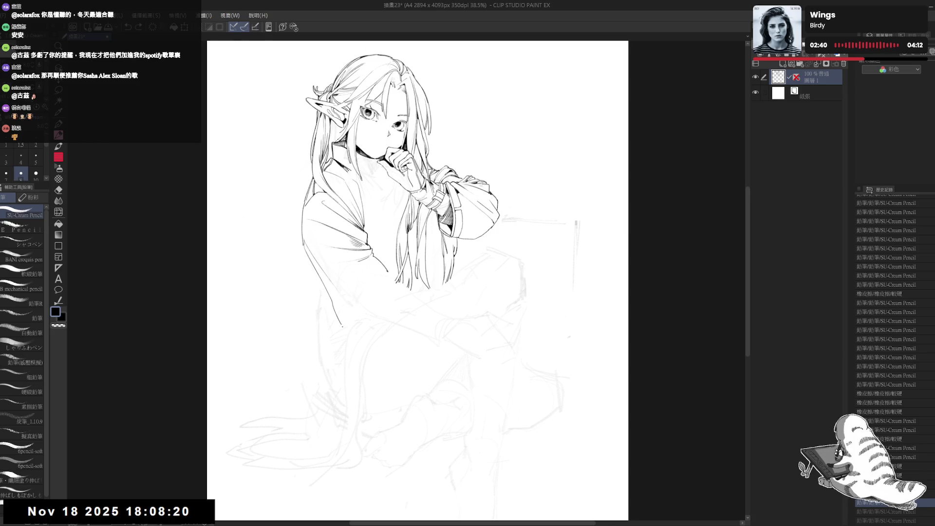
key(ctrl+z)
drag(303, 241, 338, 311)
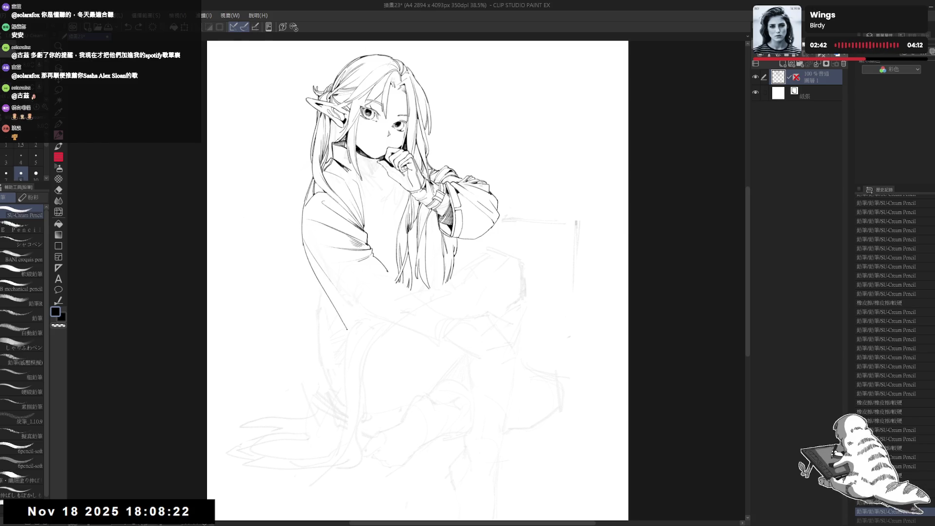
drag(390, 326, 395, 333)
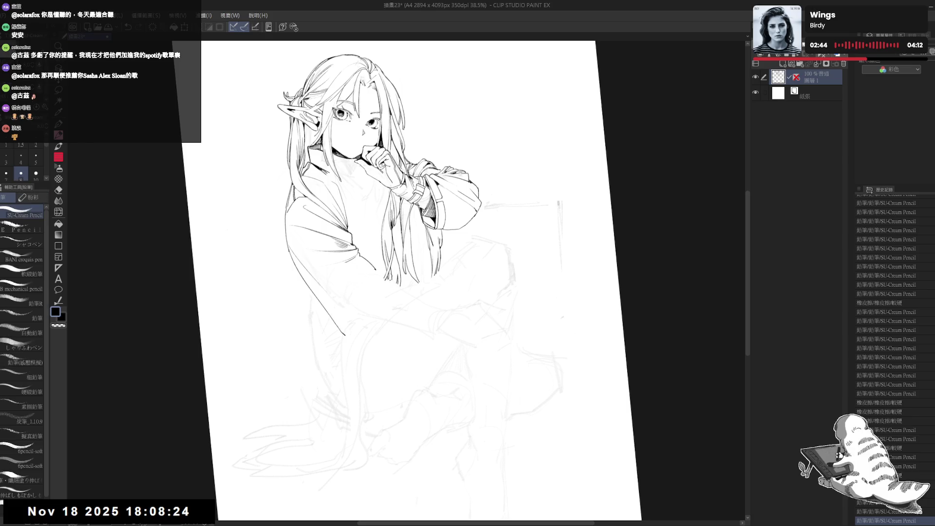
Erase a stray mark by the sleeve and redraw a faint pencil stroke beside it.
key(e)
mouse_move(367, 292)
mouse_down()
mouse_move(376, 274)
mouse_move(404, 407)
mouse_move(362, 282)
mouse_up()
key(p)
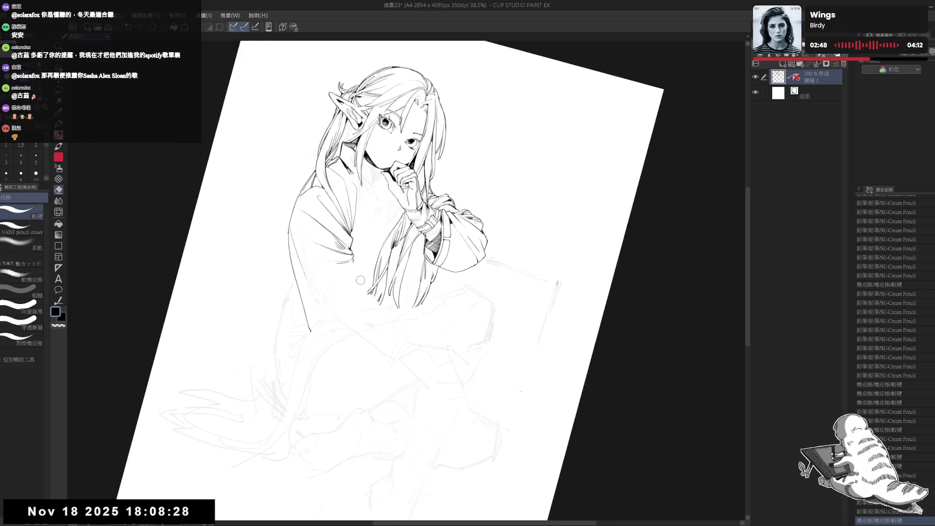
drag(305, 270, 361, 284)
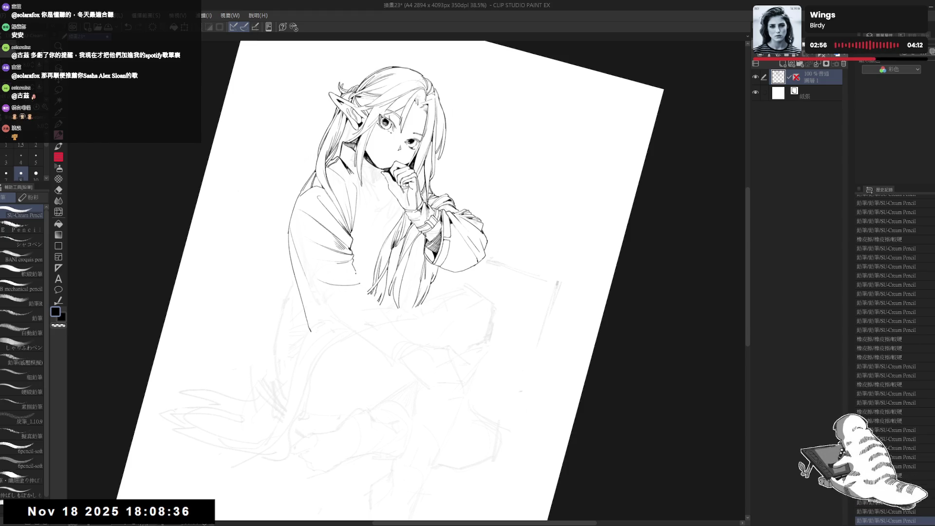
key(ctrl+z)
key(ctrl+z)
key(ctrl+z)
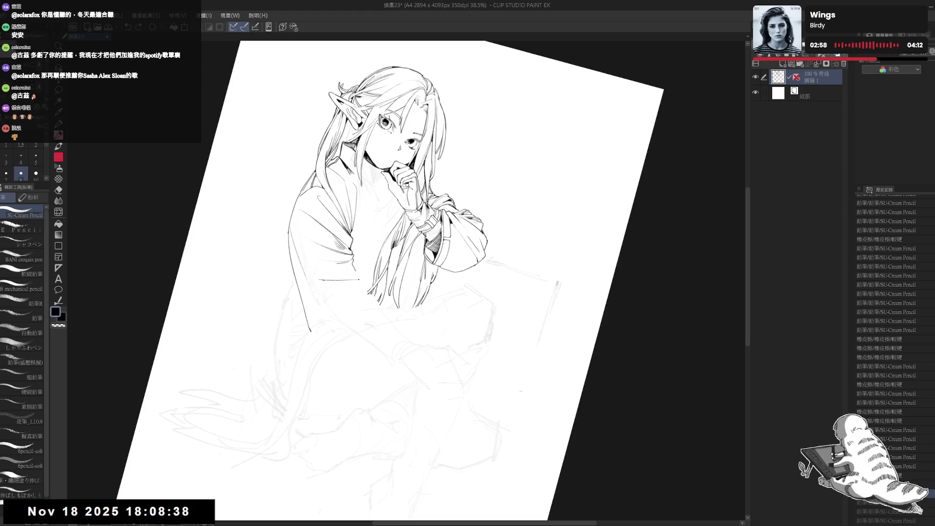
drag(321, 280, 359, 280)
Zoom in on the hair, undo the last two strokes, and add a small stroke in the hair.
key(ctrl+0)
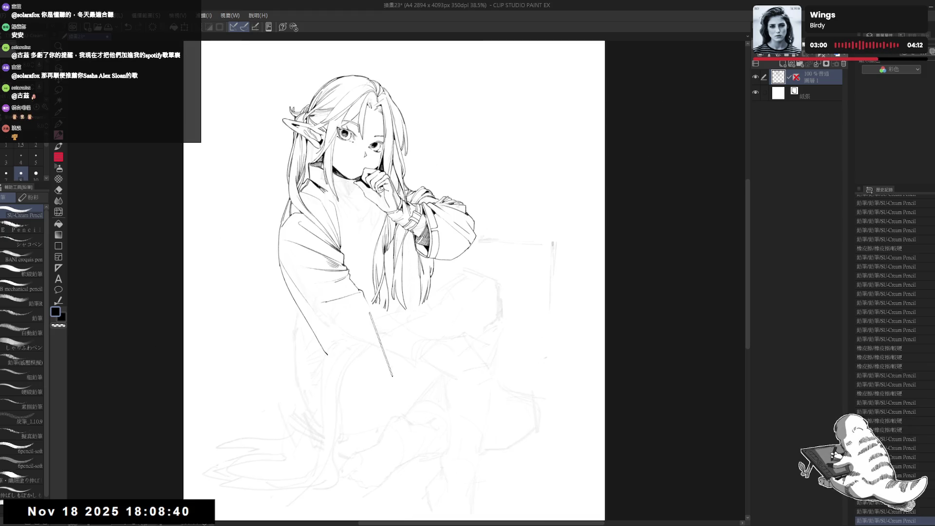
scroll(319, 179, down, 1)
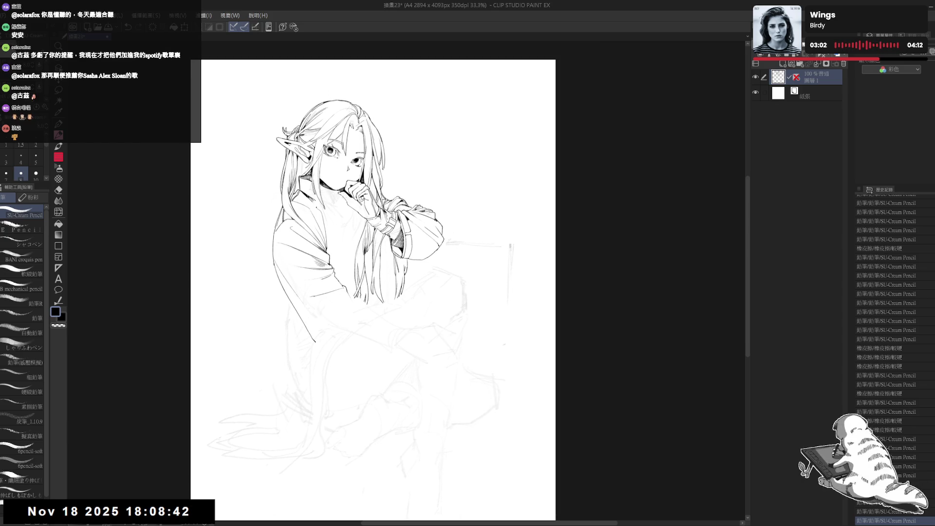
drag(364, 315, 359, 305)
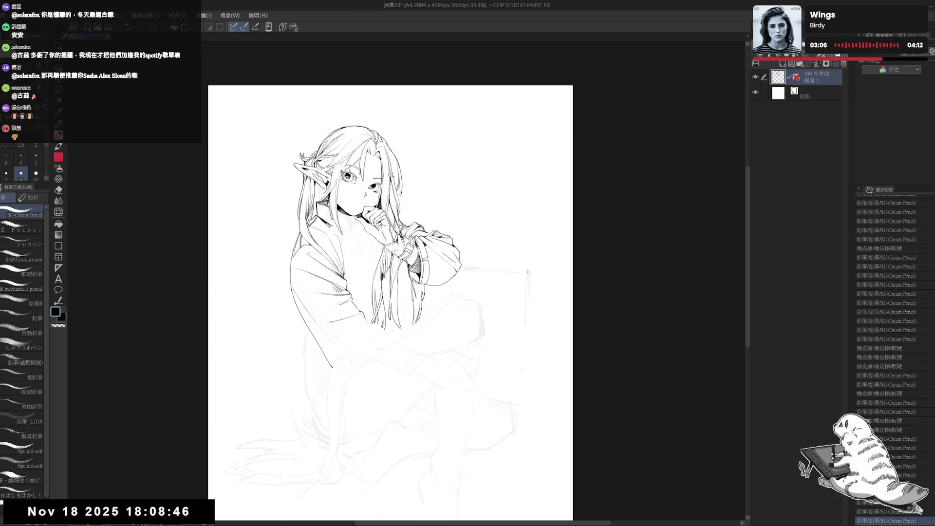
drag(412, 84, 396, 184)
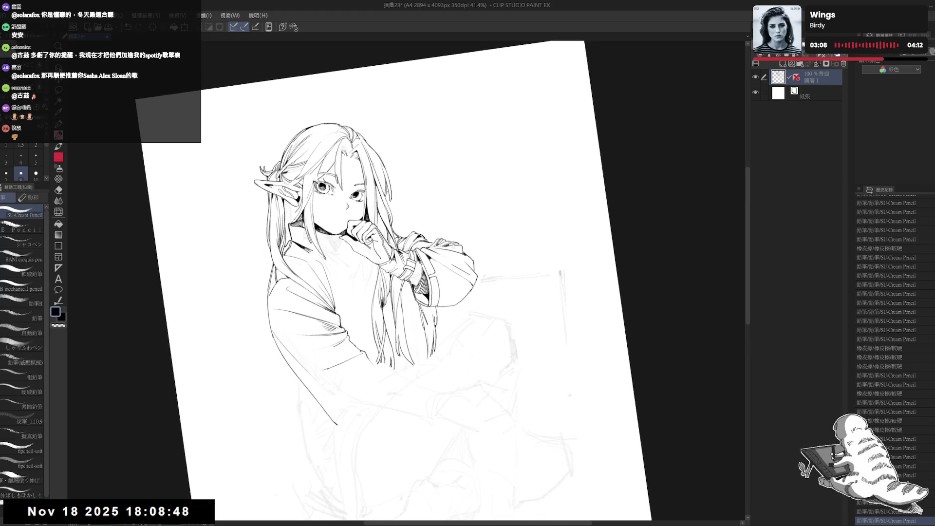
key(ctrl+z)
key(ctrl+z)
drag(391, 185, 393, 191)
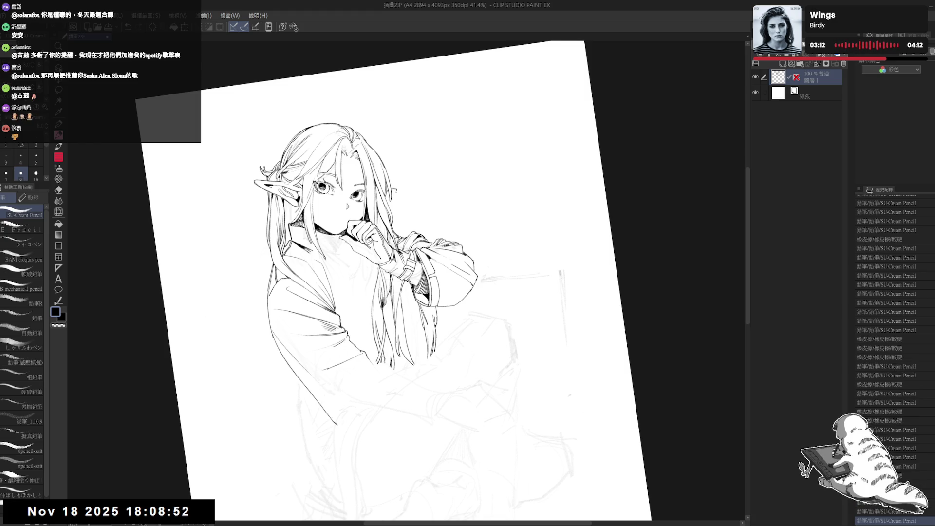
Undo a trial stroke and erase stray marks from the hair line art.
drag(183, 507, 189, 514)
key(ctrl+z)
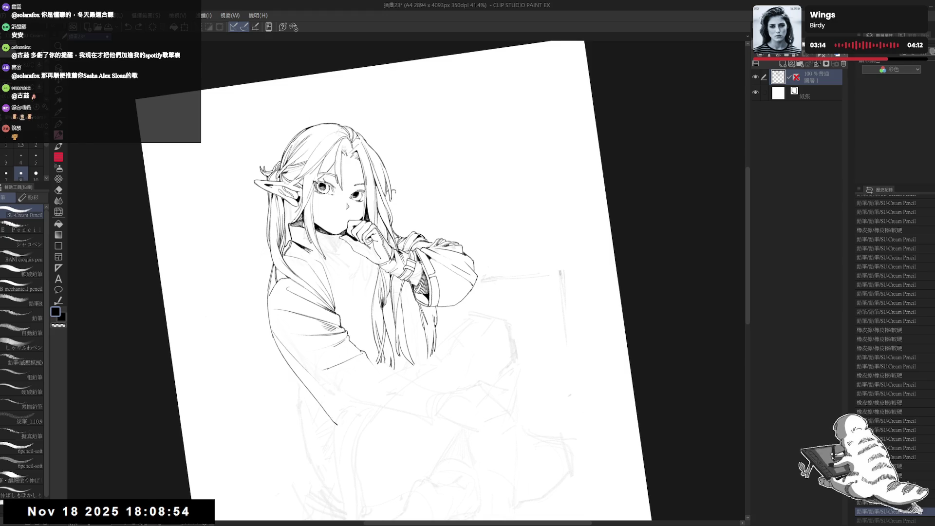
key(e)
drag(392, 188, 395, 193)
key(p)
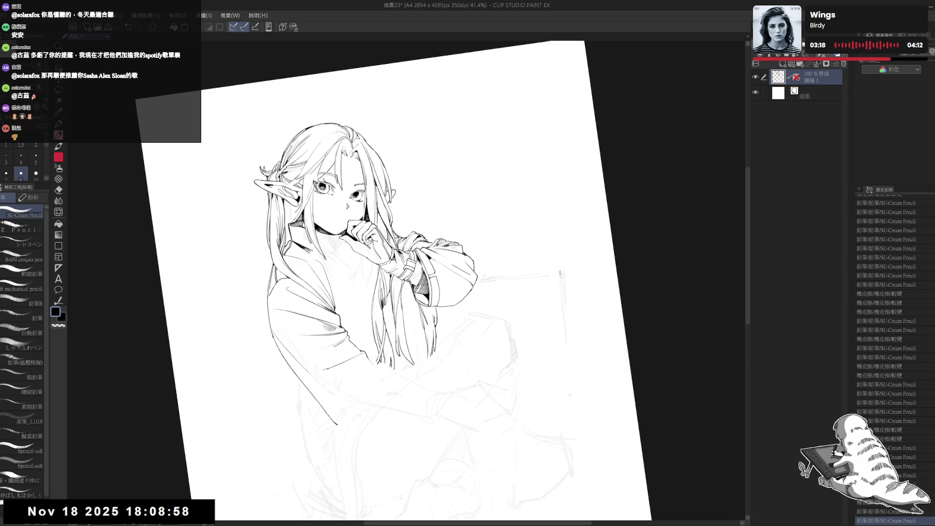
Straighten the rotation and mirror the view to check the face, then flip back and zoom out.
key(ctrl+at)
key(h)
key(ctrl+plus)
key(ctrl+plus)
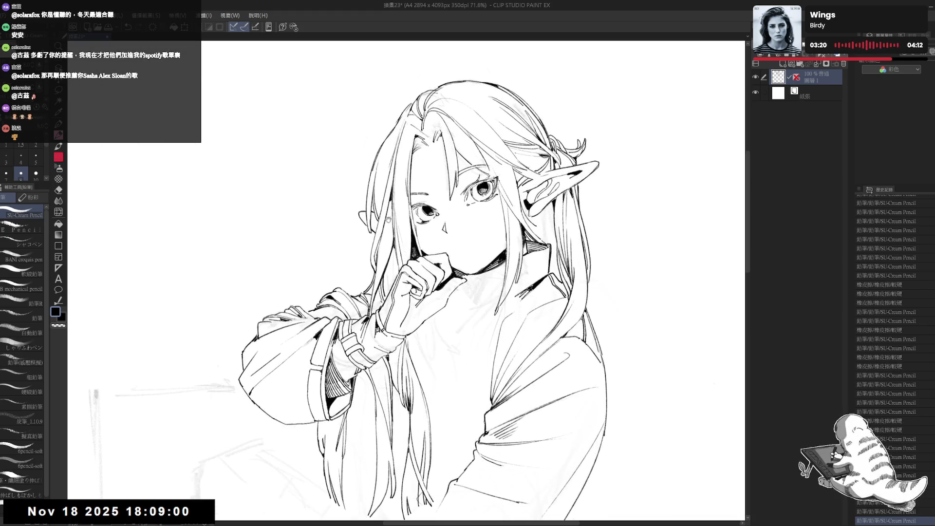
key(h)
drag(415, 254, 418, 220)
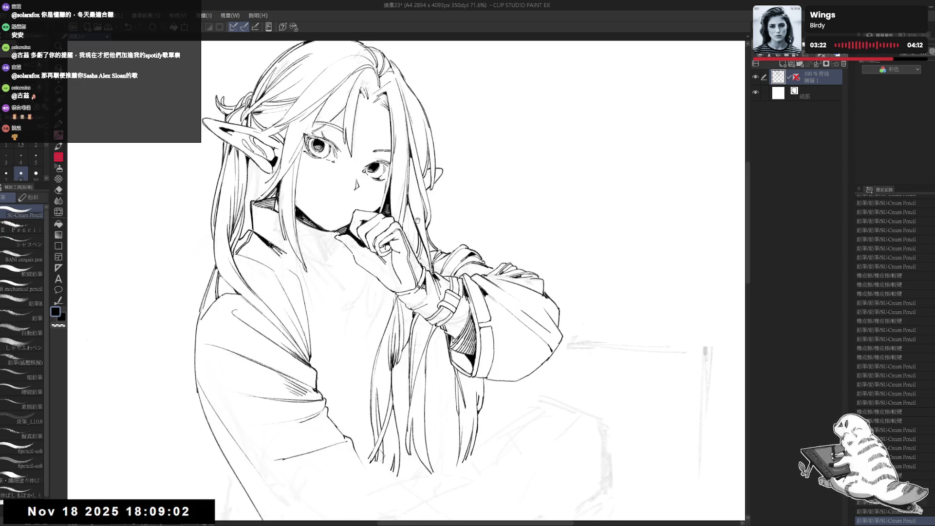
key(ctrl+minus)
key(ctrl+minus)
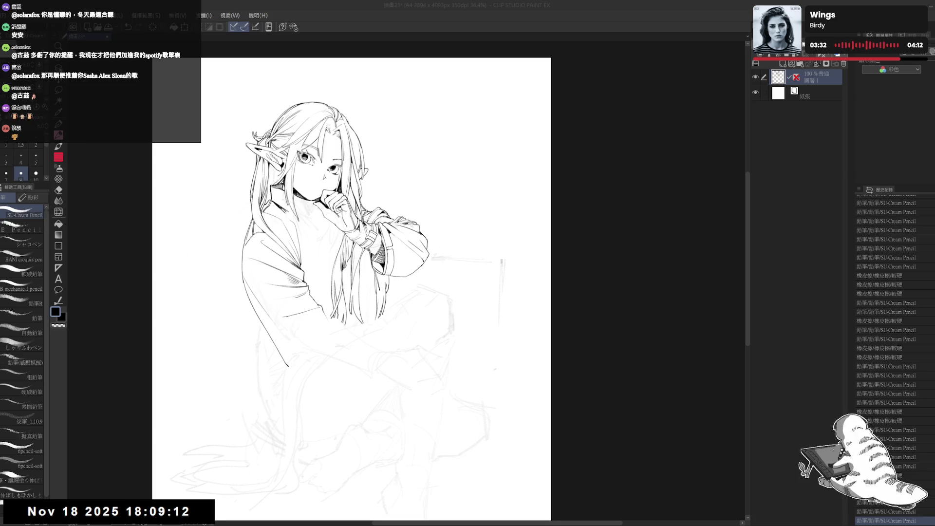
Tilt the canvas counter-clockwise to work on the sleeve, then straighten it and zoom out slightly.
drag(328, 371, 345, 277)
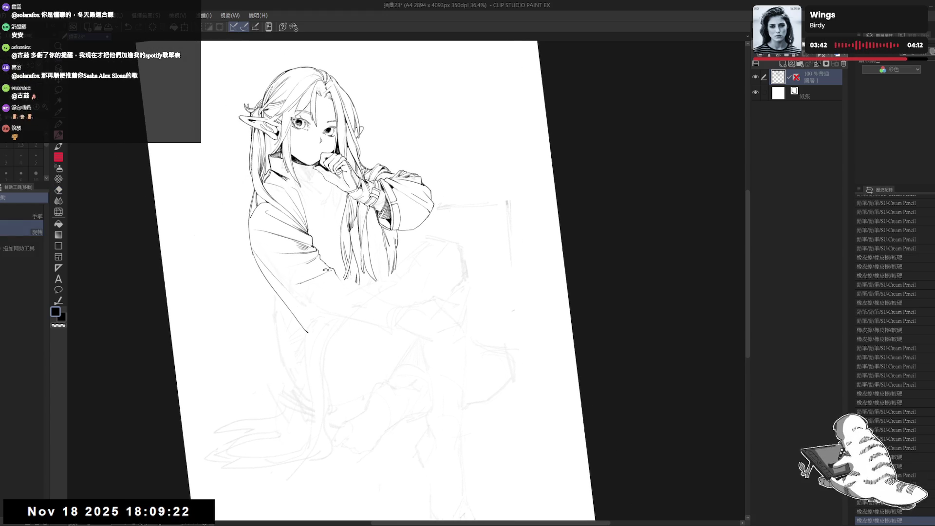
drag(324, 350, 322, 348)
drag(318, 278, 331, 284)
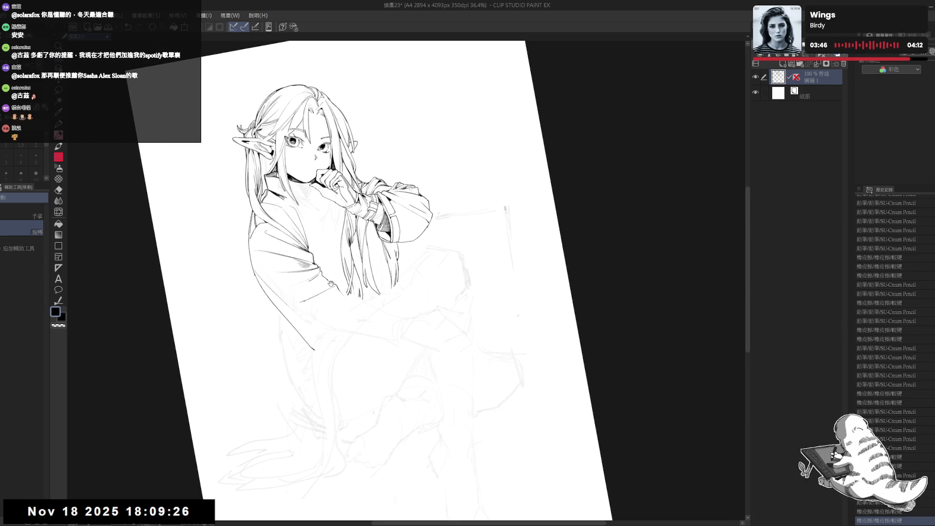
key(p)
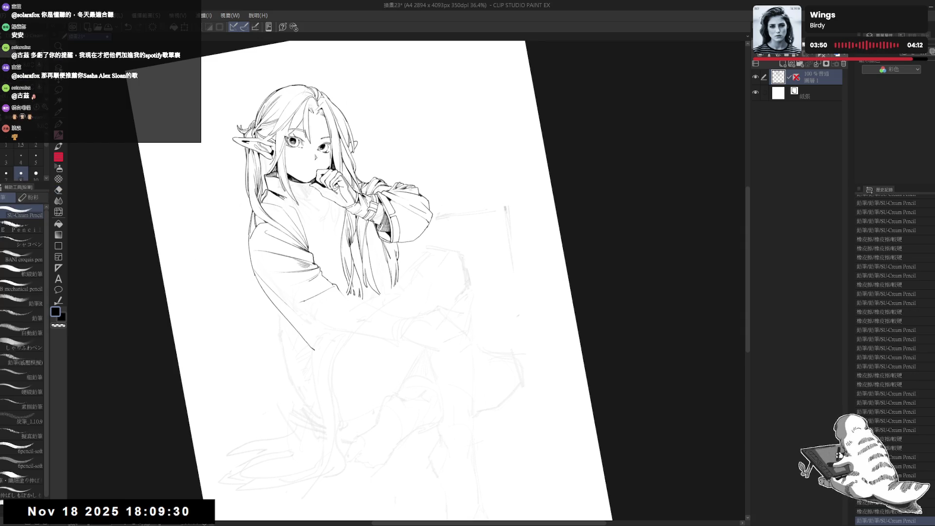
key(ctrl+@)
key(ctrl+minus)
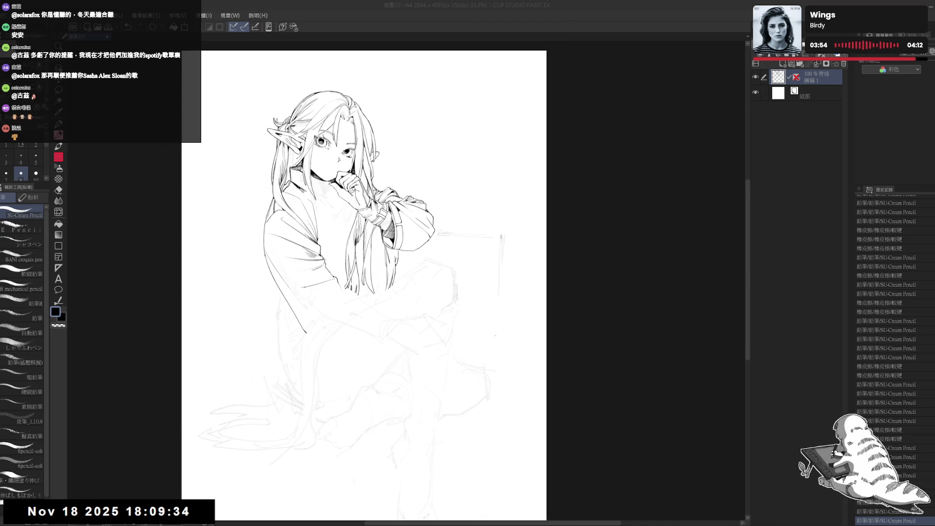
Erase a small spot on the sleeve line art and add a small pencil mark there.
key(e)
key(minus)
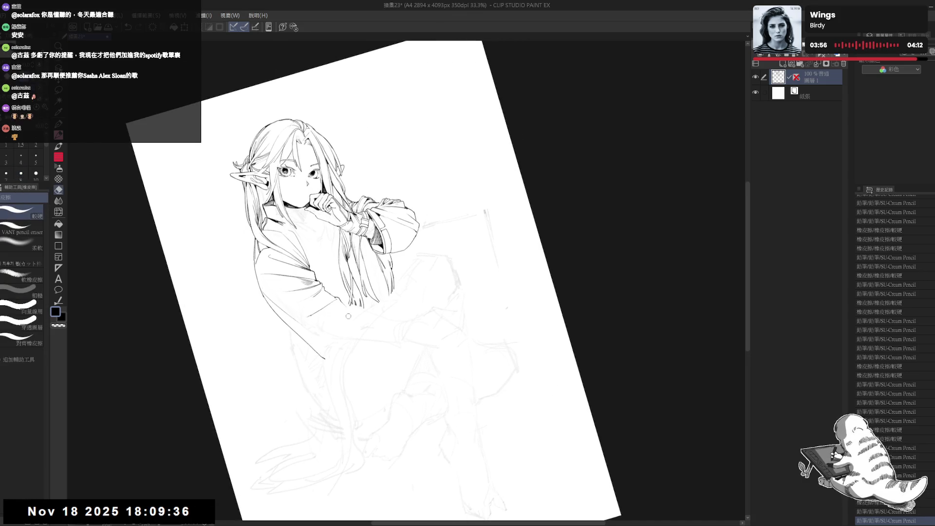
key(p)
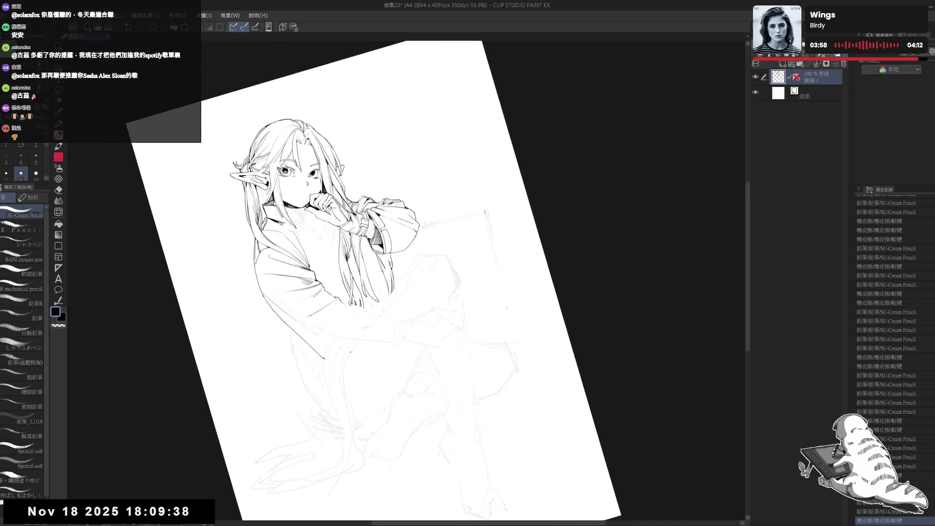
drag(350, 351, 345, 291)
key(e)
click(345, 291)
key(p)
click(345, 290)
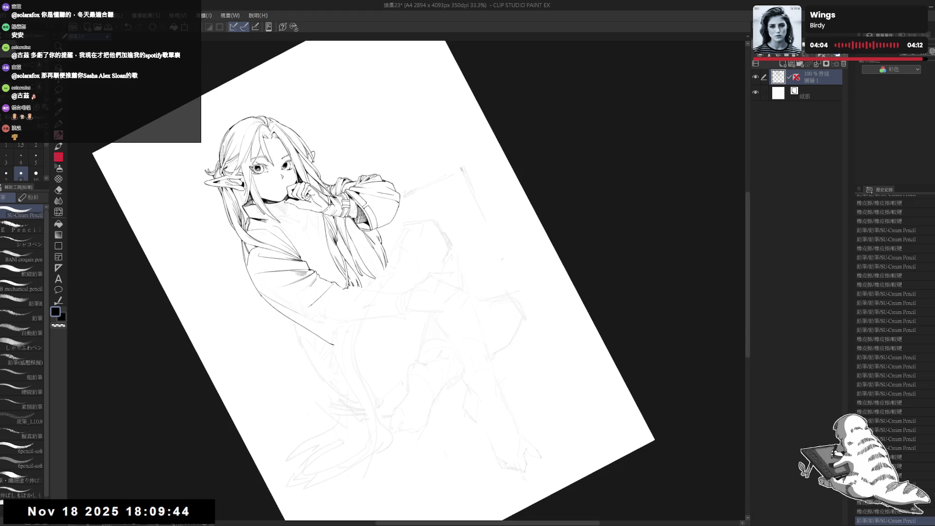
Undo the pencil mark, erase a spot near the sleeve, and recentre the upright page.
key(ctrl+z)
key(e)
click(343, 288)
key(p)
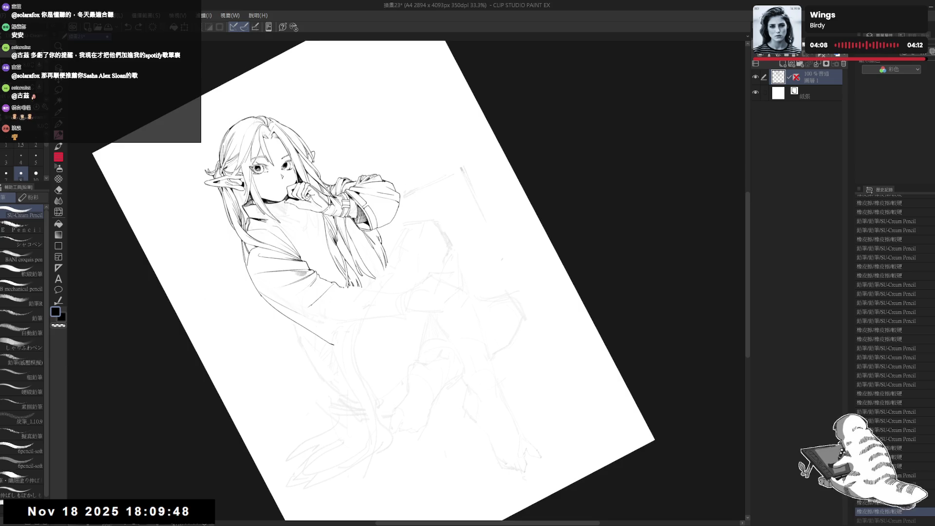
key(ctrl+0)
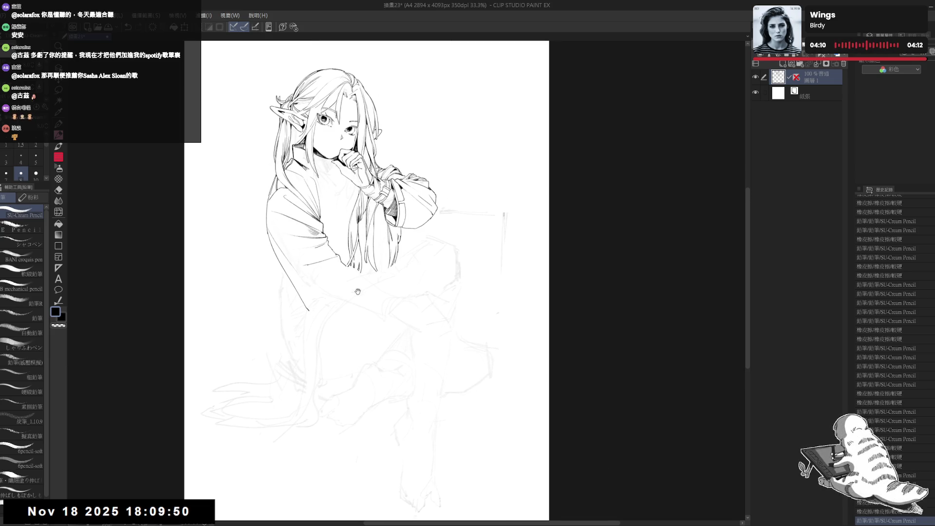
drag(358, 331, 383, 370)
key(r)
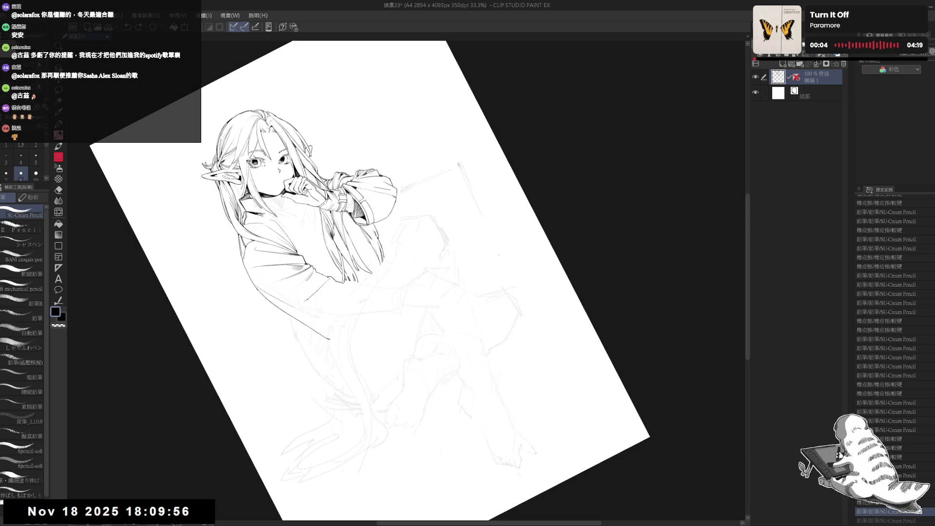
Draw a short sleeve line, erase the ink at the cloak's lower tip, and redraw its edge stroke.
drag(345, 289, 339, 306)
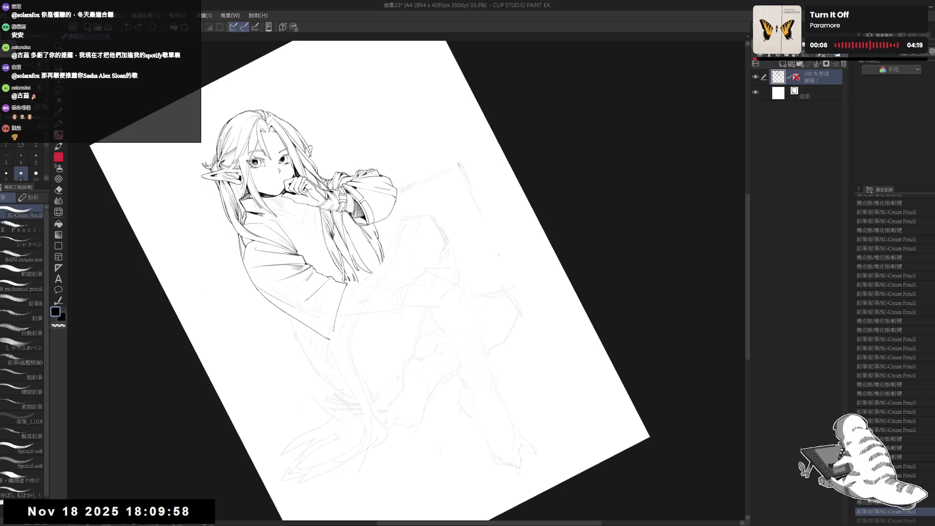
key(ctrl+at)
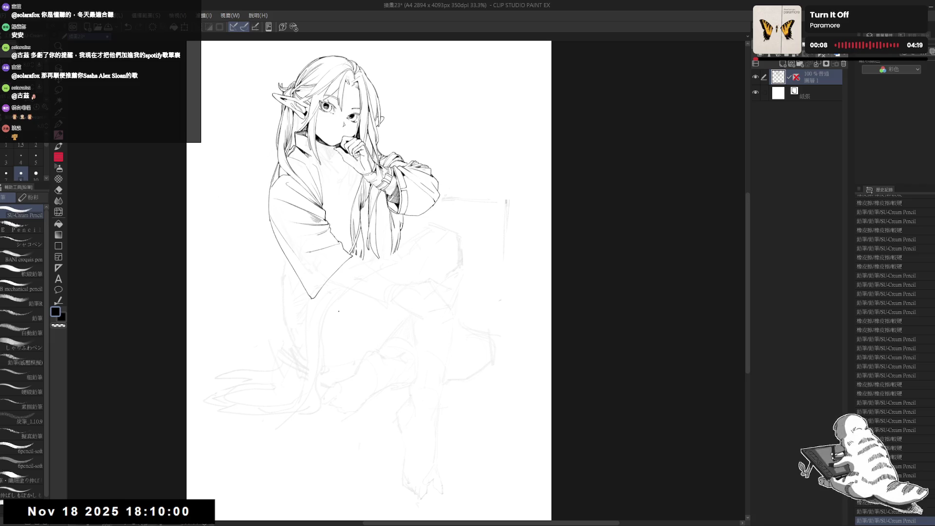
drag(338, 311, 351, 281)
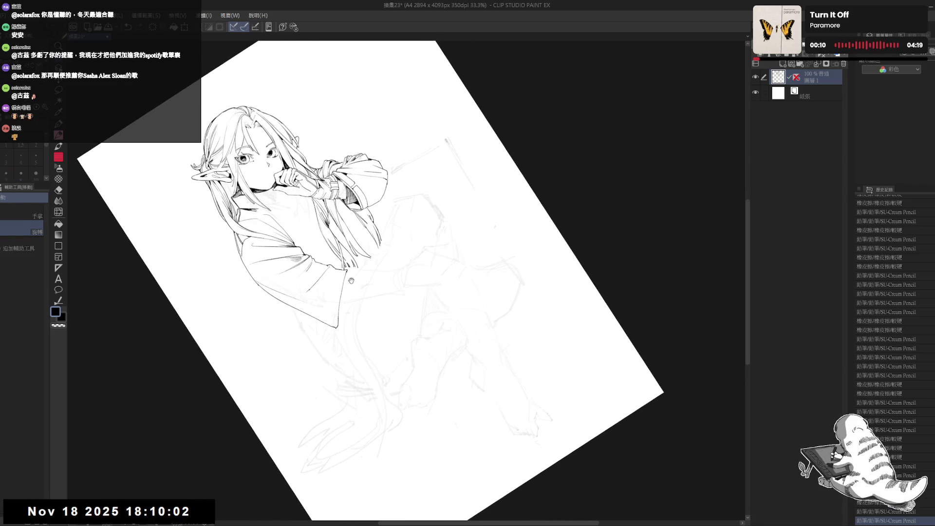
key(e)
click(336, 329)
mouse_move(336, 329)
mouse_down()
mouse_move(341, 291)
mouse_move(341, 305)
mouse_up()
key(p)
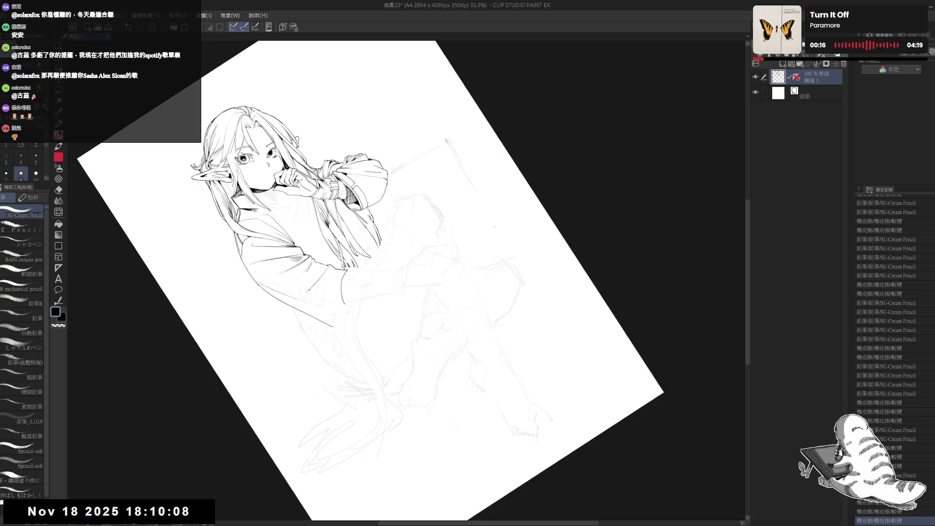
drag(343, 312, 338, 324)
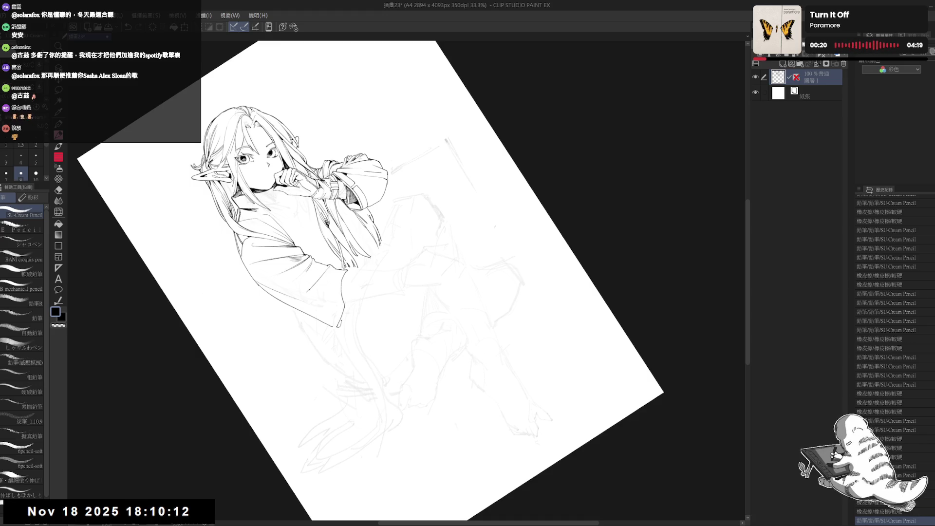
Rotate the view about 15° clockwise and undo then redo the latest pencil stroke.
key(ctrl+at)
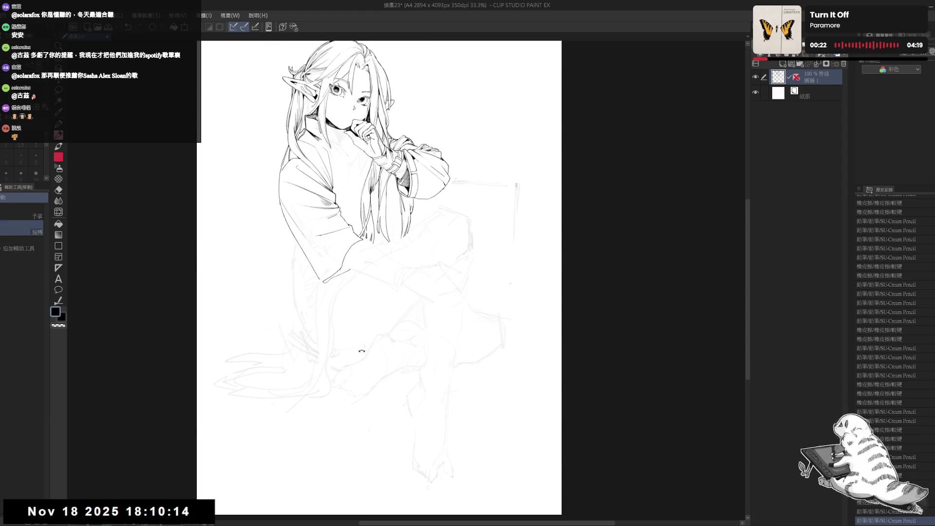
key(asciicircum)
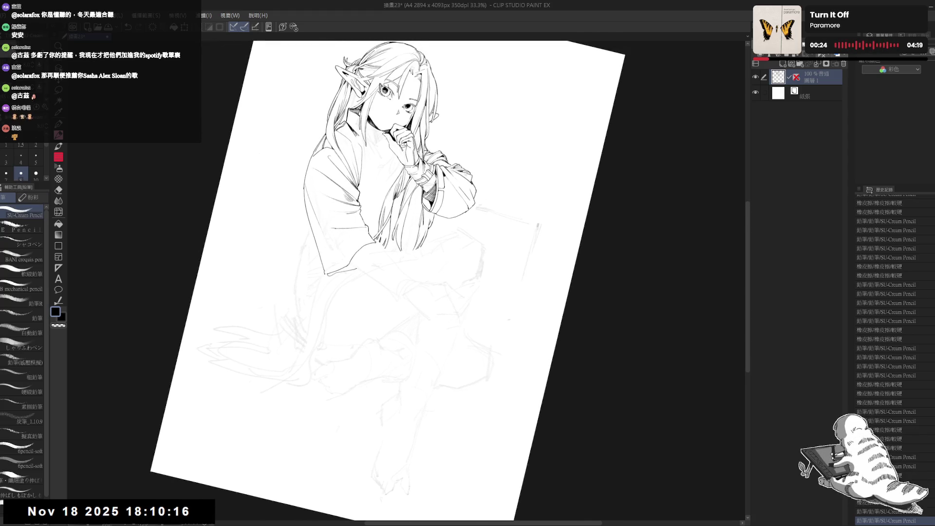
key(ctrl+z)
key(ctrl+y)
key(asciicircum)
key(minus)
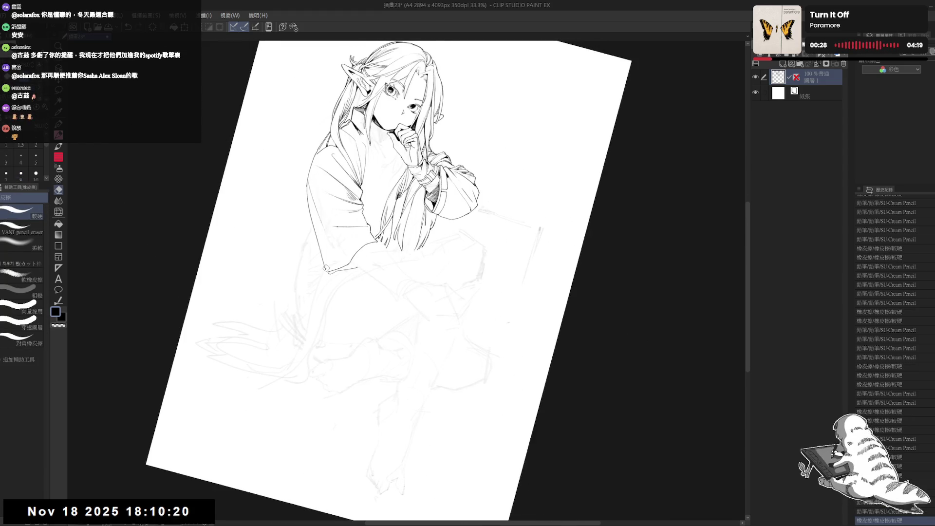
Rotate and zoom the view to 40.7%, recheck the newest stroke with undo/redo, then turn upright.
key(r)
drag(331, 299, 392, 345)
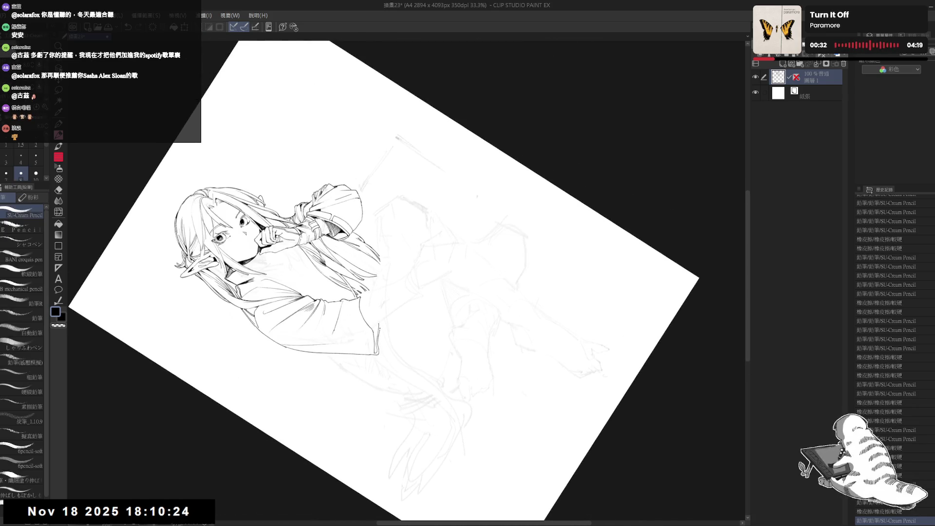
key(r)
drag(371, 273, 405, 312)
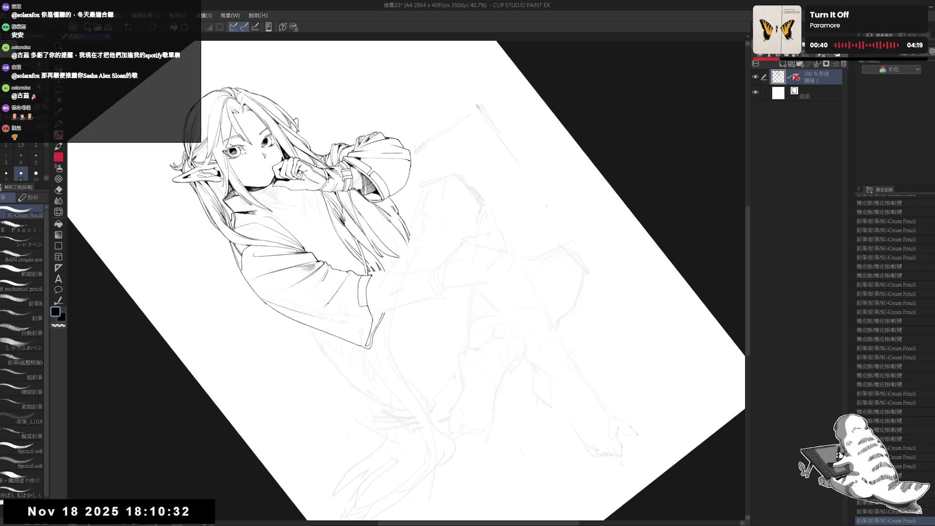
scroll(408, 281, down, 2)
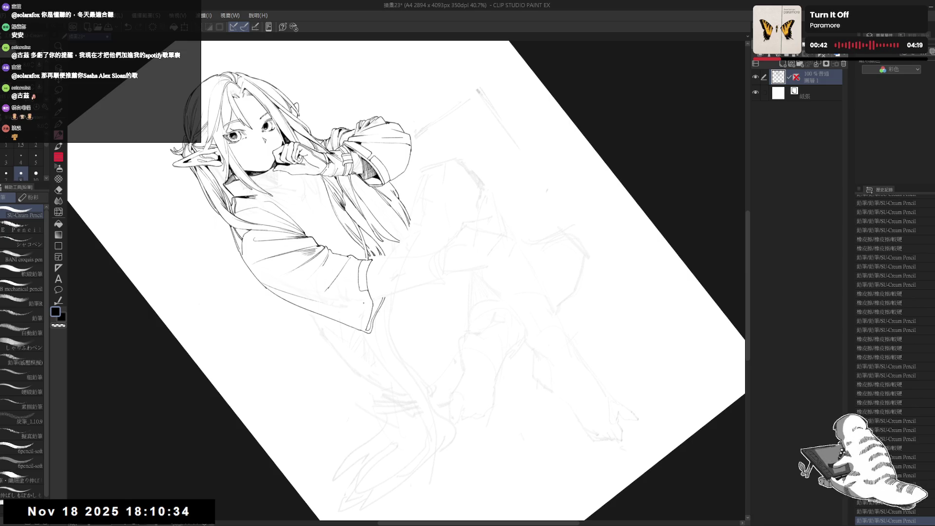
key(ctrl+z)
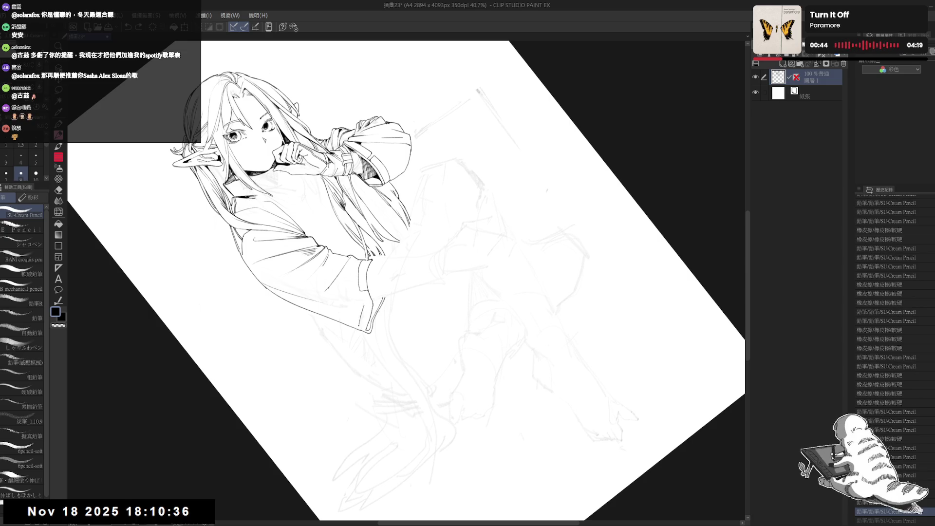
key(ctrl+y)
drag(439, 293, 487, 244)
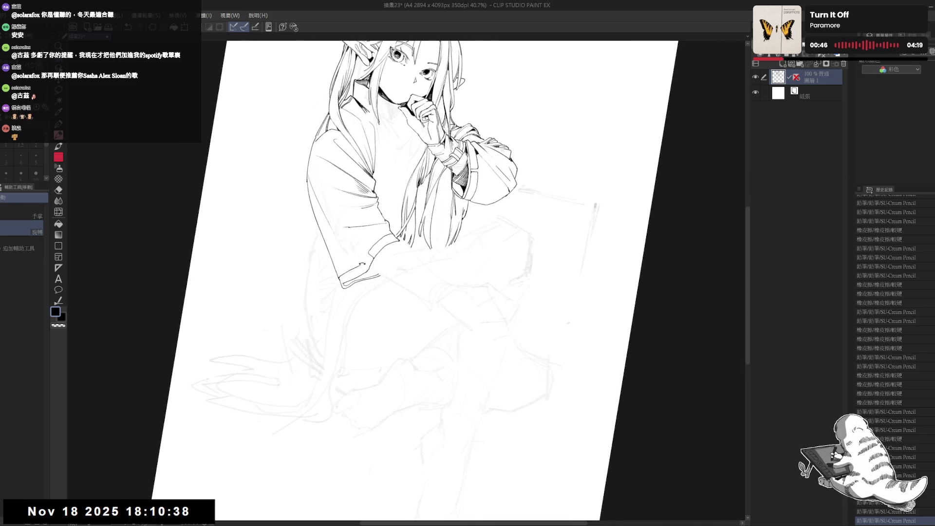
Erase a small bit of the sleeve cuff ink, alternating eraser and pencil, then reset the rotation.
drag(439, 292, 487, 341)
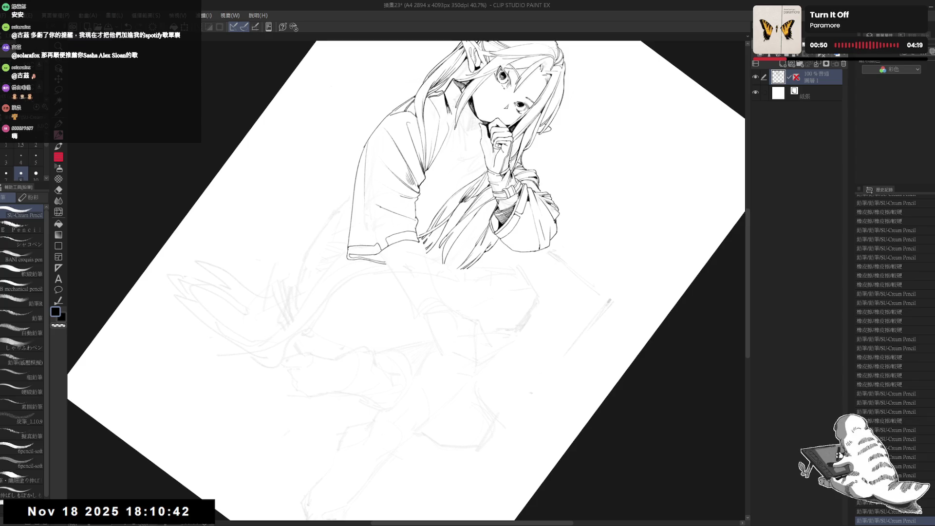
drag(439, 293, 356, 316)
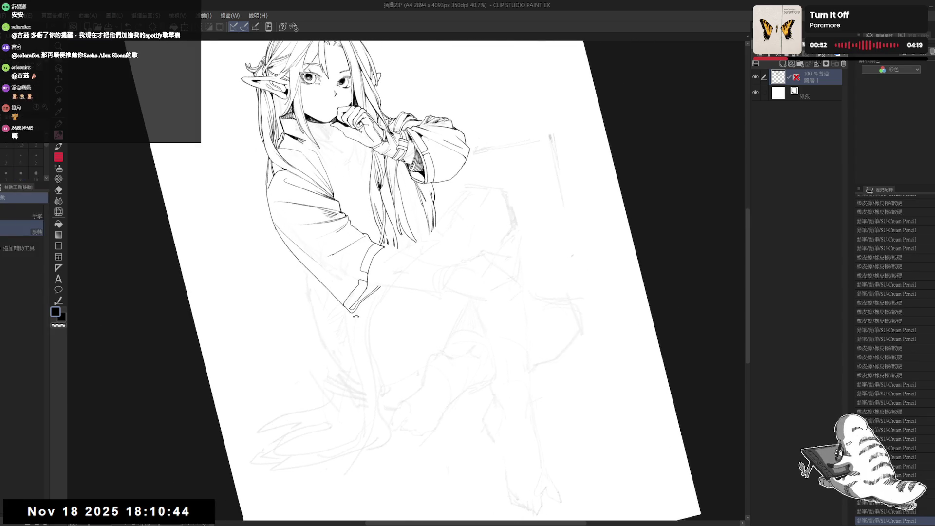
key(e)
drag(365, 282, 350, 308)
key(p)
key(e)
key(p)
key(e)
key(ctrl+@)
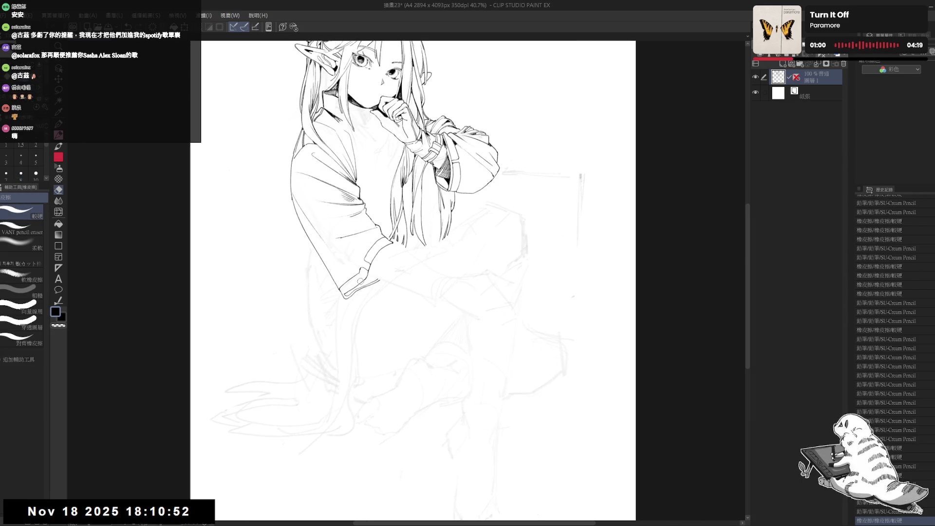
Zoom out to 22.5% to check the whole page, then zoom back in to 47.2% on the sleeve.
key(ctrl+minus)
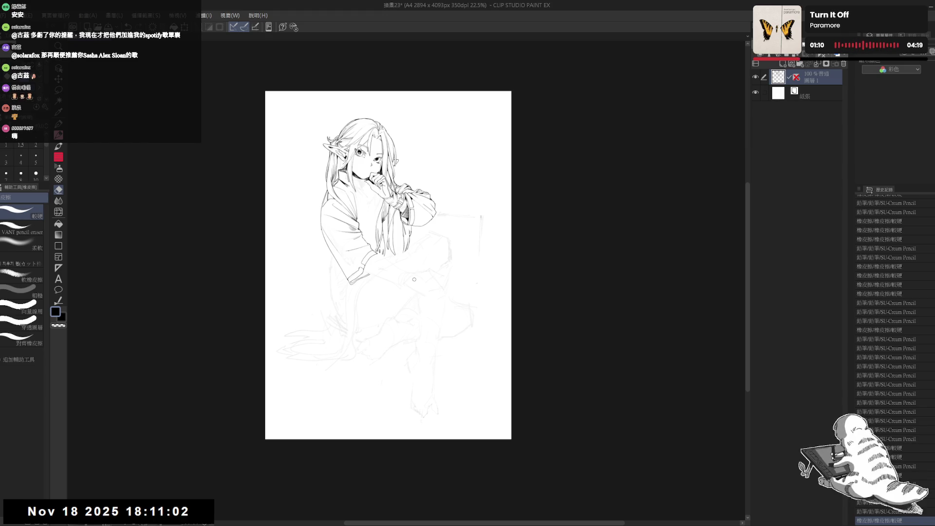
scroll(400, 269, up, 1)
scroll(400, 269, up, 1)
mouse_move(357, 258)
mouse_down()
mouse_move(360, 273)
mouse_move(372, 277)
mouse_up()
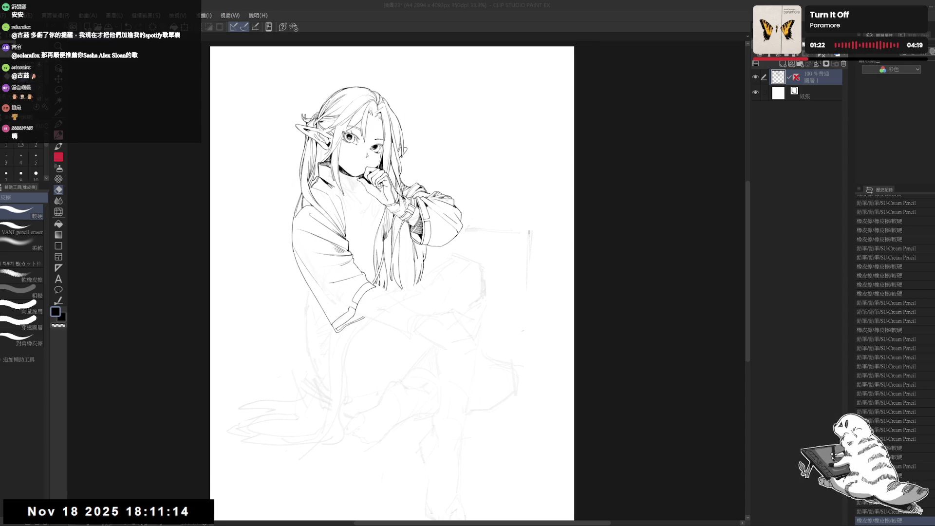
scroll(357, 335, up, 3)
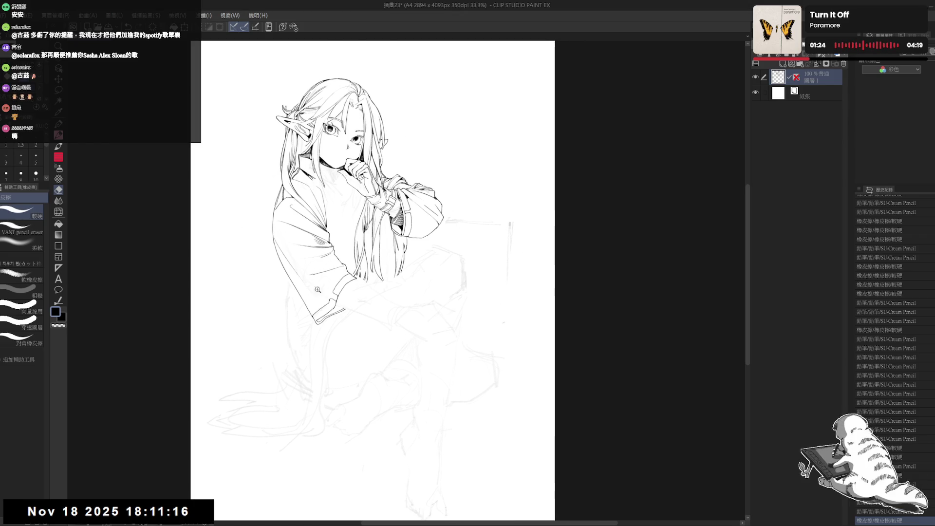
key(r)
drag(357, 335, 380, 341)
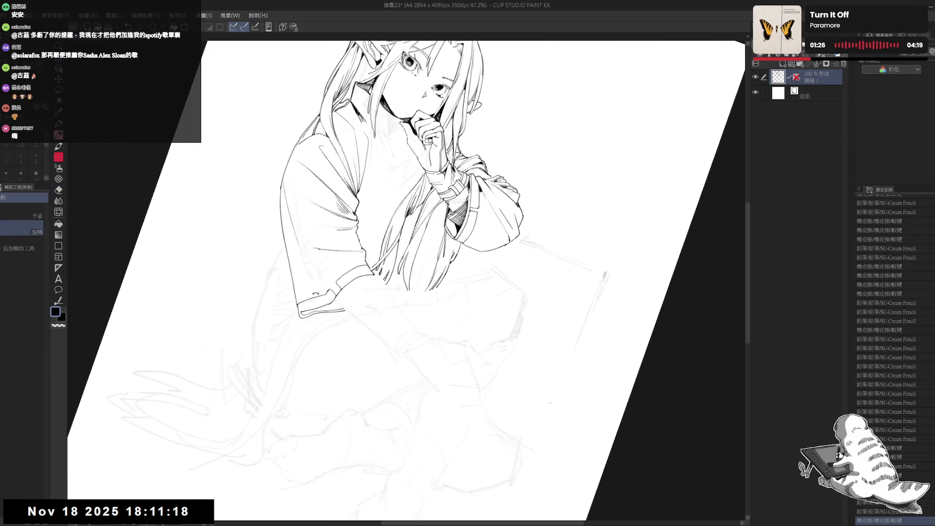
Trim the end of the sleeve line, extend it to the right, and add a short vertical cuff line.
key(e)
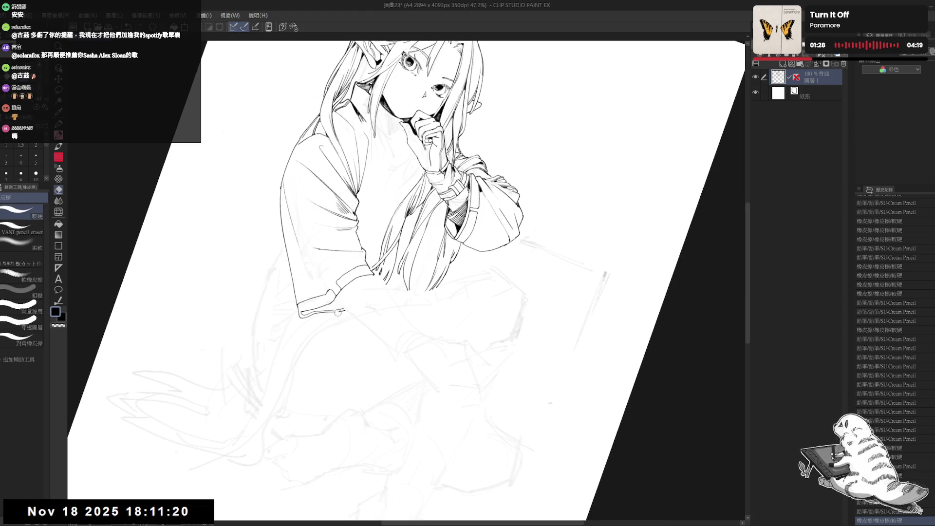
drag(341, 311, 341, 311)
key(p)
key(r)
drag(324, 375, 371, 341)
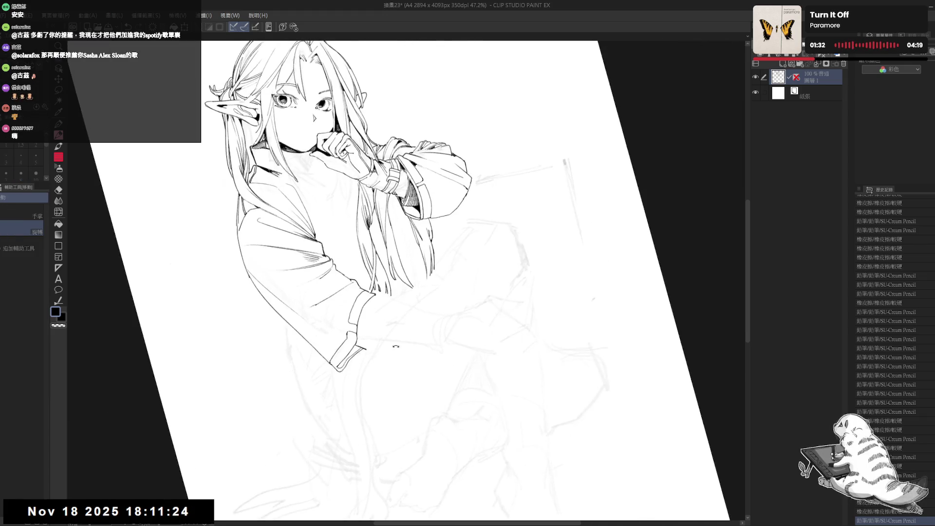
key(p)
drag(375, 294, 390, 301)
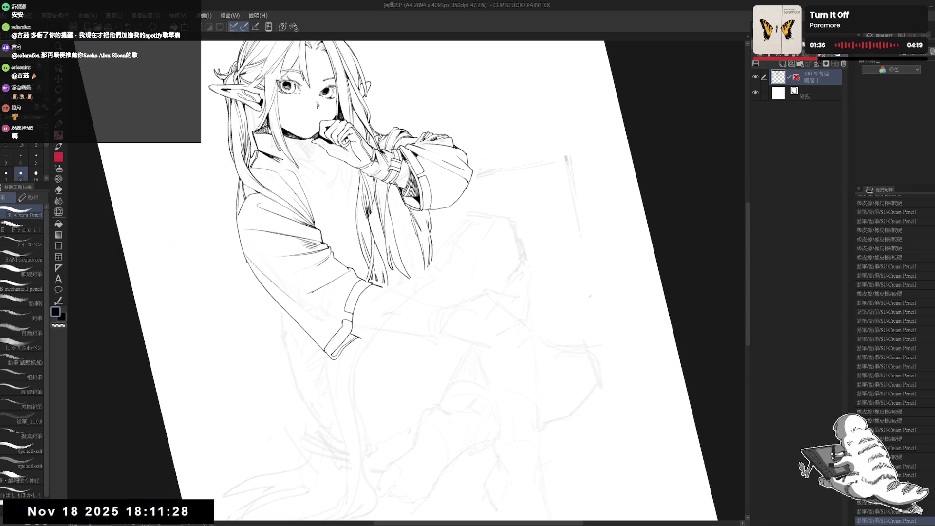
drag(368, 321, 367, 331)
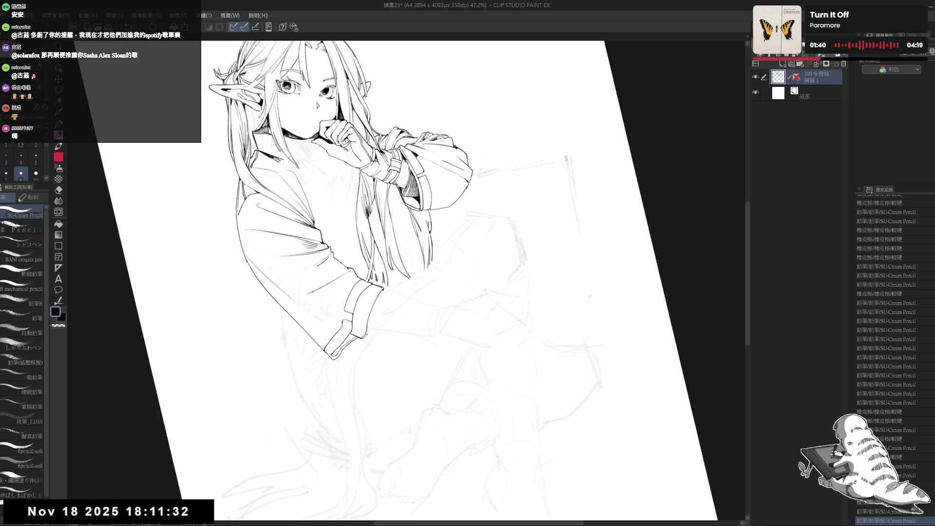
Fill a small black shadow area at the sleeve cuff and reset the canvas rotation upright.
key(r)
mouse_move(377, 410)
mouse_down()
mouse_move(326, 383)
mouse_move(364, 357)
mouse_up()
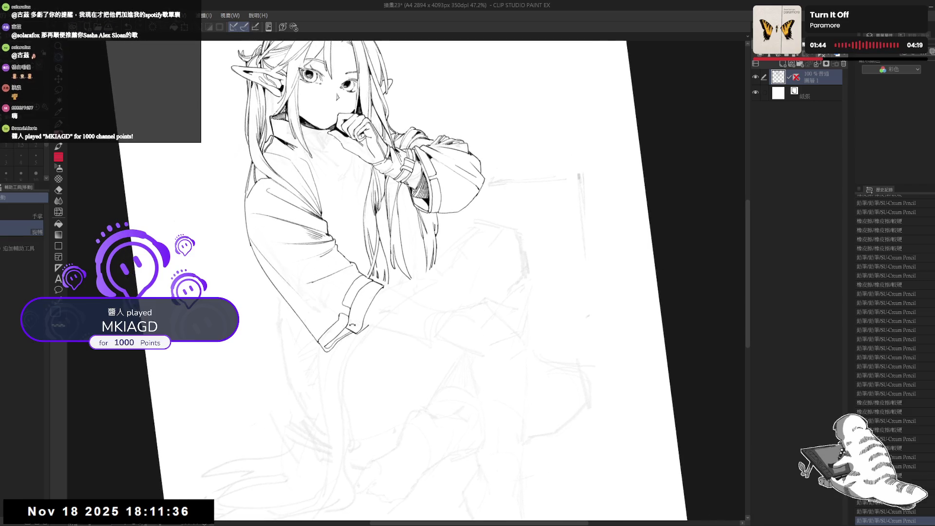
drag(369, 393, 438, 341)
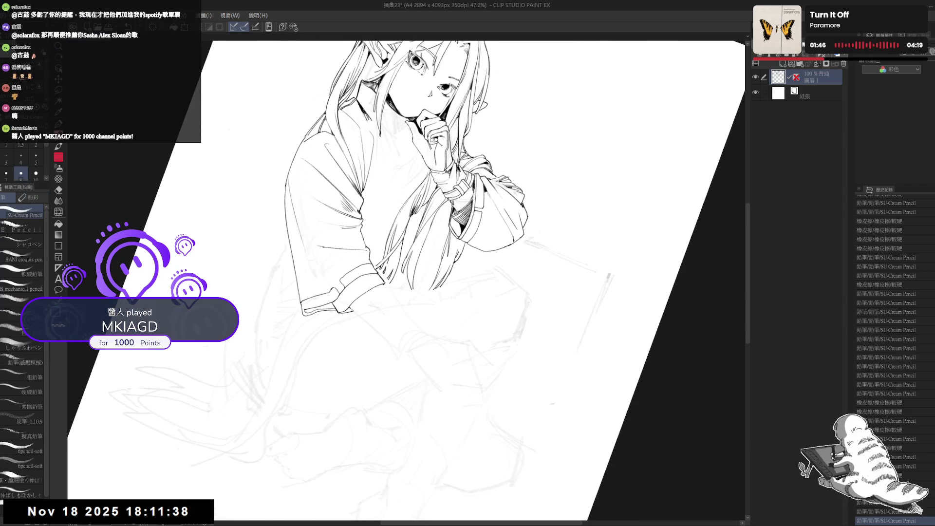
key(g)
click(352, 310)
key(p)
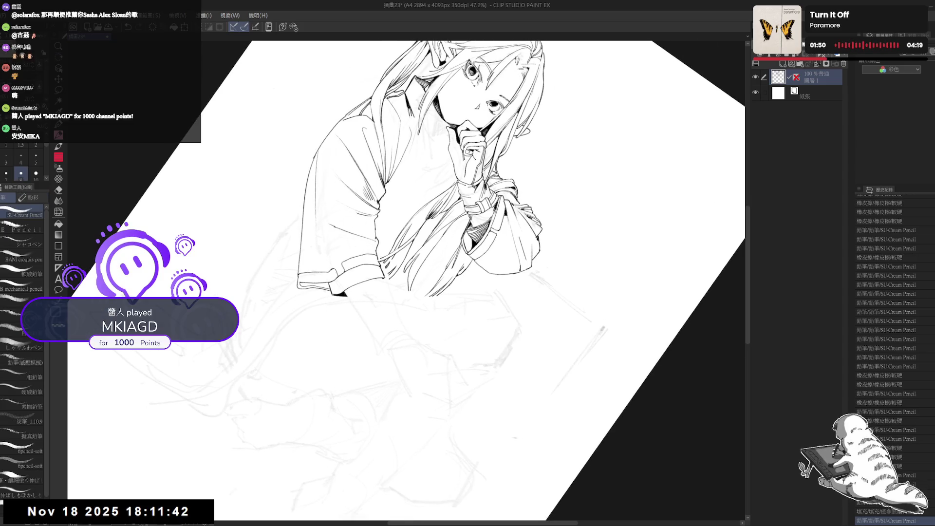
key(ctrl+0)
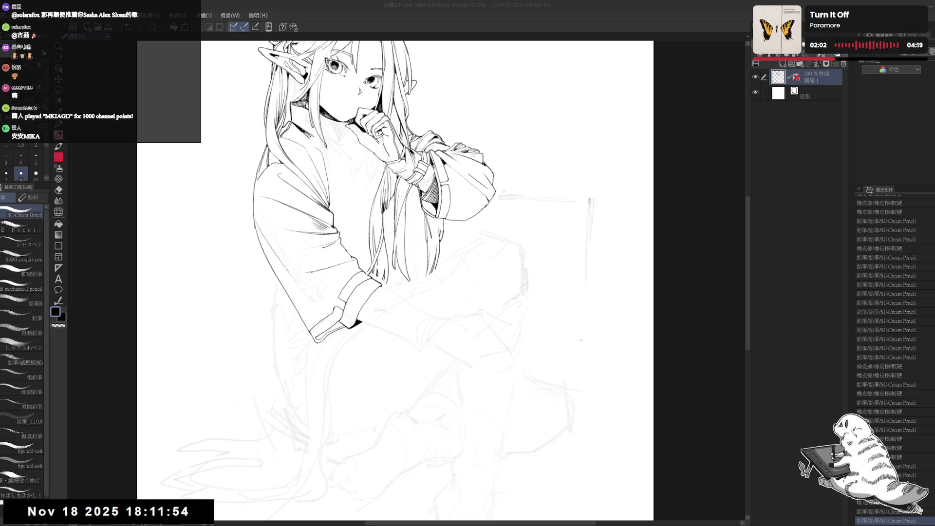
Rotate the view about 30° clockwise and add short cuff strokes with a smaller brush.
key(r)
mouse_move(363, 181)
mouse_down()
mouse_move(301, 324)
mouse_move(298, 314)
mouse_up()
key(bracketleft)
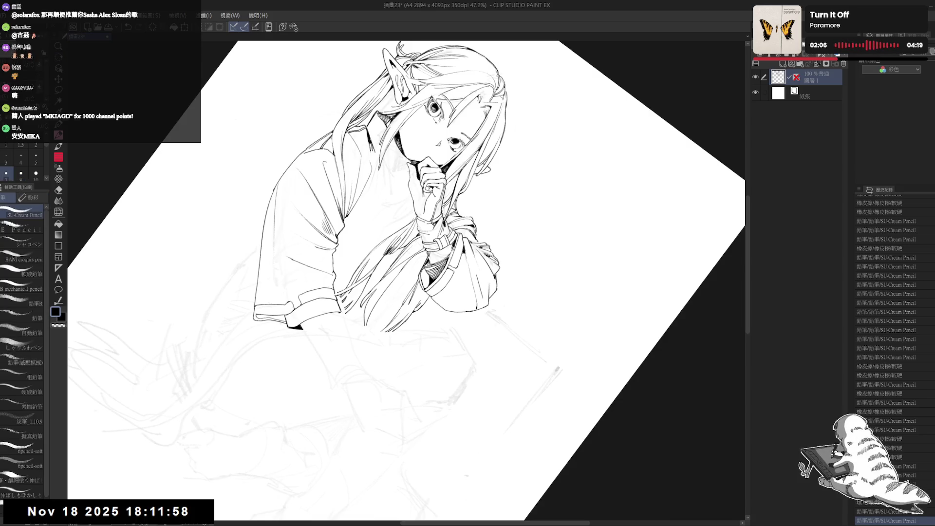
mouse_move(288, 317)
mouse_down()
mouse_move(292, 328)
mouse_move(320, 316)
mouse_up()
key(e)
key(p)
key(ctrl+z)
key(ctrl+y)
mouse_move(317, 305)
mouse_down()
mouse_move(321, 316)
mouse_move(315, 308)
mouse_up()
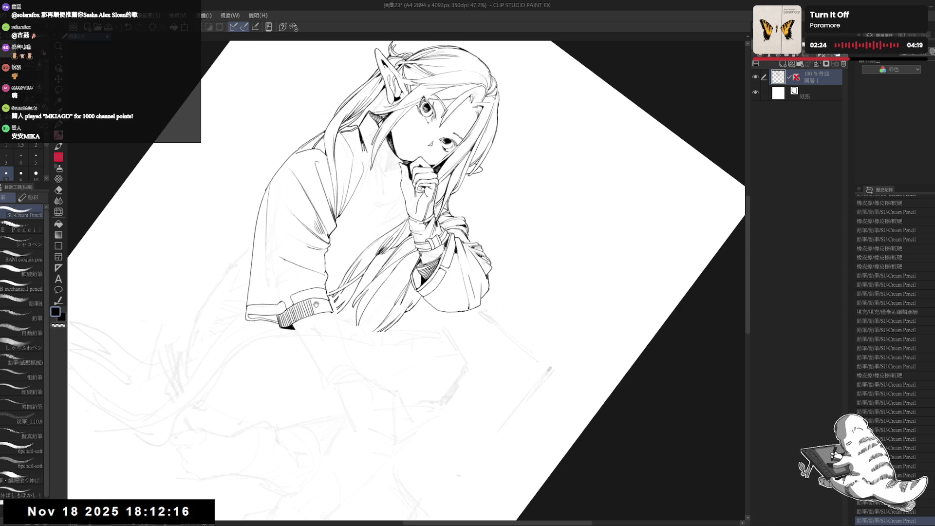
At 33.3% zoom, recheck the cuff strokes with undo/redo, add a short ink stroke, then show the whole page.
drag(303, 372, 380, 415)
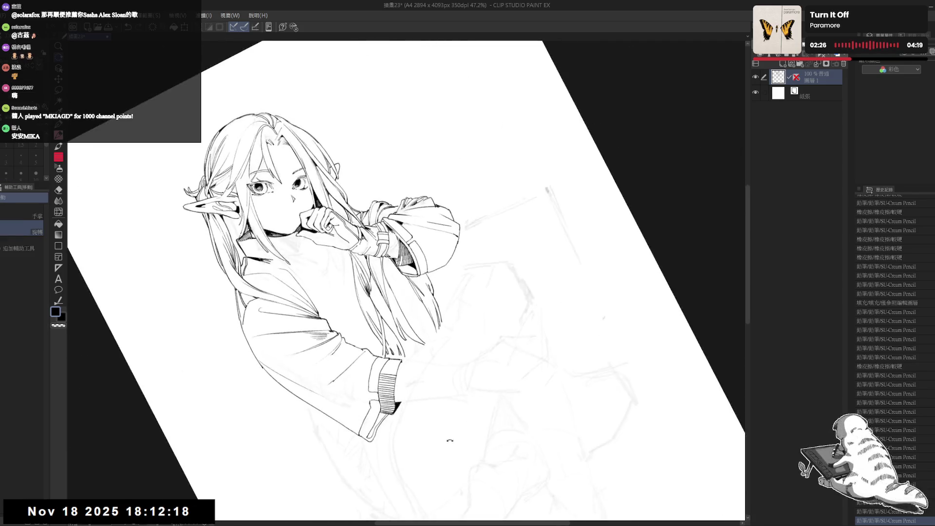
drag(370, 317, 363, 265)
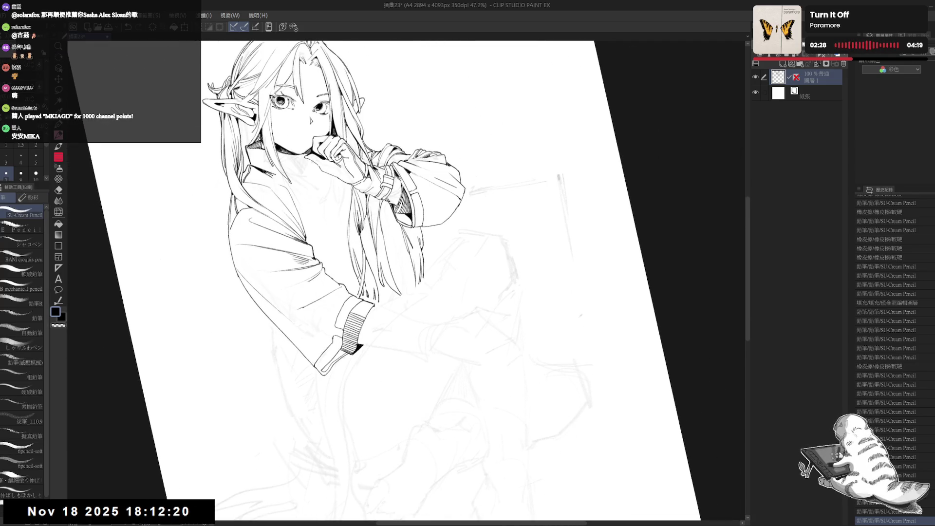
key(ctrl+minus)
scroll(356, 280, up, 2)
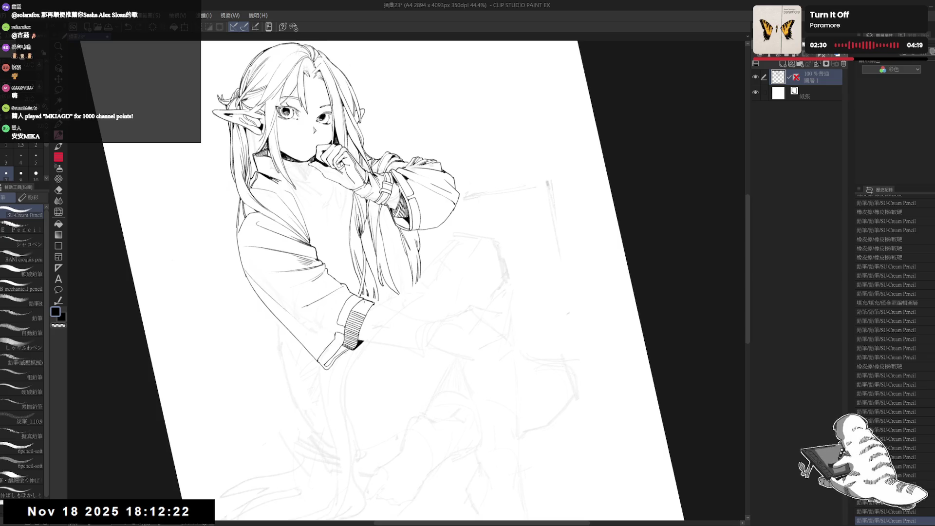
drag(379, 364, 377, 342)
key(ctrl+z)
key(ctrl+z)
key(ctrl+z)
key(ctrl+z)
key(ctrl+z)
key(ctrl+z)
key(ctrl+z)
key(ctrl+z)
key(ctrl+z)
key(ctrl+z)
key(ctrl+z)
key(ctrl+z)
key(ctrl+z)
key(ctrl+z)
key(ctrl+z)
key(ctrl+z)
key(ctrl+z)
key(ctrl+z)
key(minus)
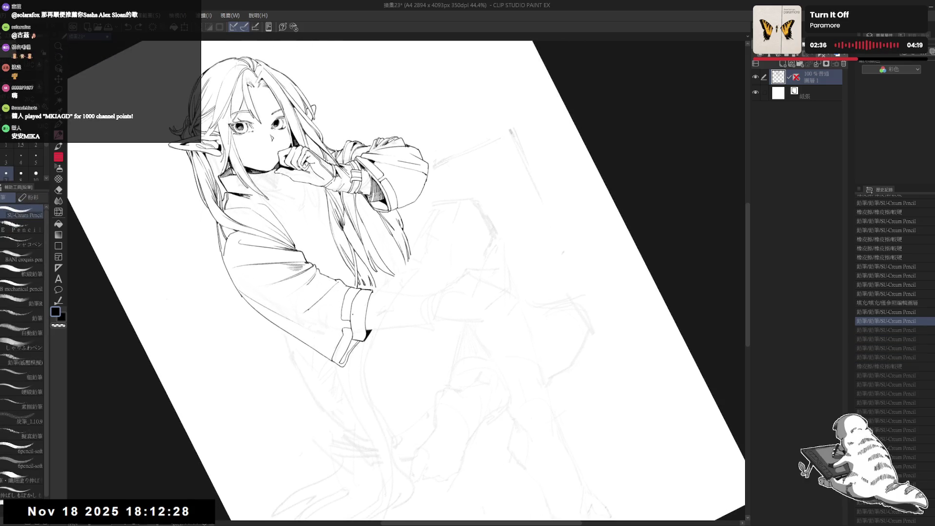
key(ctrl+y)
key(ctrl+y)
key(ctrl+y)
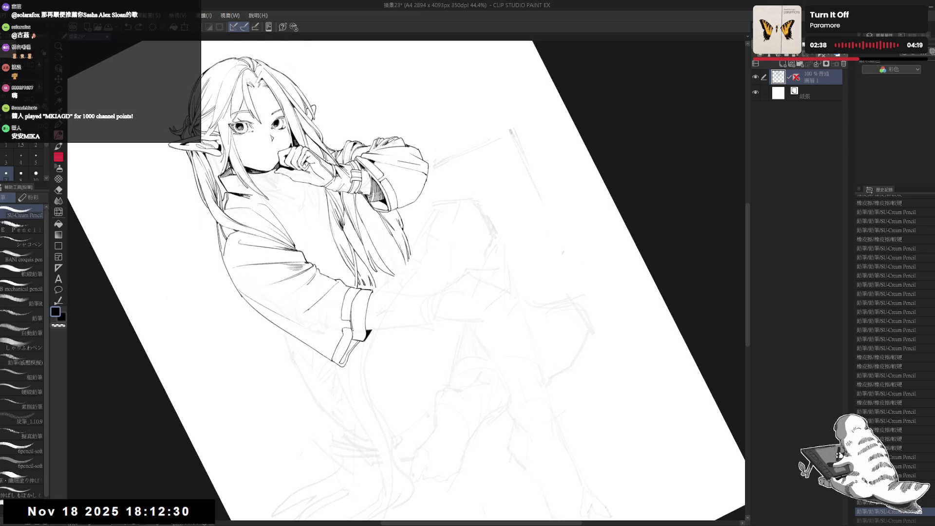
mouse_move(353, 316)
mouse_down()
mouse_move(356, 336)
mouse_move(357, 327)
mouse_move(363, 333)
mouse_up()
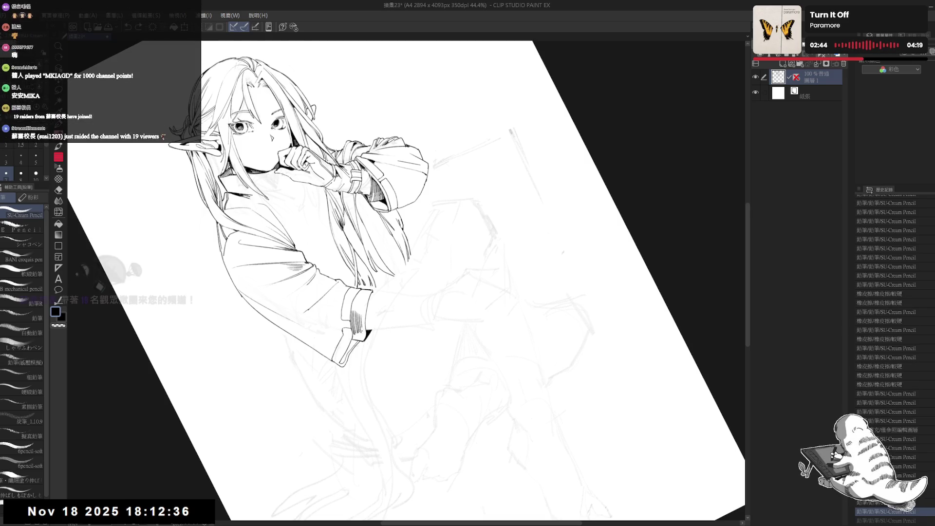
drag(438, 244, 423, 263)
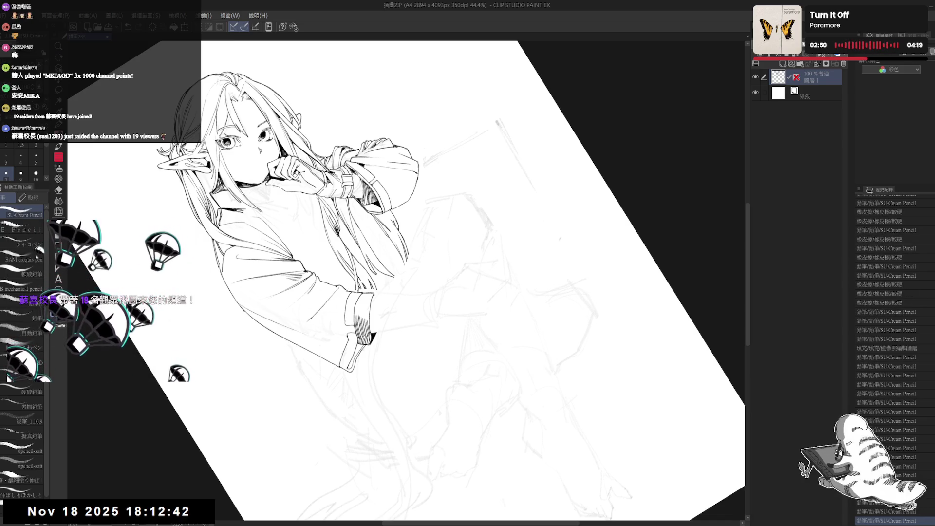
key(ctrl+0)
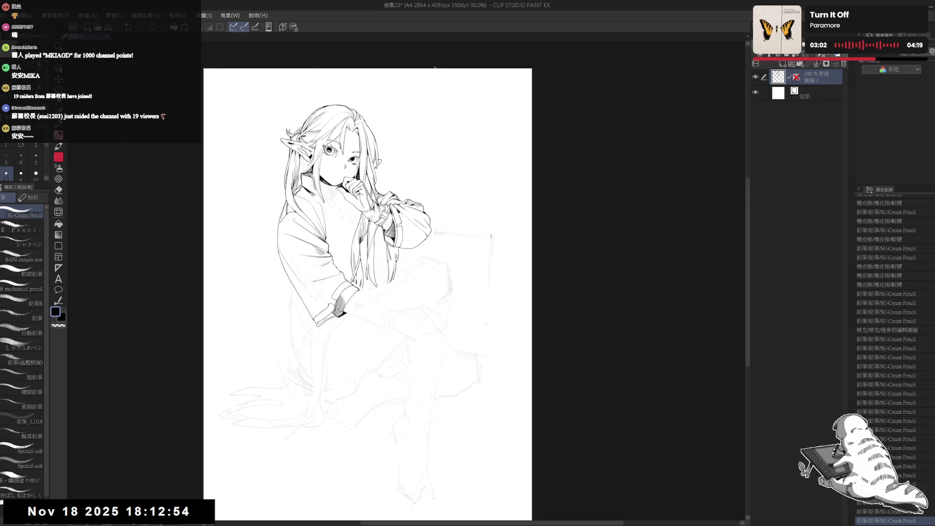
Tilt the canvas, undo the last cuff stroke, and lightly erase part of the sleeve cuff.
scroll(359, 294, up, 3)
mouse_move(359, 293)
mouse_down()
mouse_move(375, 326)
mouse_move(368, 322)
mouse_move(378, 322)
mouse_move(368, 336)
mouse_move(371, 327)
mouse_move(380, 336)
mouse_move(432, 240)
mouse_up()
key(ctrl+z)
key(ctrl+z)
scroll(343, 377, down, 2)
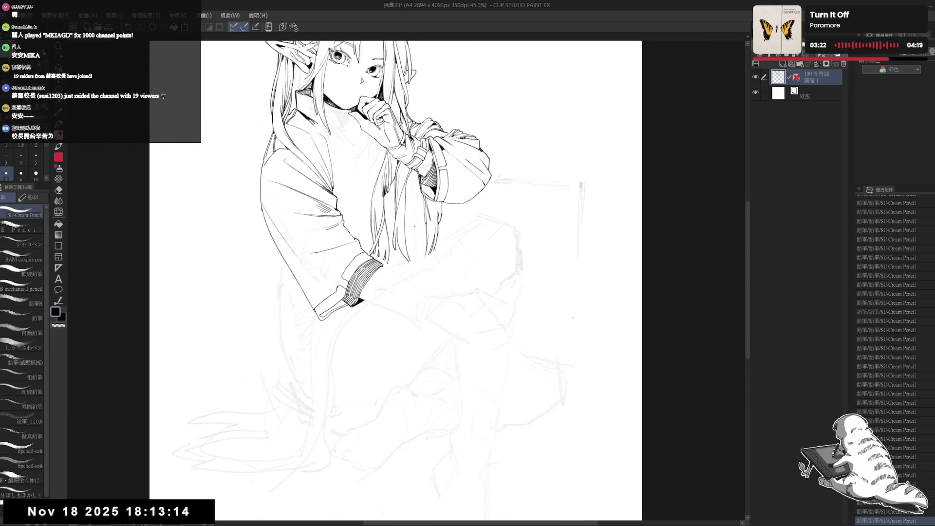
key(r)
mouse_move(370, 341)
mouse_down()
mouse_move(343, 376)
mouse_move(378, 295)
mouse_up()
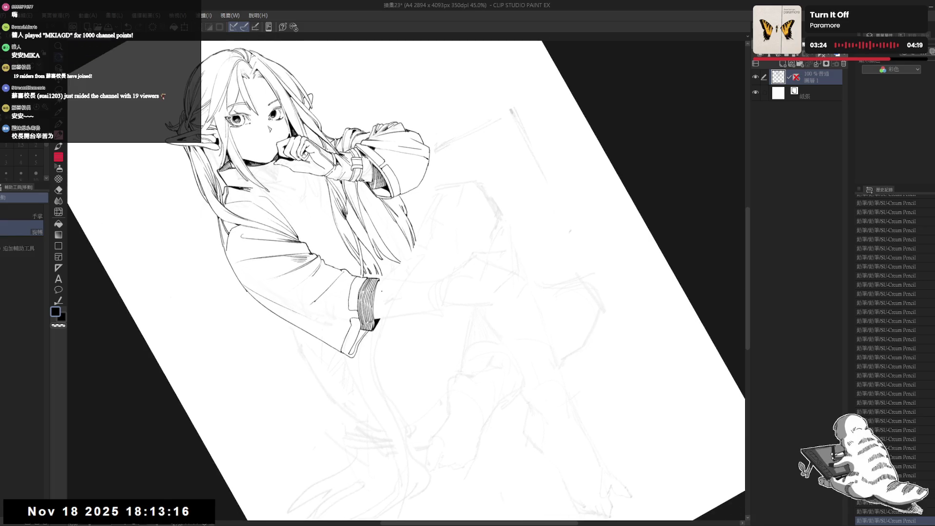
drag(378, 287, 374, 308)
Fit the page in view and save the drawing with Ctrl+S.
key(e)
key(p)
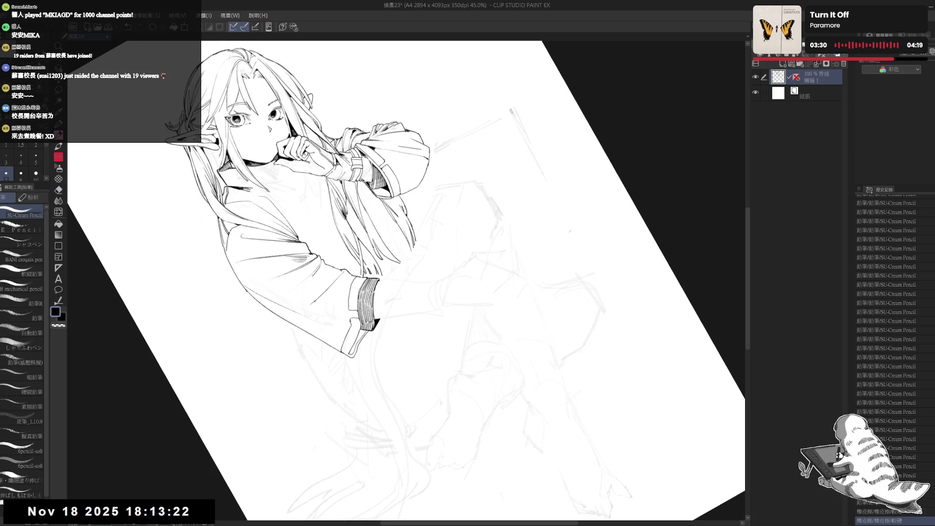
key(ctrl+0)
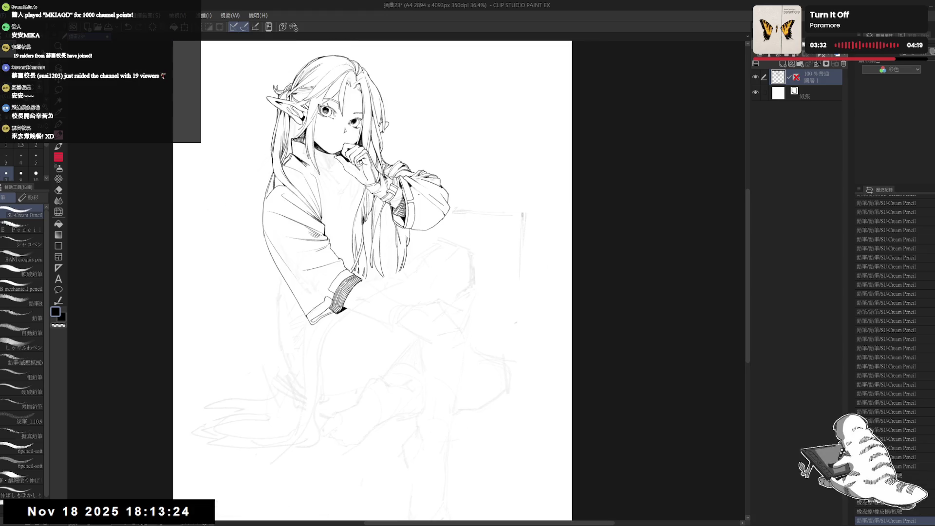
key(ctrl+s)
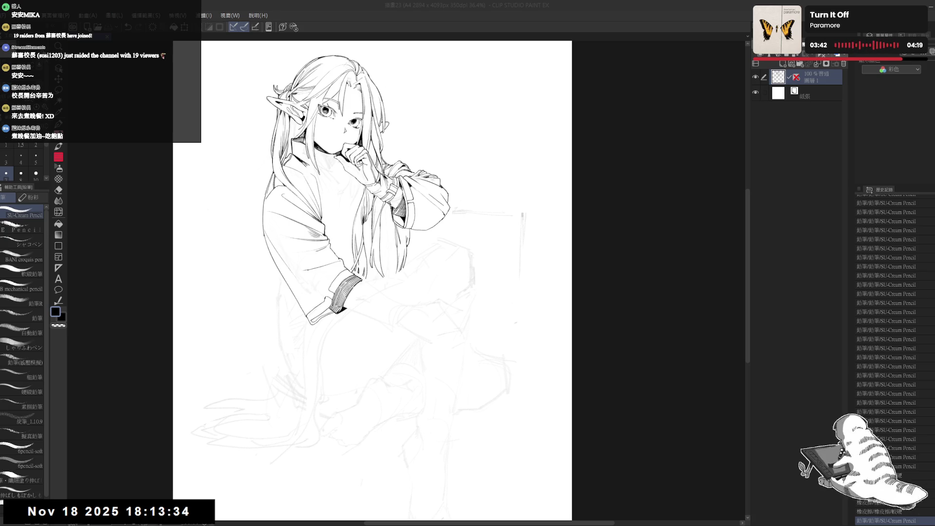
mouse_move(341, 356)
mouse_down()
mouse_move(326, 352)
mouse_move(349, 333)
mouse_up()
scroll(349, 332, up, 3)
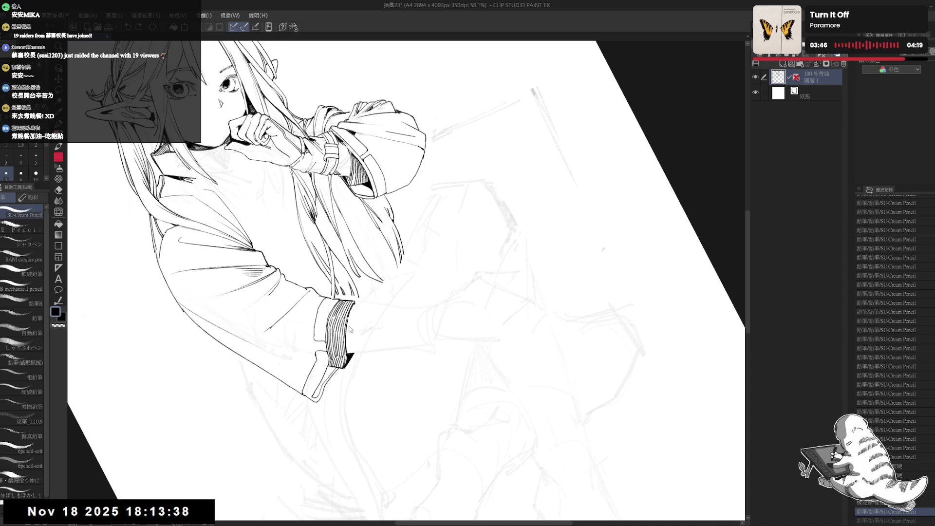
Redraw the short line on the sleeve cuff and erase a stray bit of the cuff line.
mouse_move(350, 332)
mouse_down()
mouse_move(431, 156)
mouse_move(383, 231)
mouse_up()
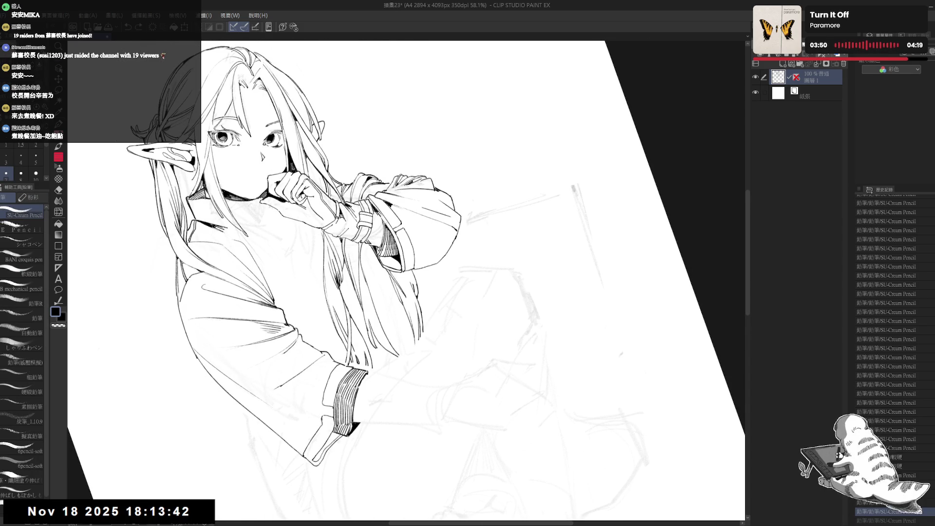
key(ctrl+z)
drag(383, 220, 383, 238)
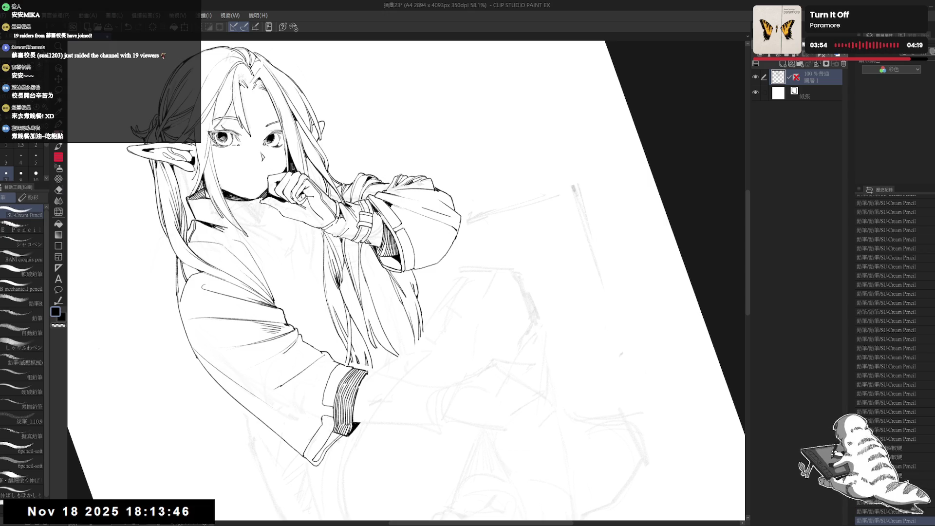
key(e)
drag(380, 218, 383, 225)
key(p)
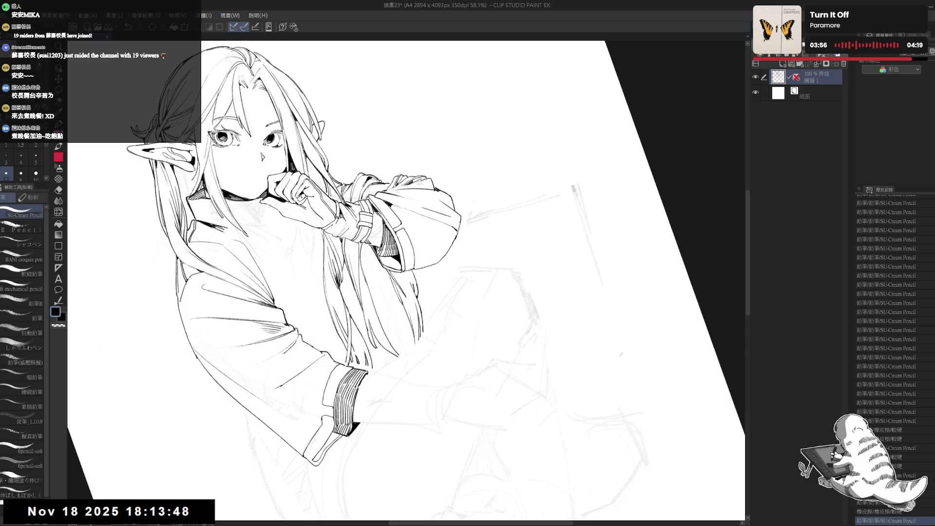
Add a small ink mark and extra strokes on the sleeve, undo the last two, and recentre the upright page.
key(at)
scroll(377, 386, down, 2)
drag(438, 317, 377, 386)
scroll(376, 385, up, 2)
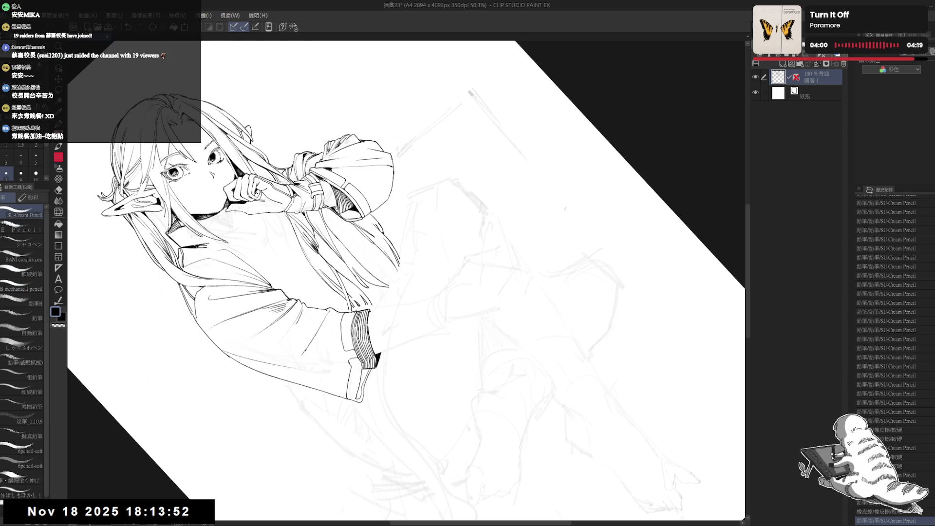
click(353, 317)
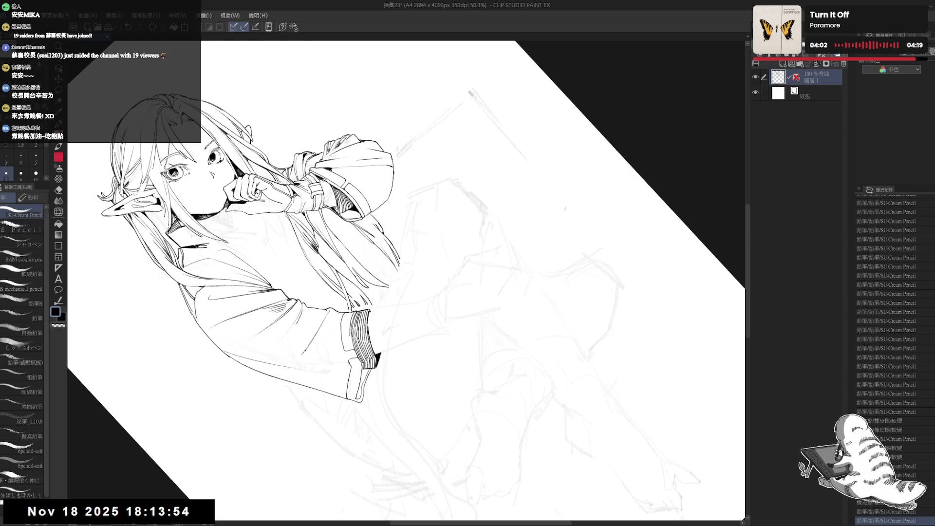
drag(438, 293, 467, 321)
drag(361, 341, 355, 365)
key(ctrl+z)
key(ctrl+z)
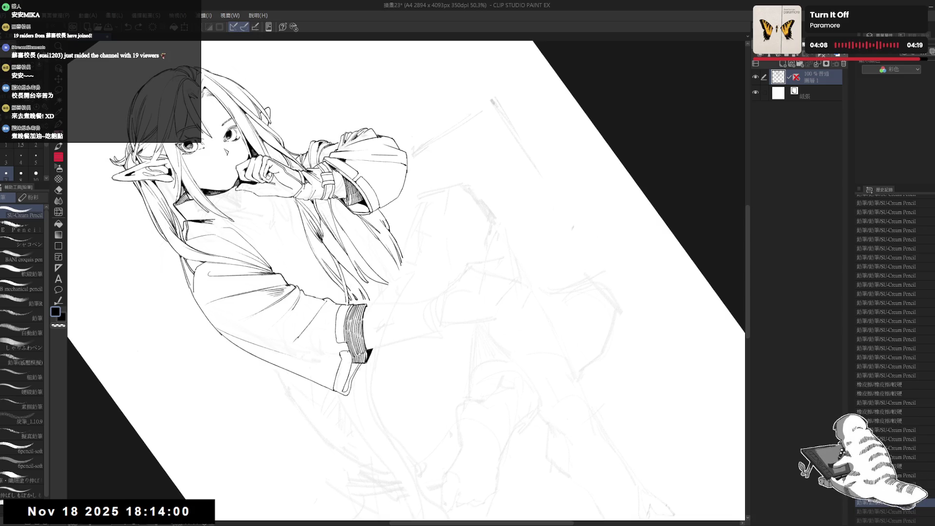
key(ctrl+0)
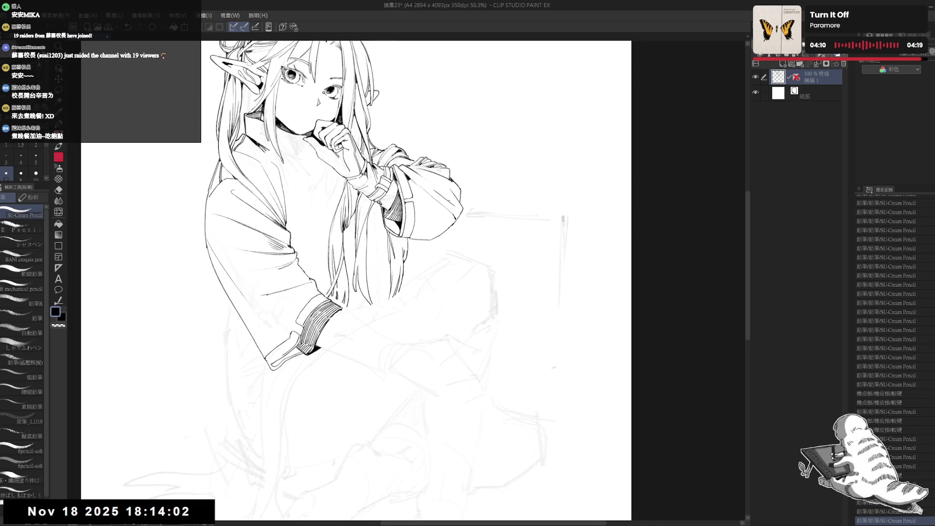
scroll(395, 273, down, 2)
drag(498, 203, 429, 236)
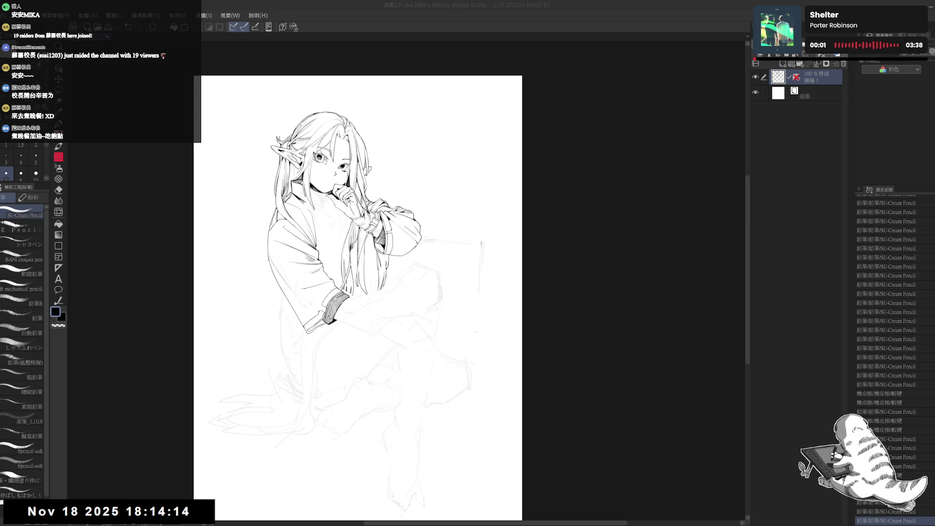
Keep a short stroke and add two tiny ink marks near the arm, then check the view flipped.
scroll(306, 285, up, 2)
mouse_move(306, 285)
mouse_down()
mouse_move(259, 405)
mouse_move(267, 398)
mouse_up()
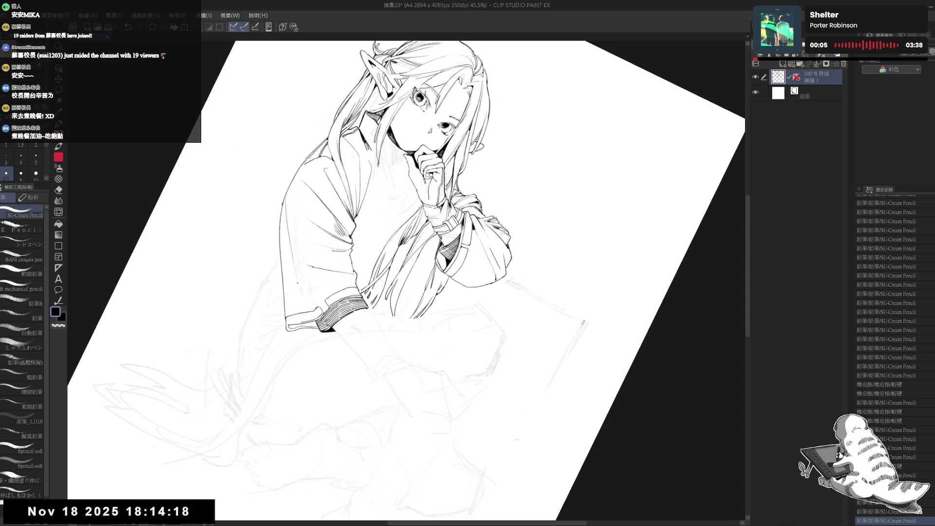
drag(299, 276, 302, 294)
key(ctrl+z)
key(ctrl+z)
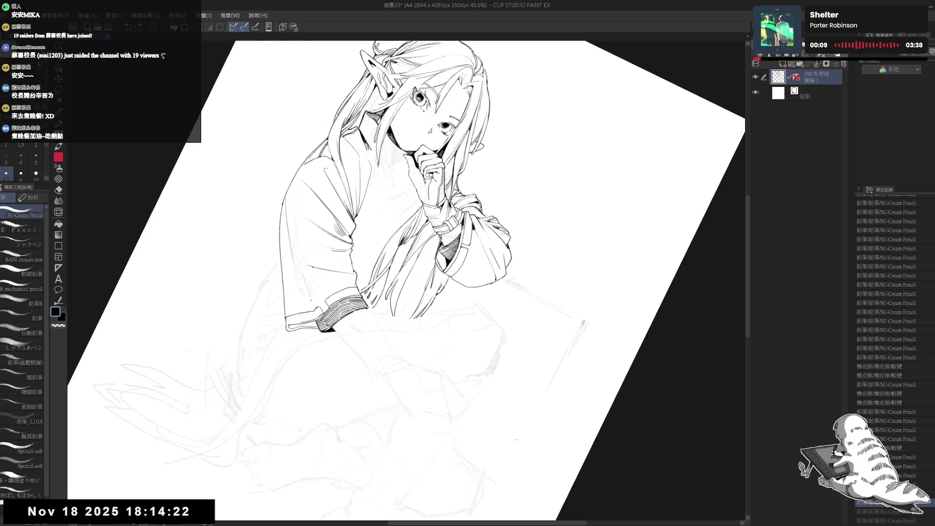
key(ctrl+y)
click(302, 280)
click(302, 281)
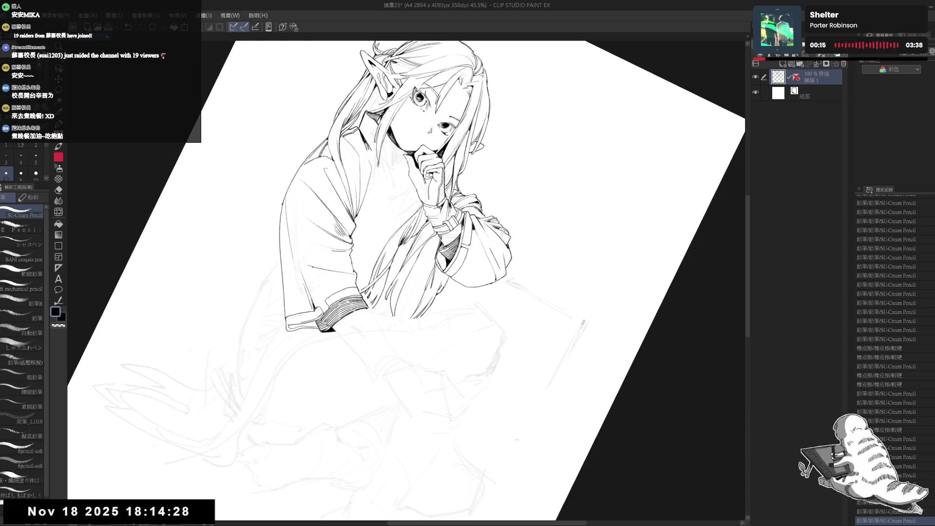
key(ctrl+0)
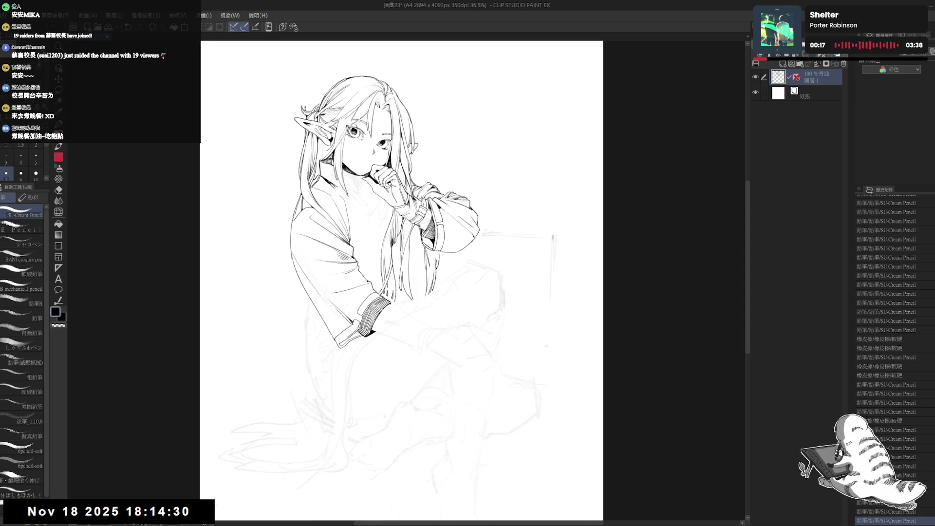
key(ctrl+minus)
key(h)
key(h)
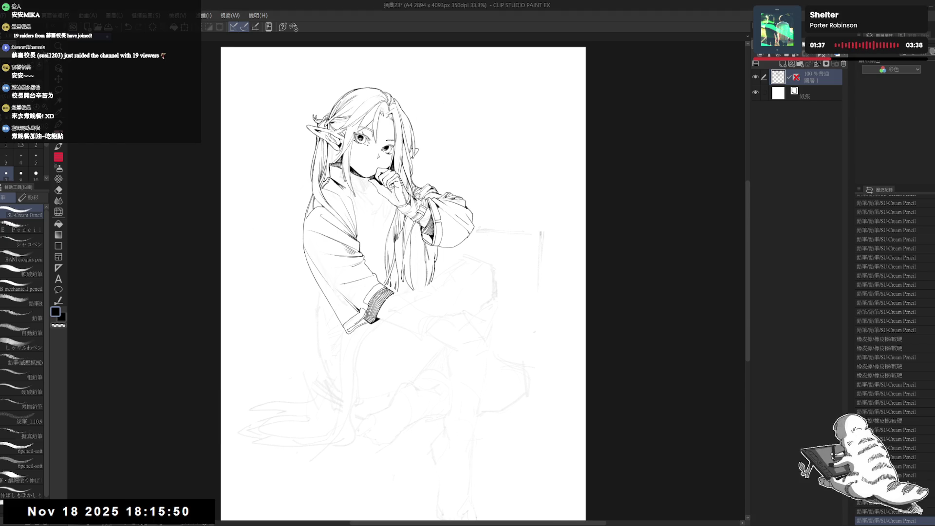
Tilt the canvas and erase a stray line near the figure.
scroll(347, 323, up, 2)
drag(348, 323, 399, 312)
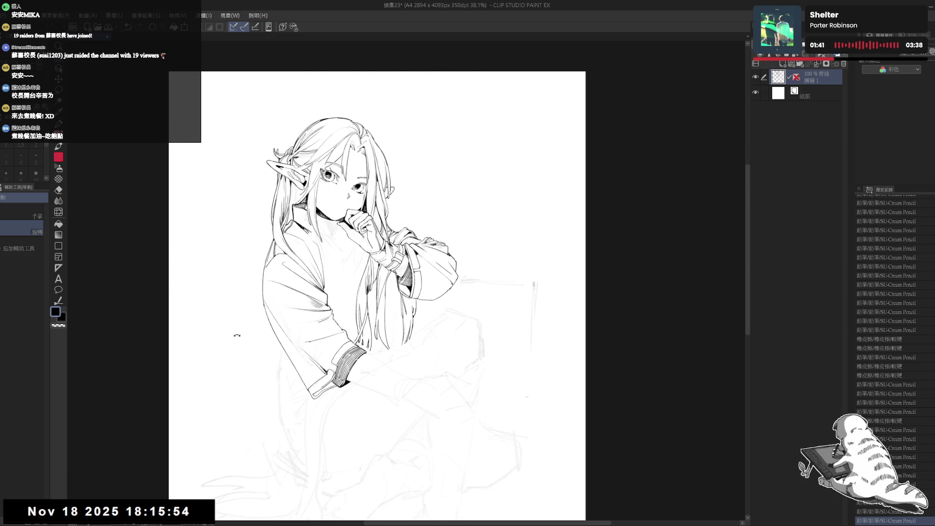
drag(238, 335, 250, 360)
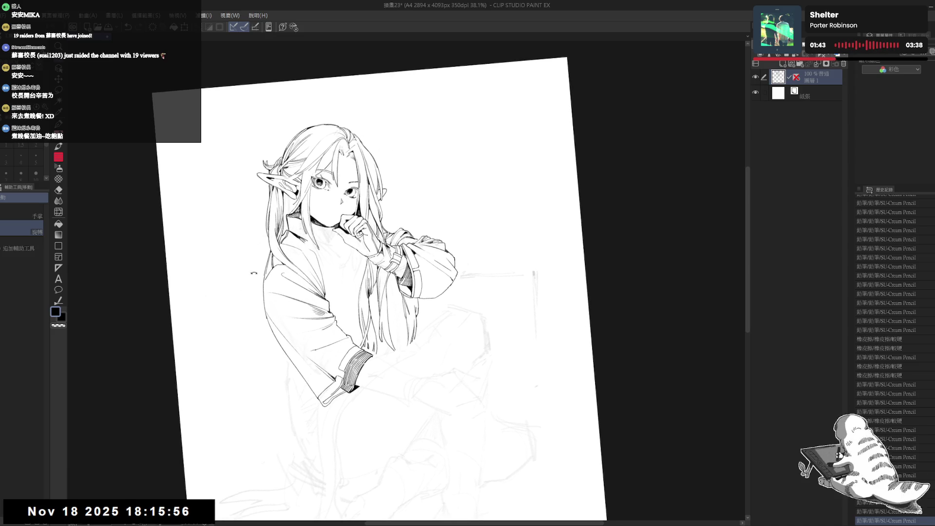
key(e)
drag(268, 256, 264, 292)
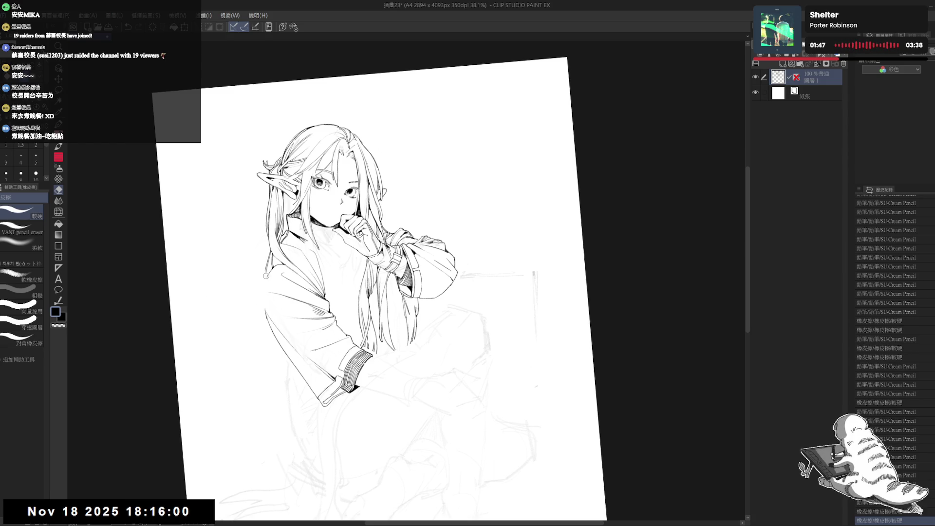
key(p)
Keep the small shoulder stroke after undo/redo, and check the drawing in a flipped view.
key(ctrl+z)
key(ctrl+y)
key(ctrl+z)
key(ctrl+y)
key(ctrl+z)
key(ctrl+y)
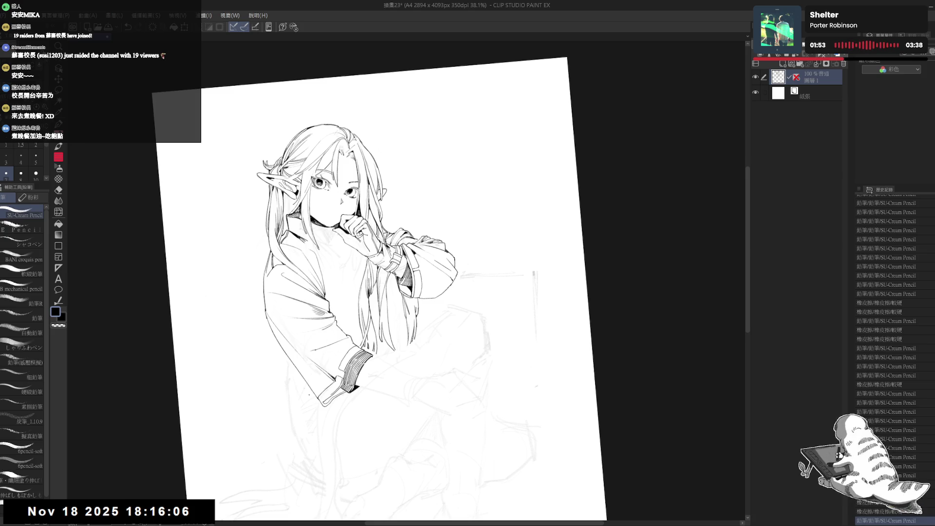
key(h)
key(h)
key(ctrl+@)
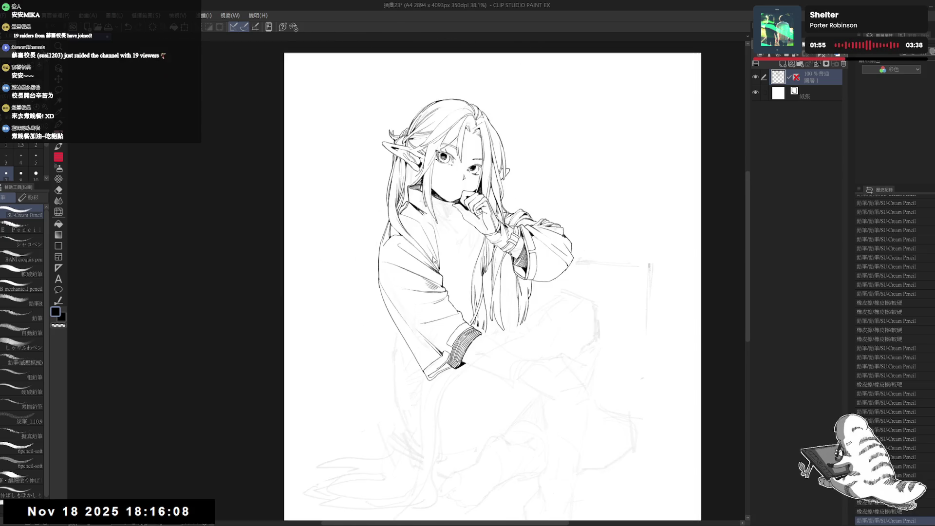
Try and redo short ink lines near the collar at an 11° rotated angle.
drag(359, 281, 335, 242)
key(e)
key(p)
key(ctrl+@)
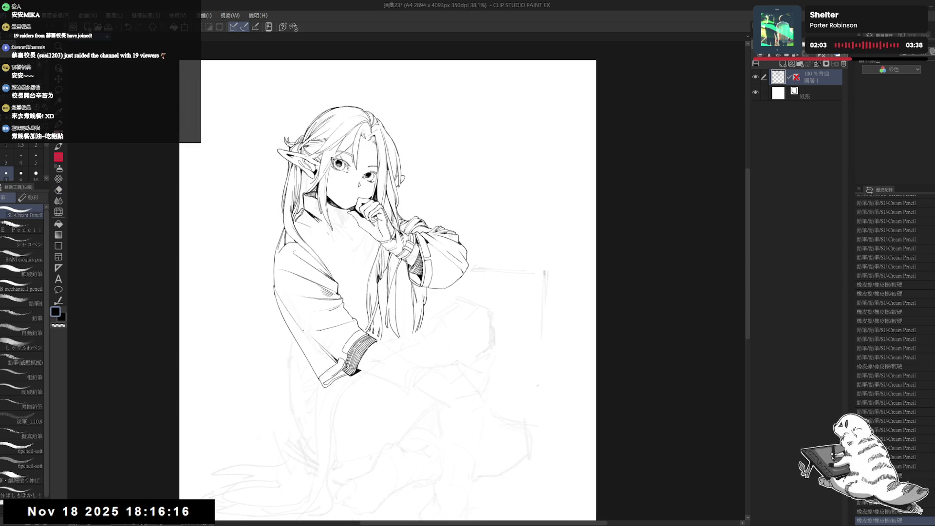
drag(295, 329, 298, 373)
key(ctrl+z)
drag(293, 339, 299, 373)
key(ctrl+z)
key(ctrl+z)
drag(296, 330, 290, 346)
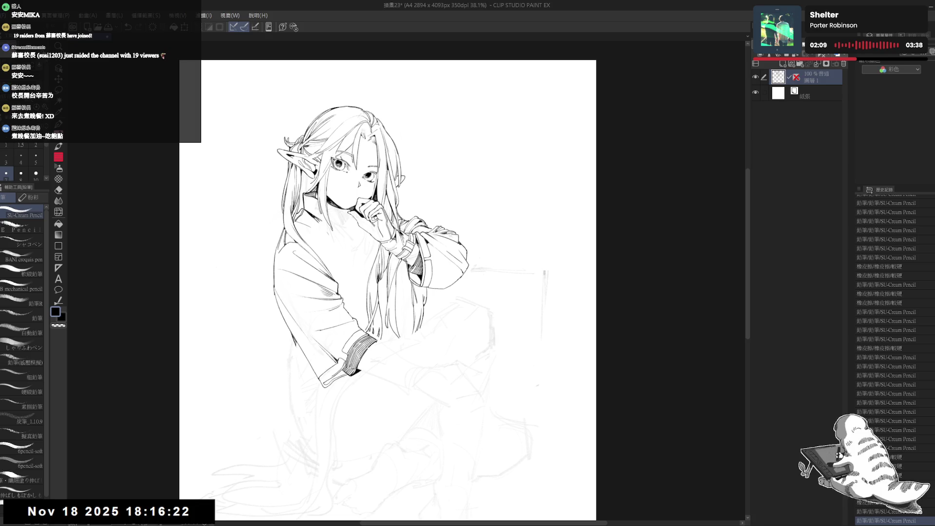
Erase stray bits and part of the collar line, restoring the collar stroke.
drag(312, 288, 323, 254)
key(e)
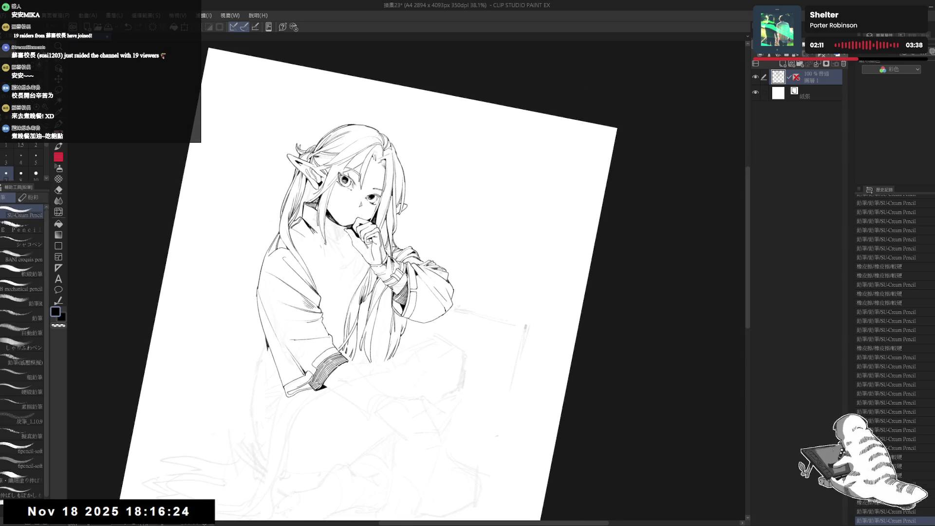
click(323, 254)
key(p)
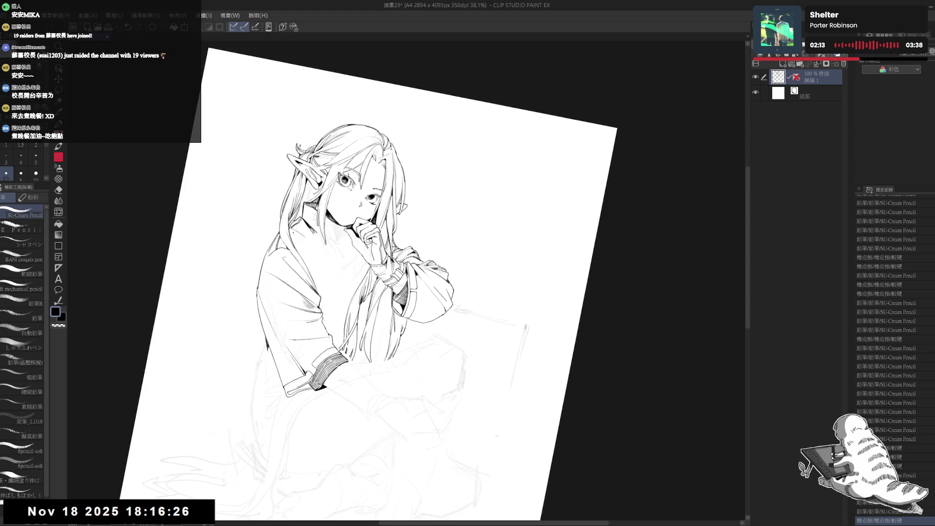
key(e)
drag(296, 231, 319, 263)
key(p)
key(ctrl+z)
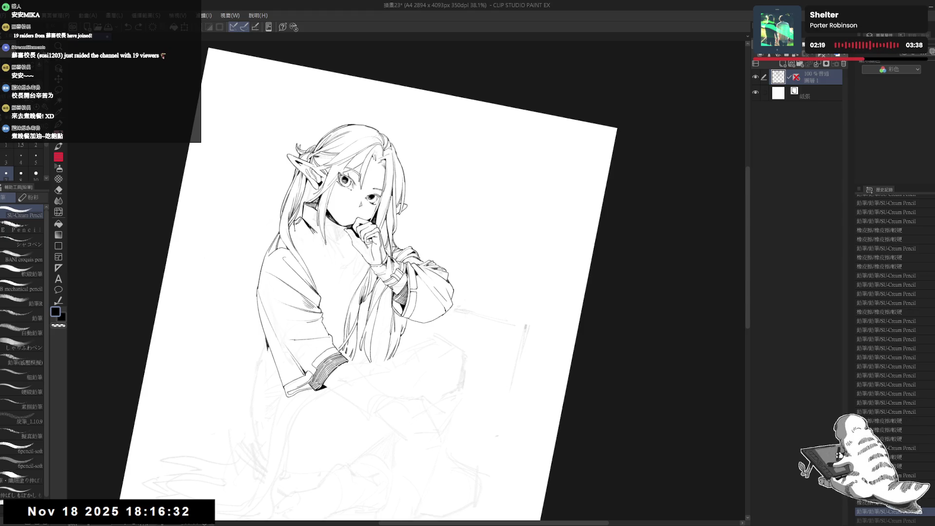
key(ctrl+y)
Add faint lines along the collar and on the sleeve, trimming small marks with the eraser.
mouse_move(295, 228)
mouse_down()
mouse_move(329, 286)
mouse_move(319, 268)
mouse_move(330, 286)
mouse_move(329, 261)
mouse_up()
key(e)
key(p)
key(e)
key(p)
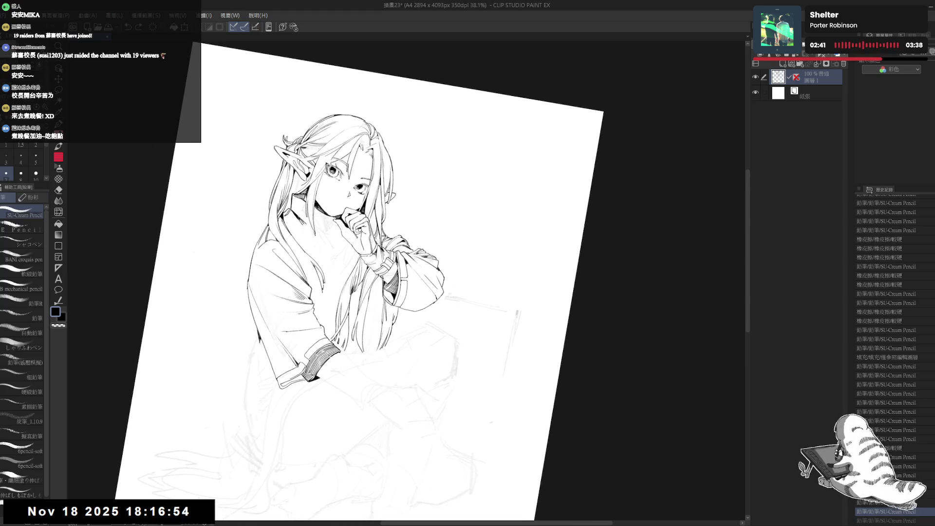
mouse_move(326, 290)
mouse_down()
mouse_move(323, 271)
mouse_move(341, 263)
mouse_move(321, 289)
mouse_up()
key(e)
key(p)
Redraw the sleeve line under the chin at a tilted angle, then straighten and fit the page.
mouse_move(305, 219)
mouse_down()
mouse_move(297, 246)
mouse_move(307, 266)
mouse_up()
key(ctrl+z)
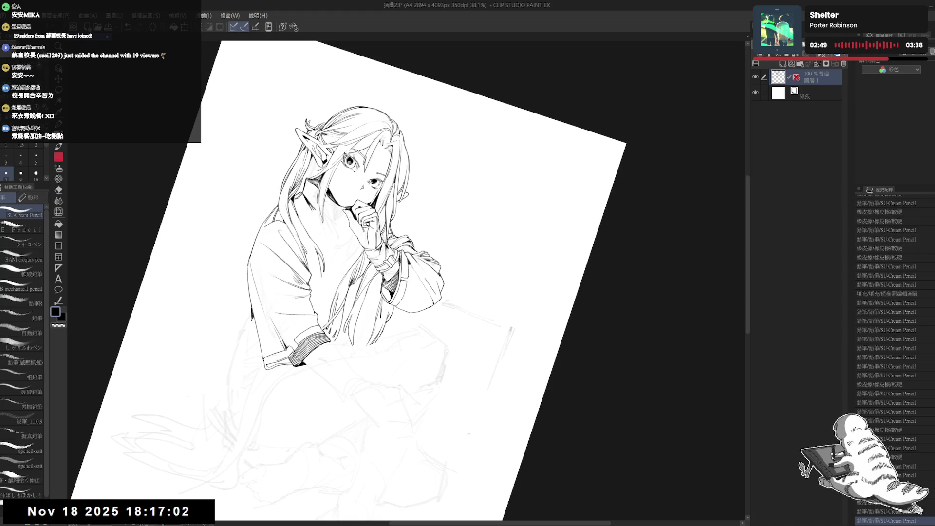
key(ctrl+shift+r)
drag(372, 422, 341, 420)
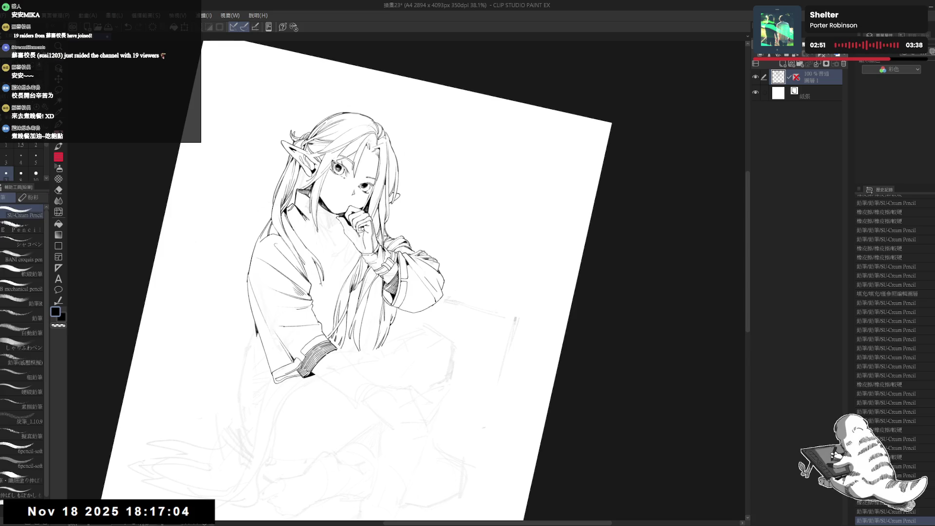
drag(326, 278, 317, 309)
key(ctrl+z)
key(ctrl+z)
key(ctrl+z)
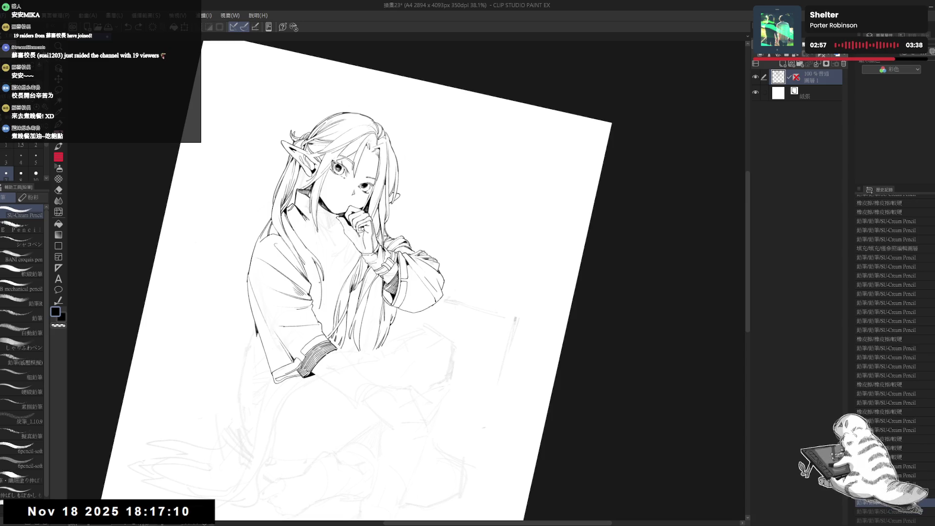
drag(305, 264, 318, 314)
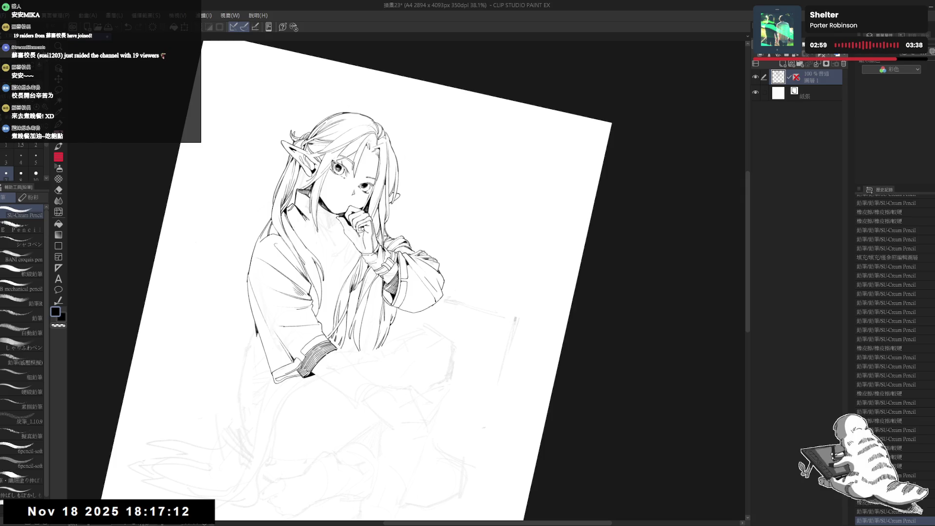
key(ctrl+0)
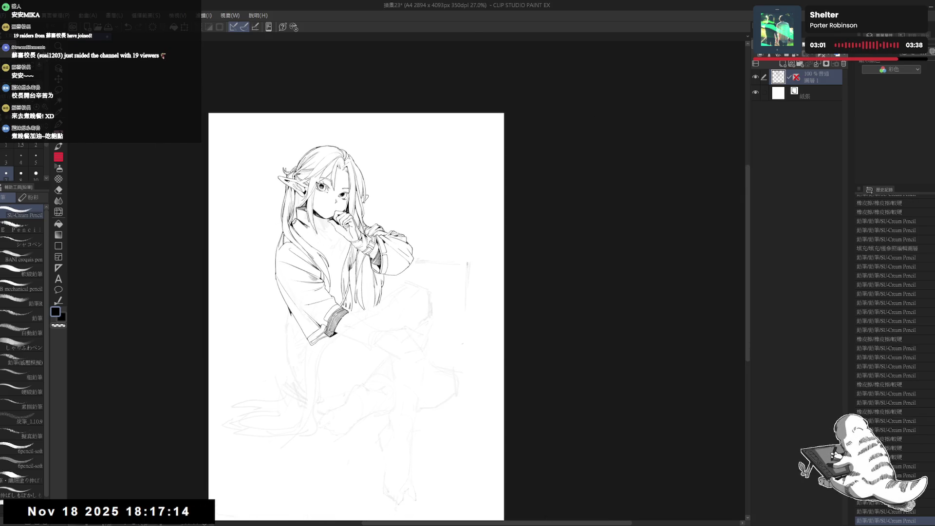
Erase stray hair lines after straightening and repositioning the page view.
drag(366, 256, 356, 246)
mouse_move(379, 322)
mouse_down()
mouse_move(319, 274)
mouse_move(370, 256)
mouse_move(340, 264)
mouse_move(345, 270)
mouse_up()
scroll(358, 277, up, 1)
key(e)
key(p)
key(ctrl+at)
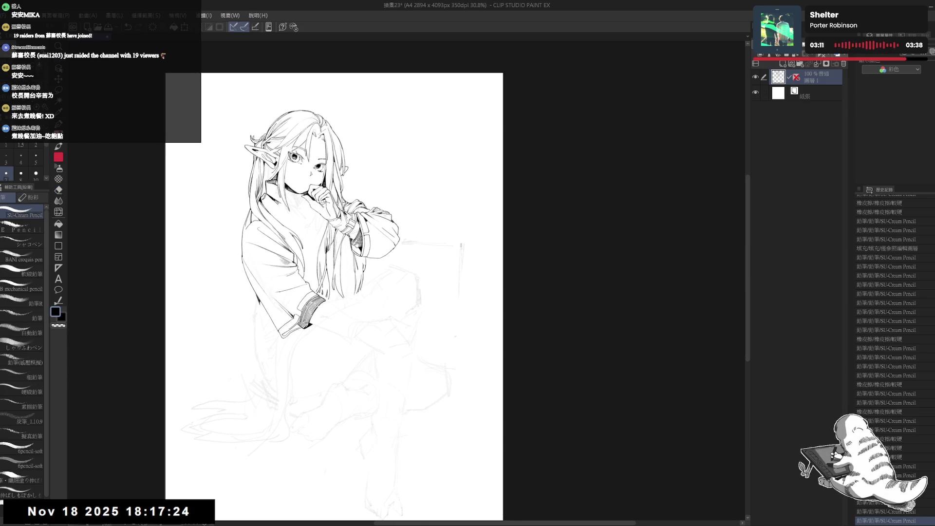
mouse_move(345, 271)
mouse_down()
mouse_move(354, 293)
mouse_move(349, 260)
mouse_move(361, 267)
mouse_move(348, 280)
mouse_up()
key(e)
key(p)
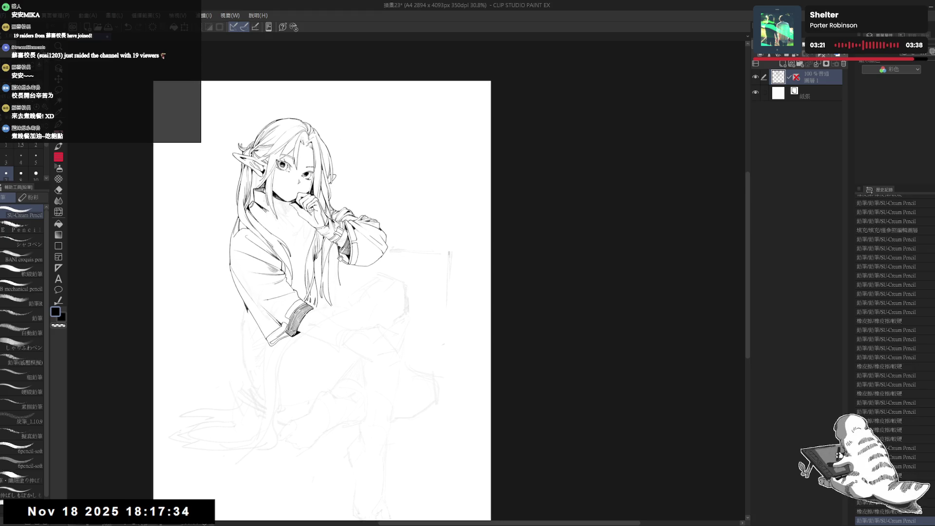
Fill the small gap near the hand black and add a small ink dot near the sleeve.
scroll(334, 259, up, 1)
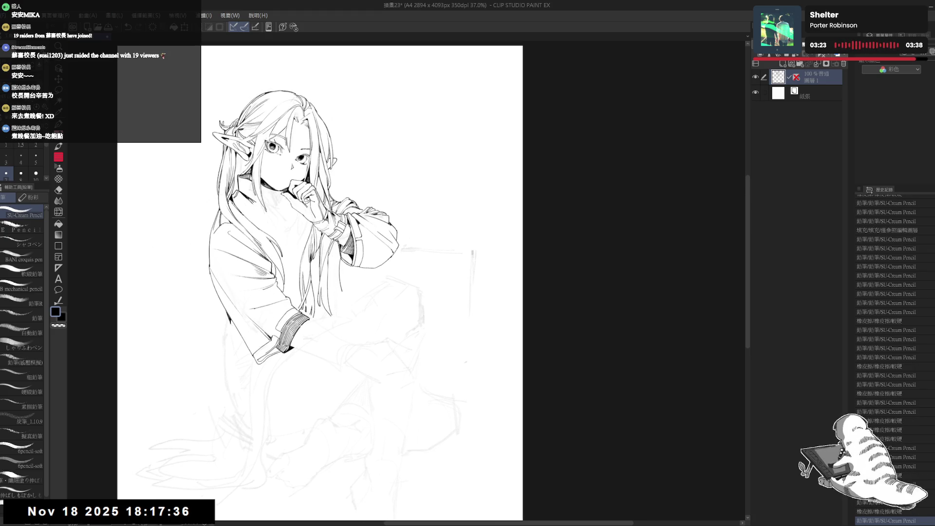
key(g)
click(333, 247)
key(p)
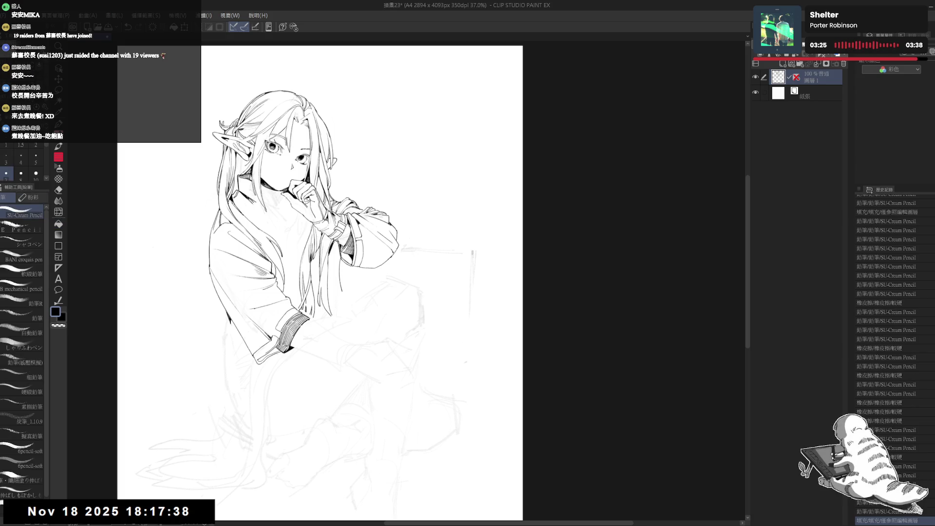
mouse_move(333, 247)
mouse_down()
mouse_move(328, 289)
mouse_move(333, 283)
mouse_move(335, 301)
mouse_move(343, 300)
mouse_up()
key(ctrl+z)
key(ctrl+z)
key(e)
key(p)
click(347, 291)
Try an ink stroke below the sleeve on the rotated page, then undo it.
scroll(327, 241, down, 1)
scroll(328, 240, down, 1)
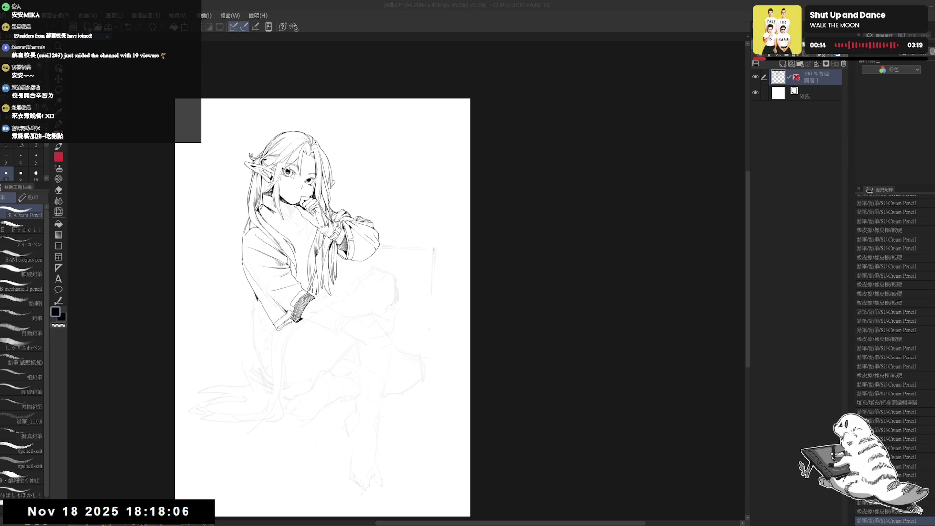
scroll(317, 273, up, 2)
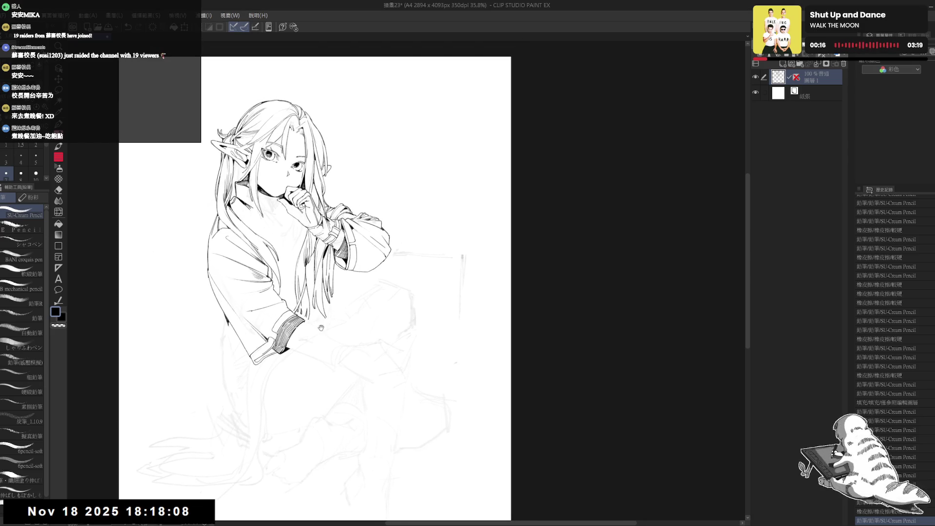
drag(320, 396, 246, 314)
drag(268, 278, 287, 302)
key(ctrl+z)
key(ctrl+z)
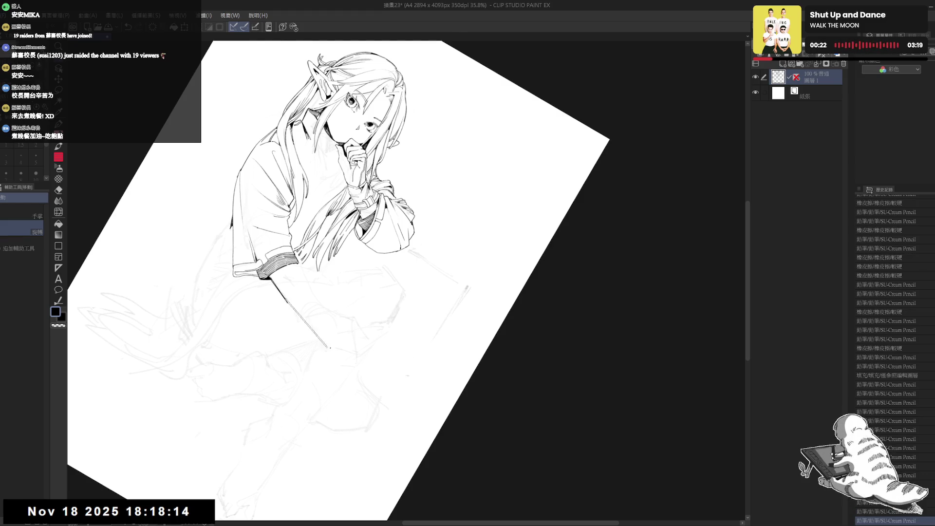
Ink the stroke and a short line hanging below the sleeve cuff.
drag(341, 292, 360, 273)
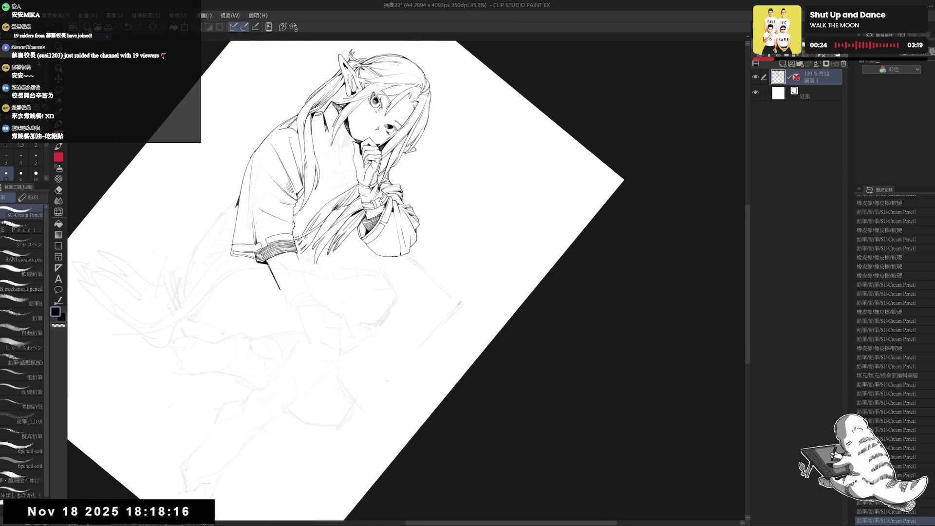
drag(297, 254, 299, 271)
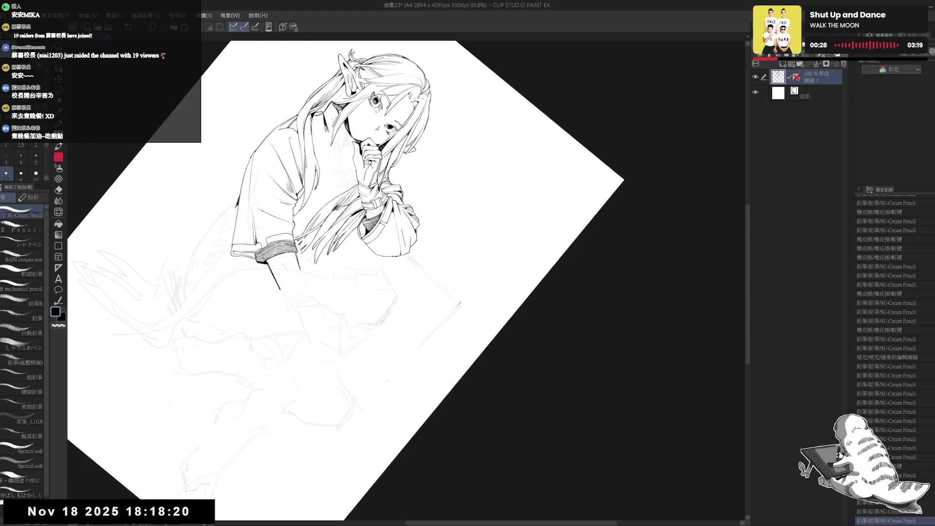
key(ctrl+at)
drag(351, 365, 303, 363)
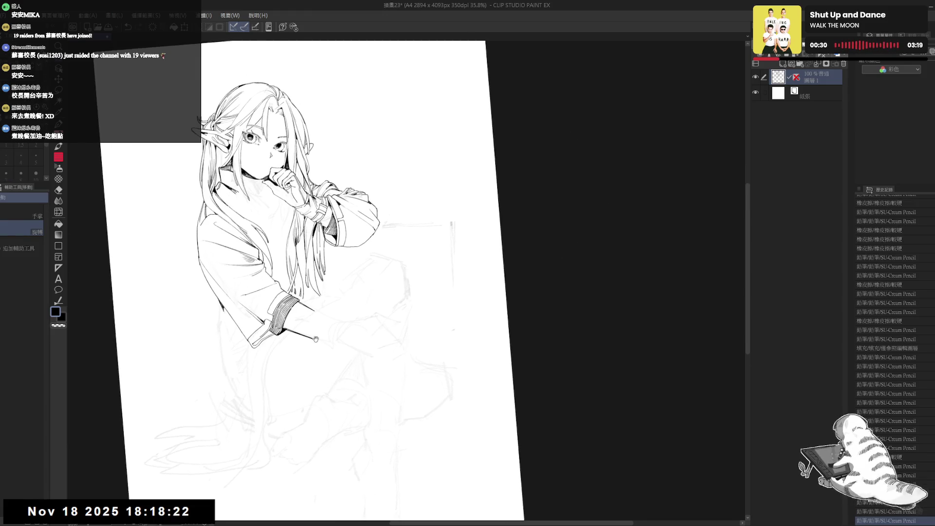
mouse_move(303, 399)
mouse_down()
mouse_move(311, 390)
mouse_move(287, 363)
mouse_up()
Erase small lines at the sleeve cuff and try a new line beside it.
scroll(292, 285, up, 1)
scroll(292, 285, up, 1)
scroll(289, 288, up, 1)
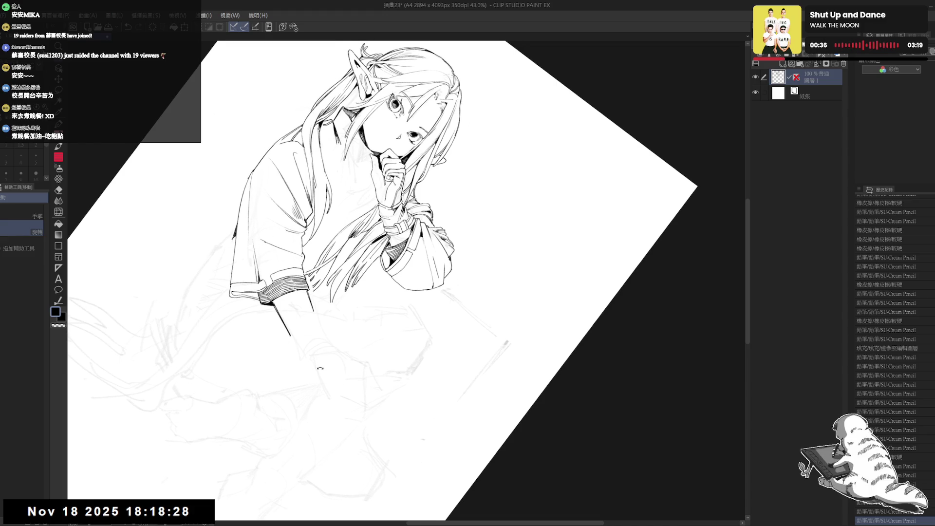
drag(320, 369, 296, 322)
key(e)
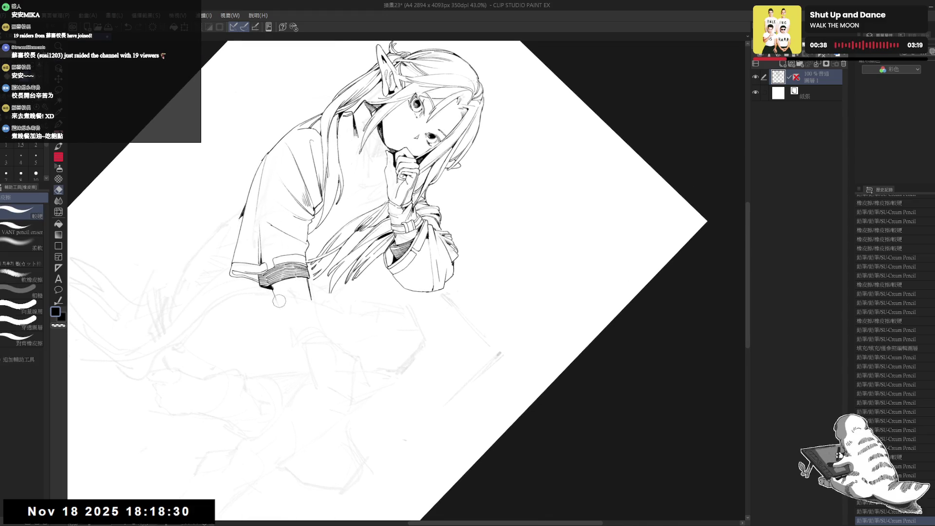
drag(277, 297, 273, 293)
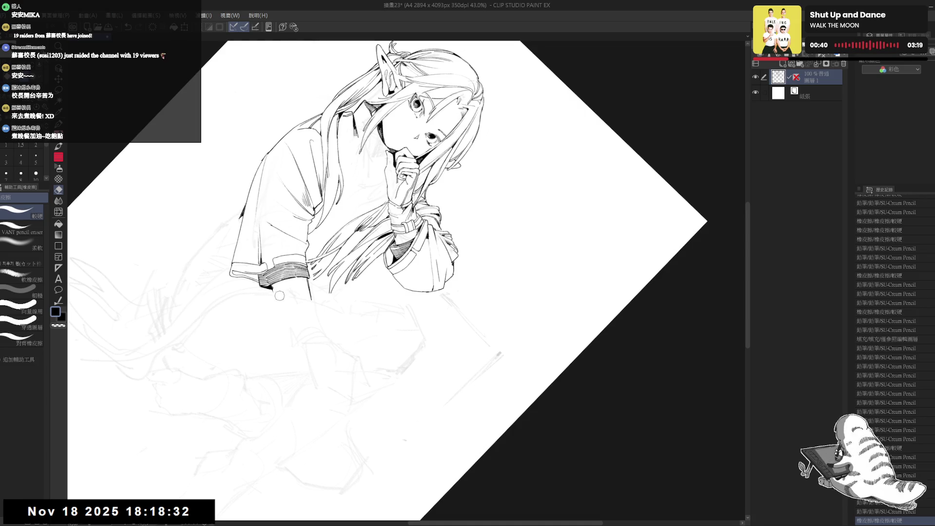
click(274, 292)
key(p)
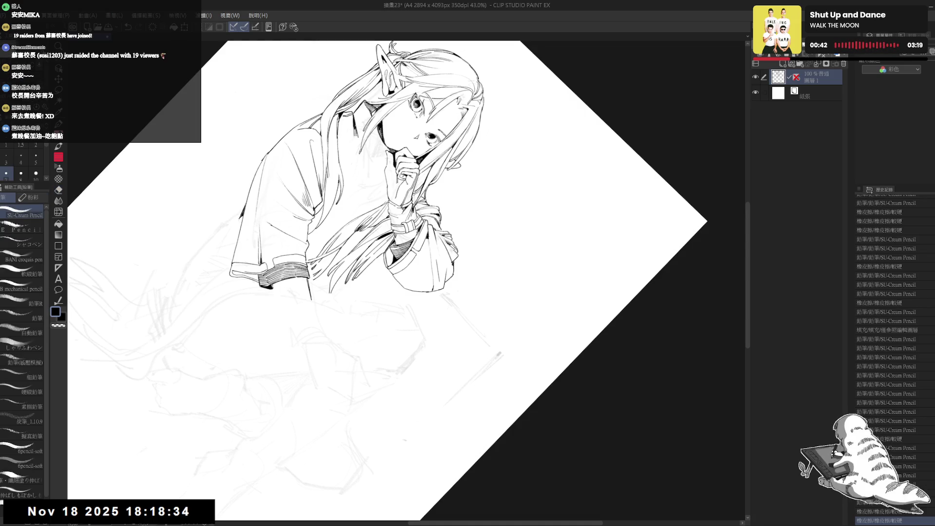
drag(273, 285, 281, 310)
key(ctrl+z)
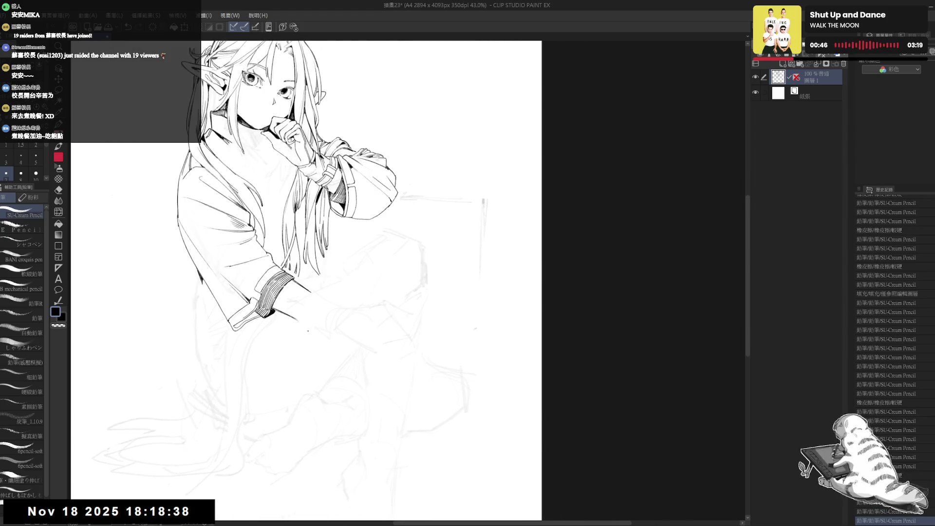
Erase a small mark below the cuff and turn the page back toward upright.
key(e)
click(305, 332)
key(r)
scroll(304, 329, down, 2)
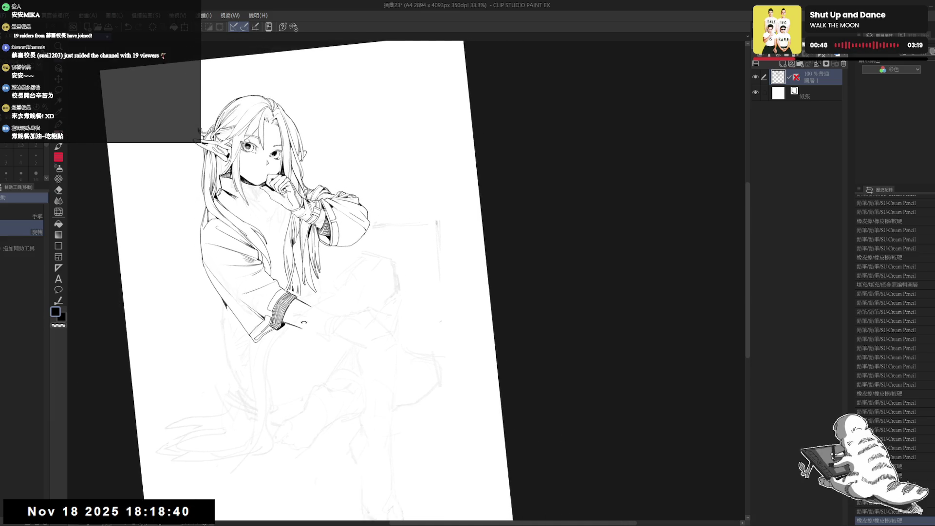
scroll(302, 322, down, 1)
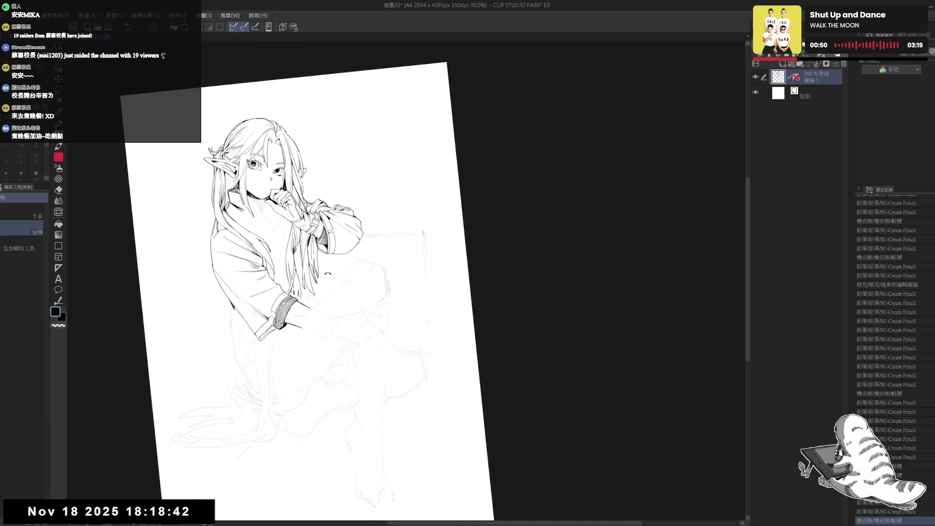
drag(304, 316, 315, 293)
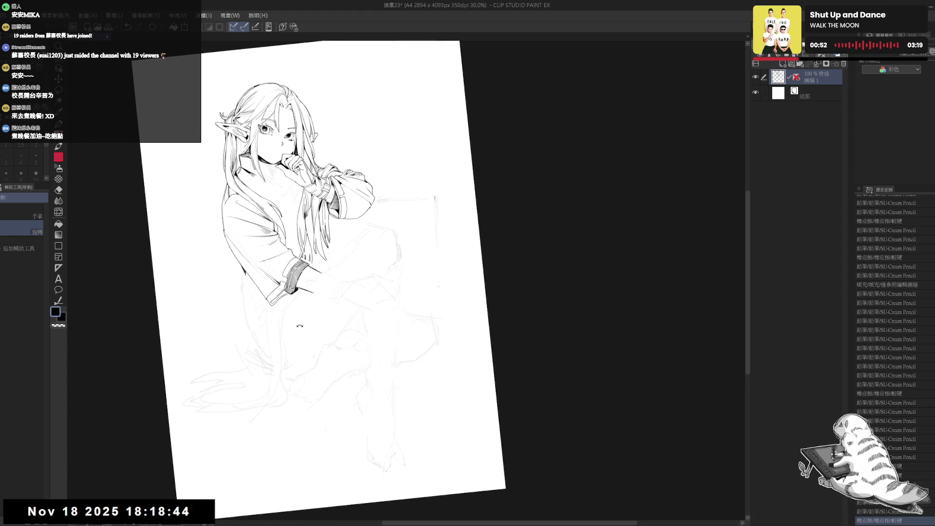
scroll(317, 285, up, 1)
scroll(318, 285, up, 1)
key(p)
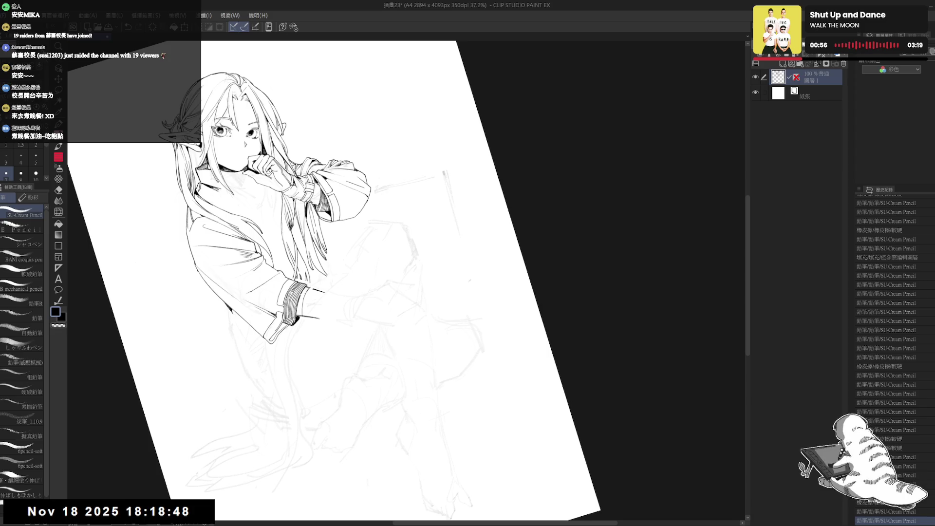
drag(303, 304, 317, 275)
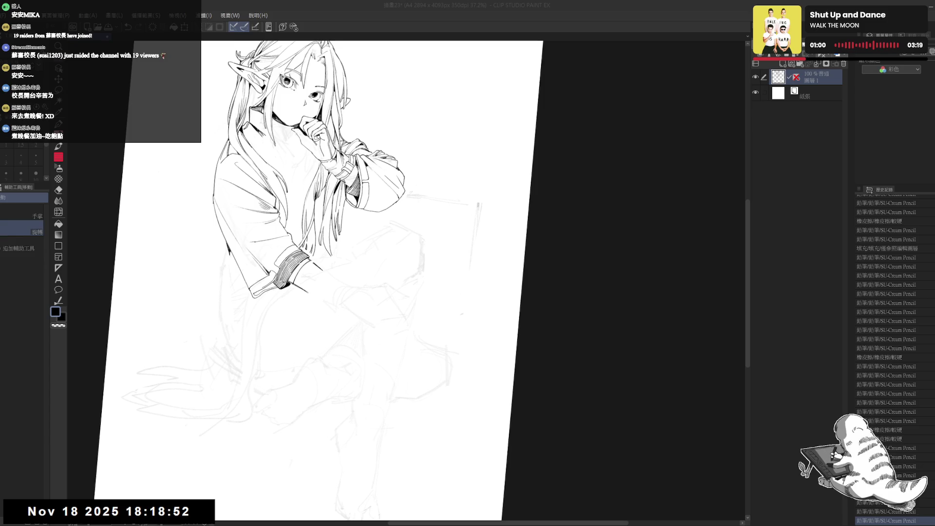
Erase a stray line on the elf's black line art with the eraser.
drag(317, 292, 339, 268)
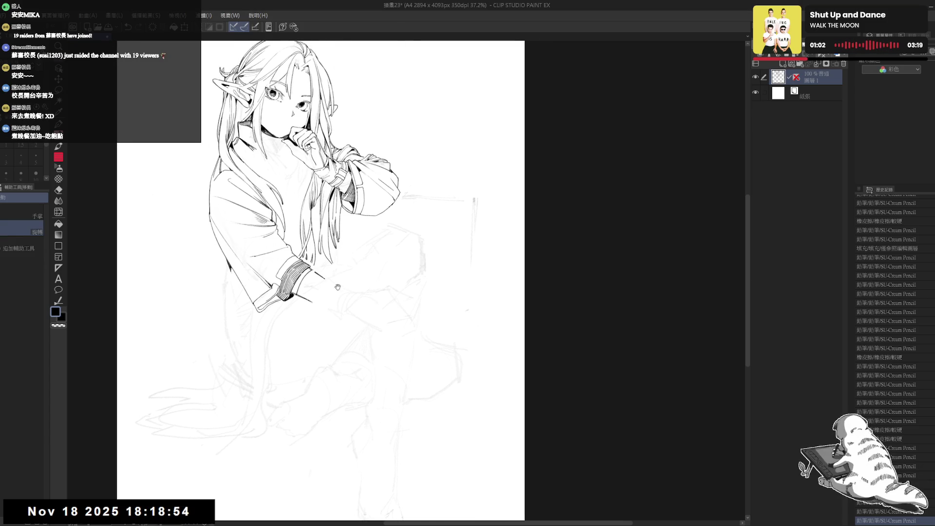
key(p)
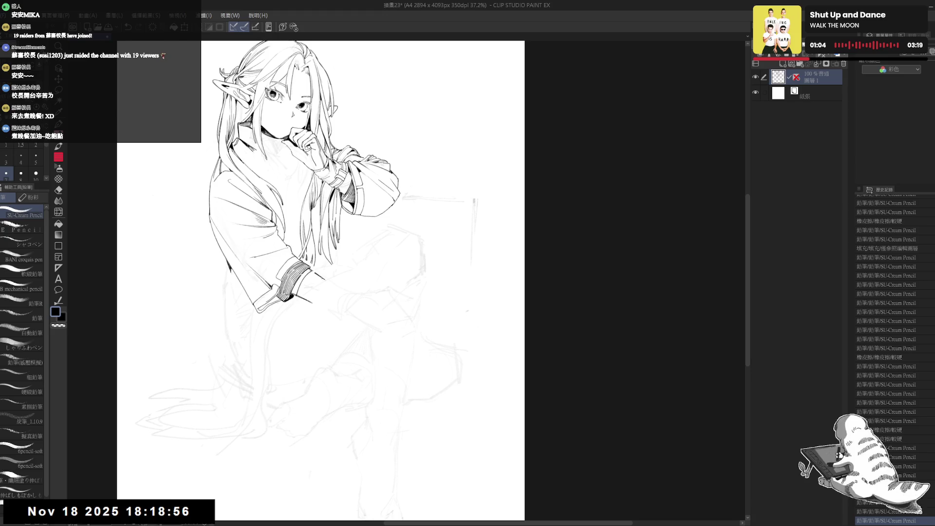
drag(341, 292, 370, 312)
key(e)
key(p)
key(e)
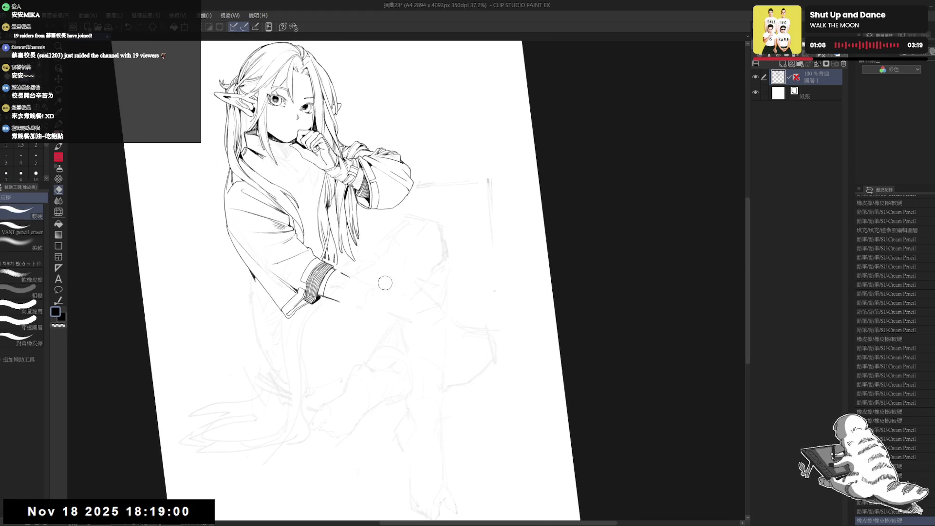
mouse_move(444, 314)
mouse_down()
mouse_move(367, 285)
mouse_move(352, 350)
mouse_up()
Ink a few short new strokes on the line art with the SU-Cream Pencil.
key(r)
key(p)
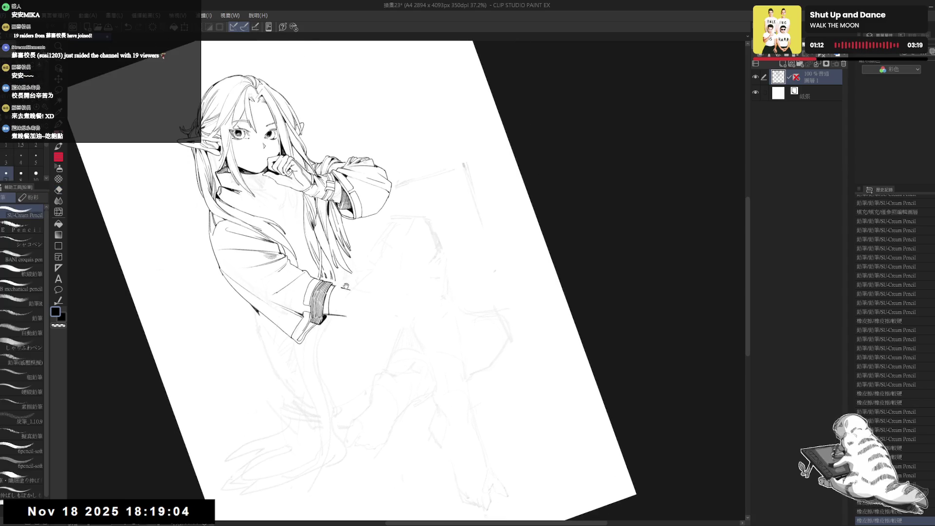
scroll(346, 286, down, 1)
drag(344, 282, 351, 292)
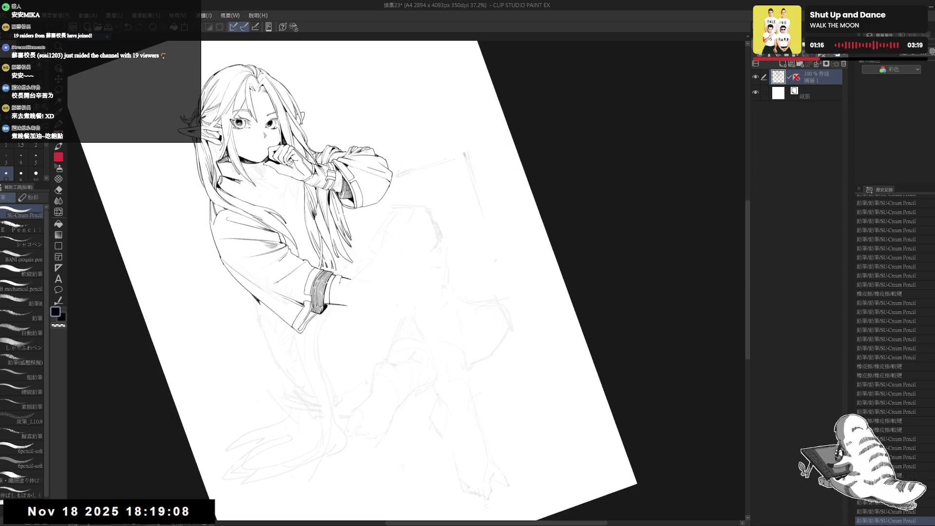
key(ctrl+z)
key(ctrl+y)
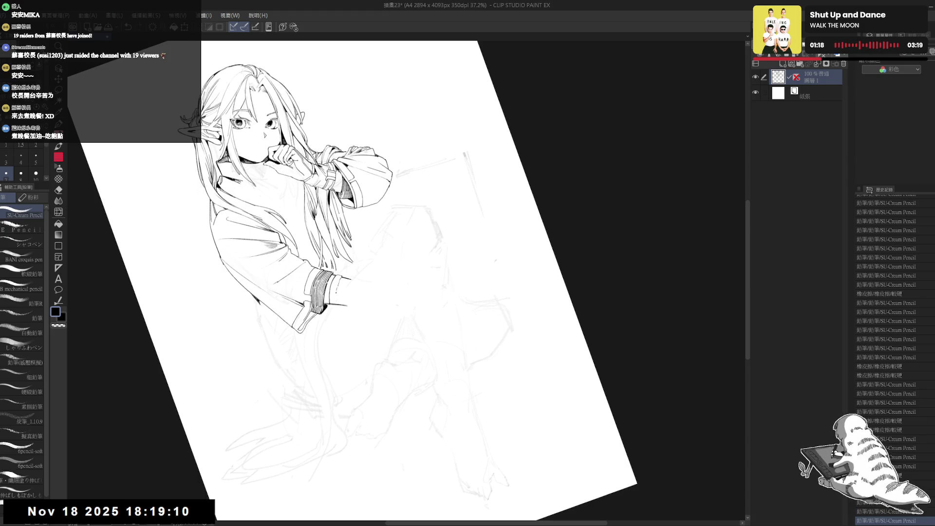
drag(341, 285, 347, 292)
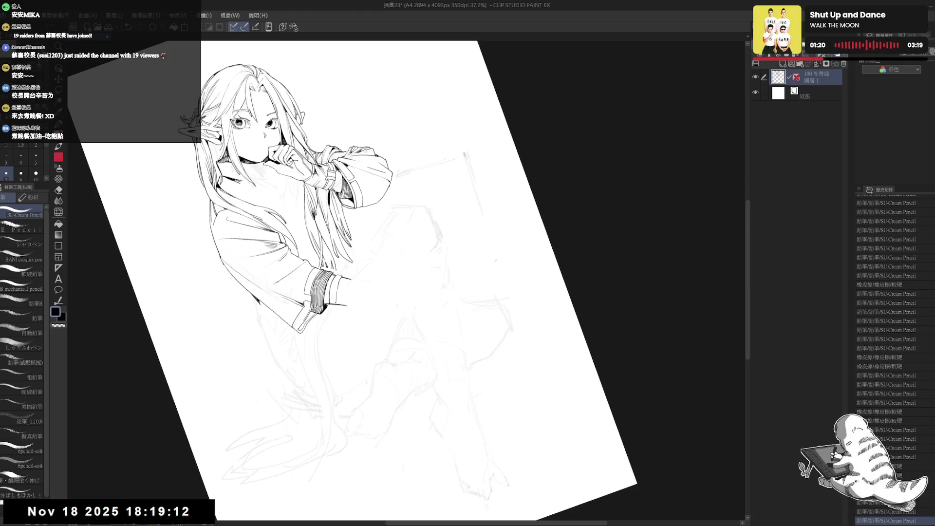
drag(341, 285, 347, 292)
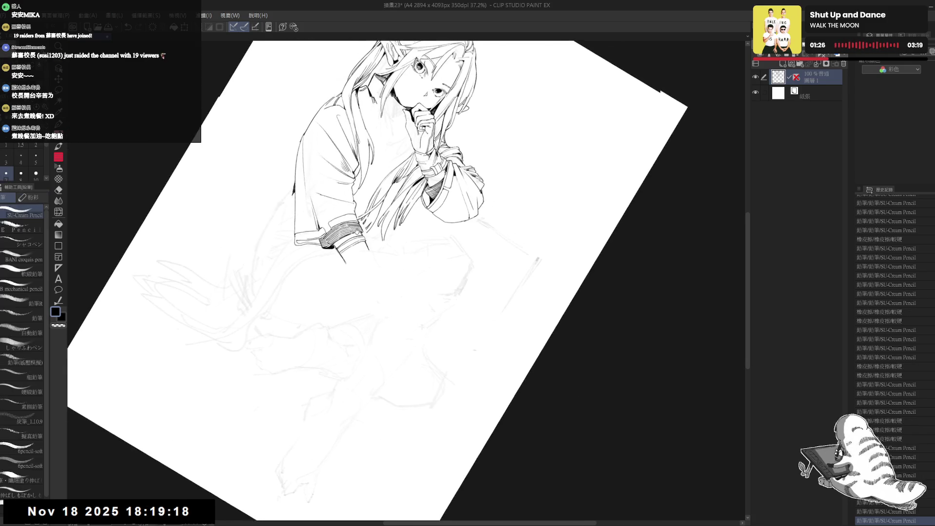
Erase part of a line and a small stray bit of ink.
key(e)
drag(345, 247, 349, 269)
key(p)
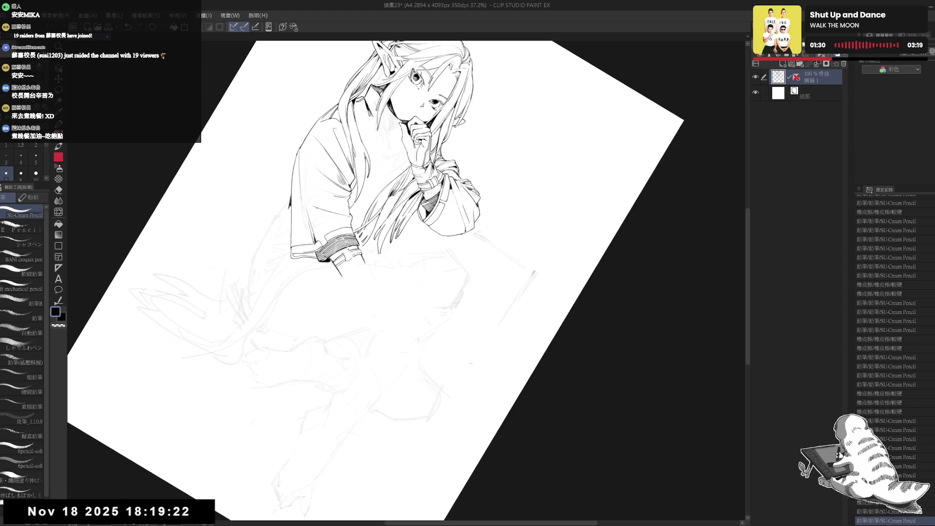
key(e)
drag(183, 508, 189, 515)
key(p)
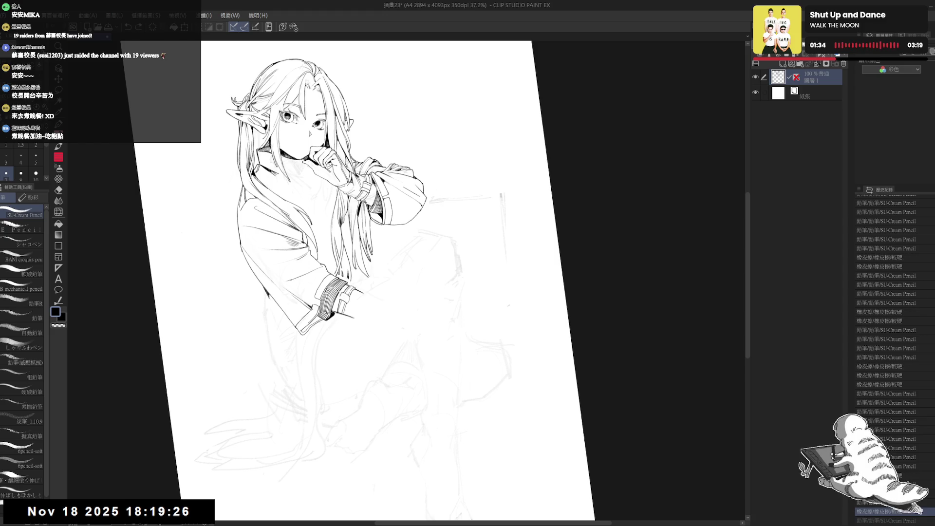
Add faint pencil strokes near the hair and erase a stray mark with the canvas upright.
drag(341, 297, 438, 244)
key(p)
drag(380, 119, 391, 129)
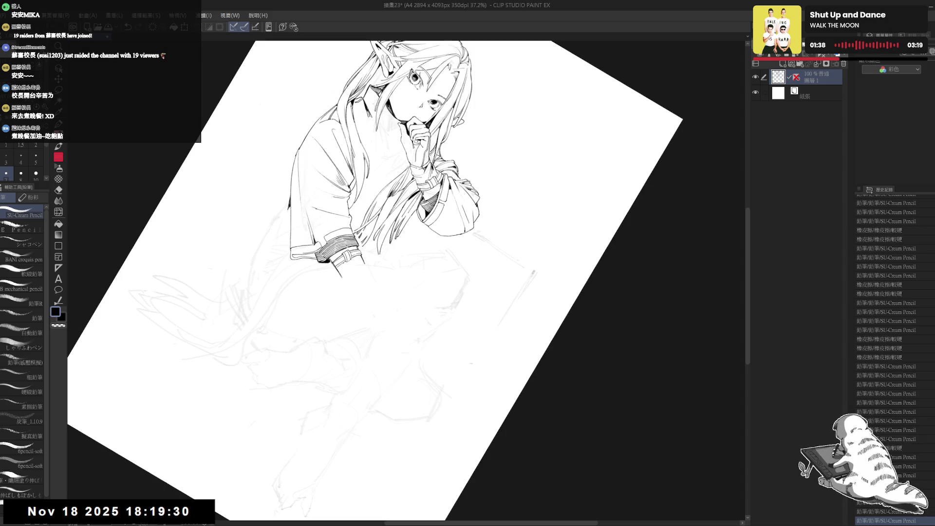
key(e)
key(ctrl+at)
drag(404, 207, 406, 212)
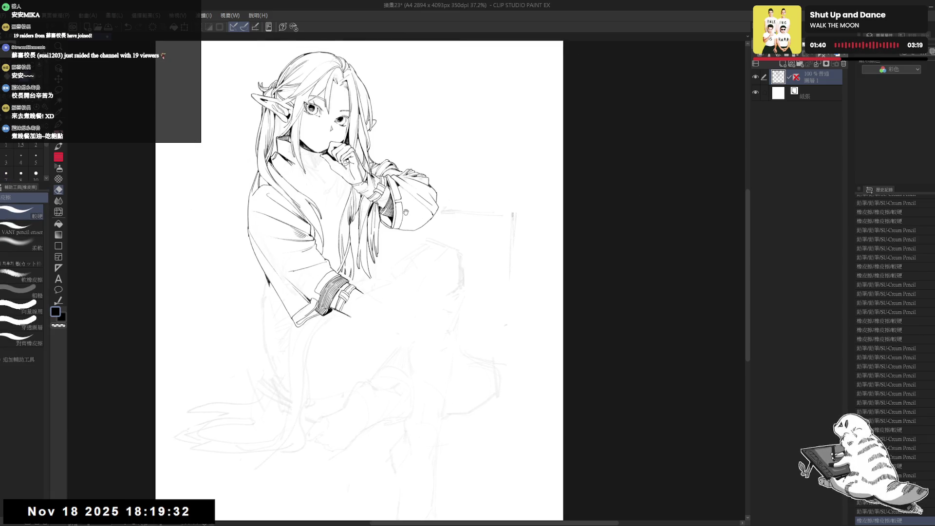
Erase a stroke near the elf's ear, then undo the change.
scroll(406, 212, down, 2)
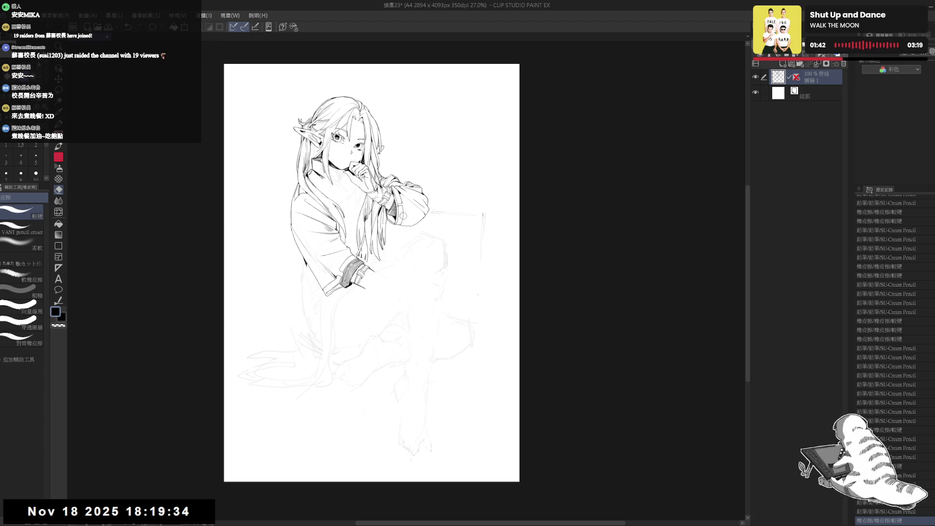
scroll(404, 216, up, 1)
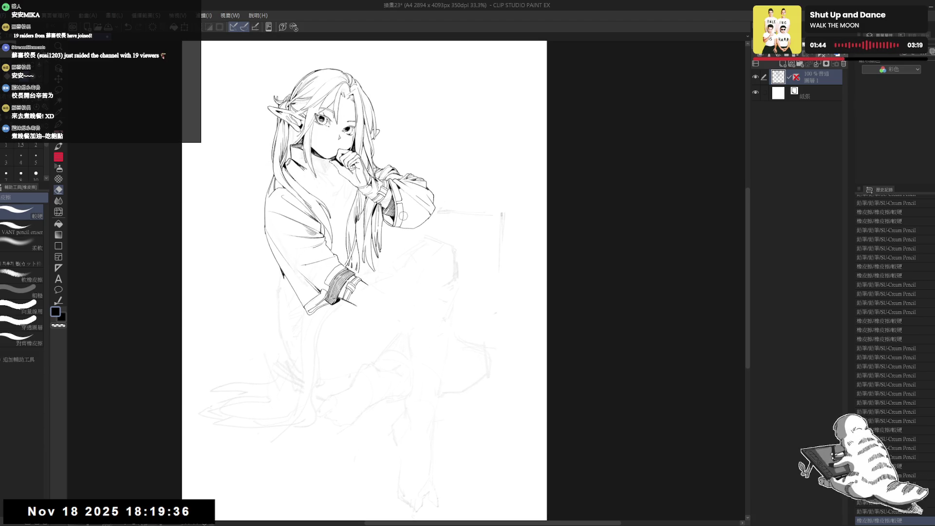
scroll(403, 216, up, 2)
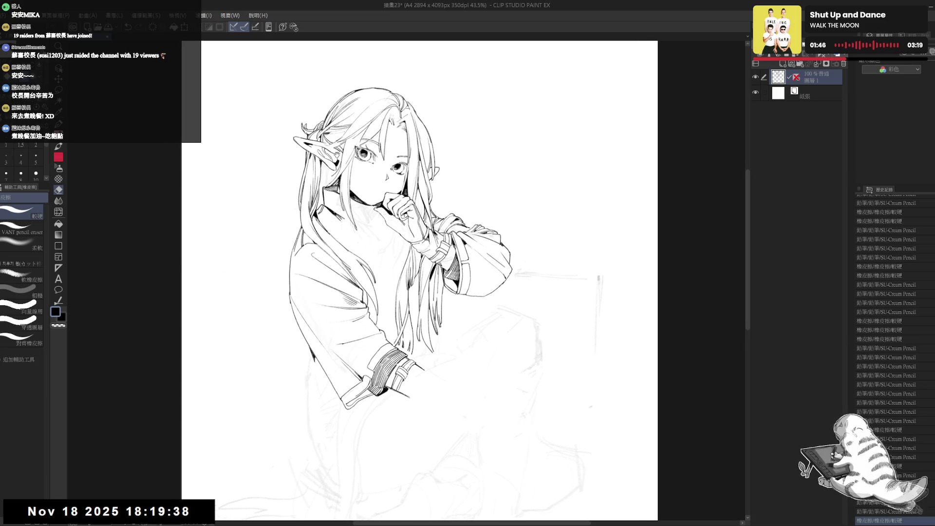
drag(329, 176, 329, 194)
key(p)
key(ctrl+z)
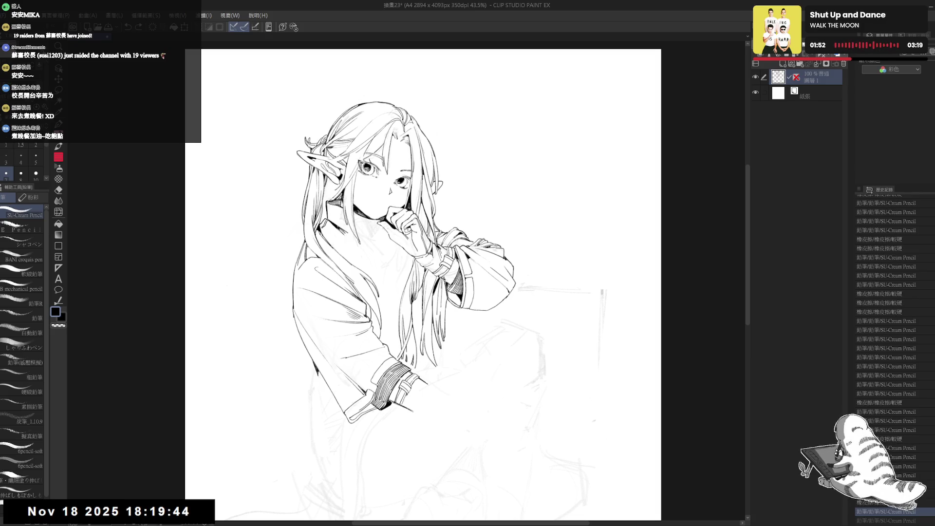
Touch up the ink lines near the ear and hair.
drag(317, 253, 310, 205)
drag(319, 342, 312, 313)
scroll(312, 313, down, 1)
scroll(295, 268, down, 1)
drag(428, 197, 423, 205)
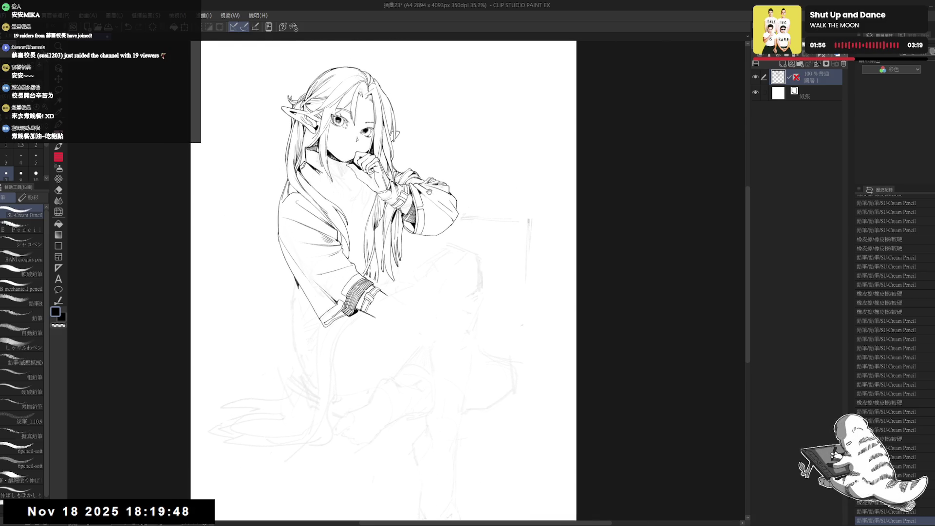
scroll(521, 200, up, 1)
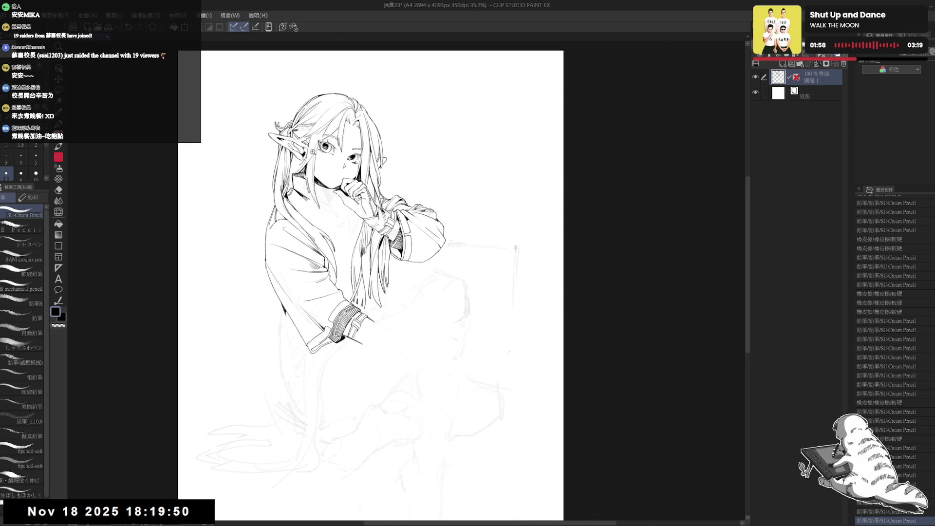
scroll(521, 201, up, 1)
mouse_move(286, 161)
mouse_down()
mouse_move(295, 169)
mouse_move(289, 183)
mouse_up()
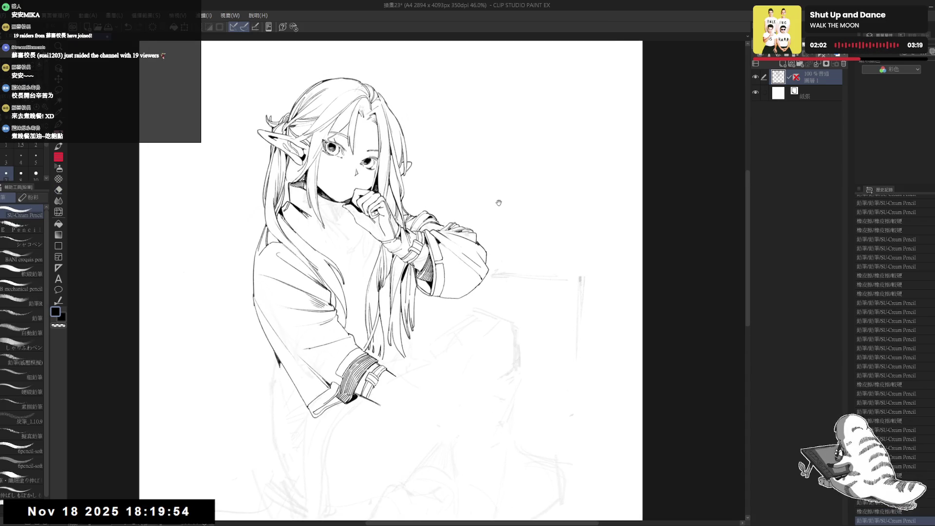
Redraw a short stroke near the sleeve cuff on the lower figure.
drag(499, 202, 452, 203)
mouse_move(320, 419)
mouse_down()
mouse_move(322, 297)
mouse_move(341, 273)
mouse_up()
key(e)
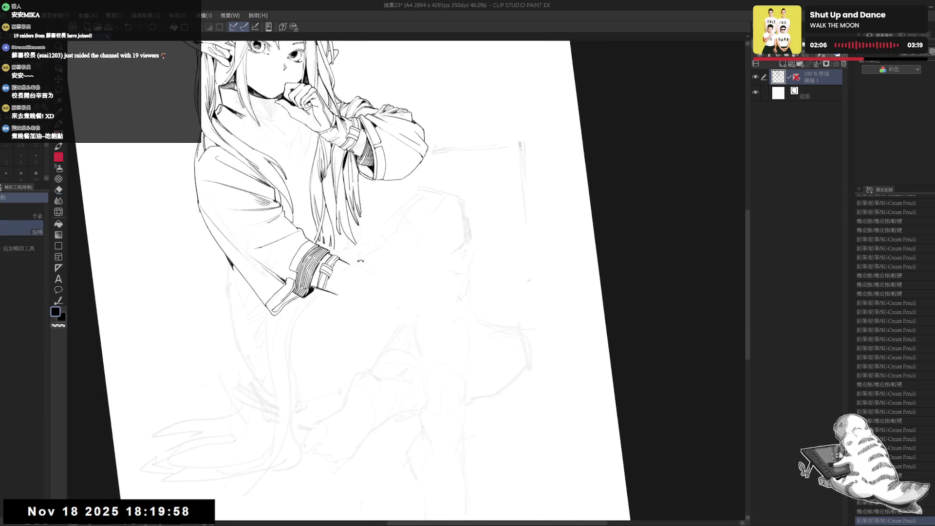
key(p)
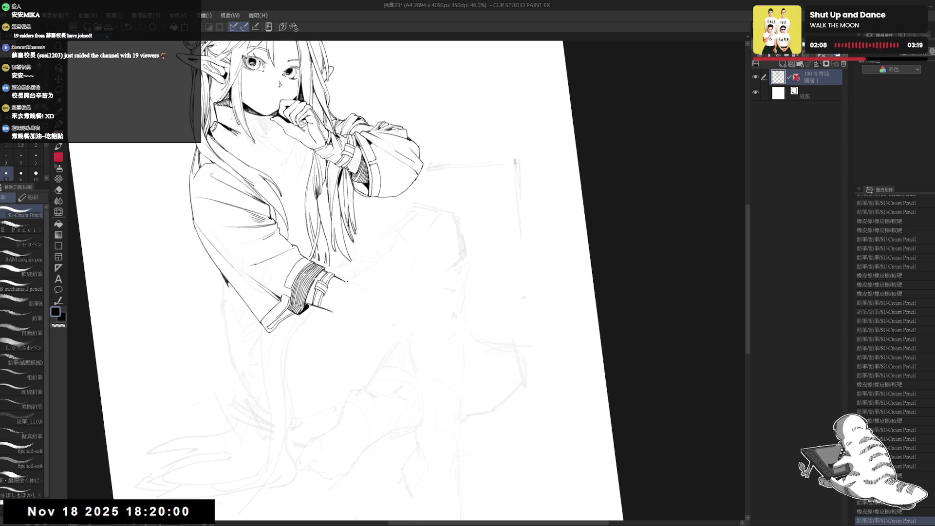
key(ctrl+z)
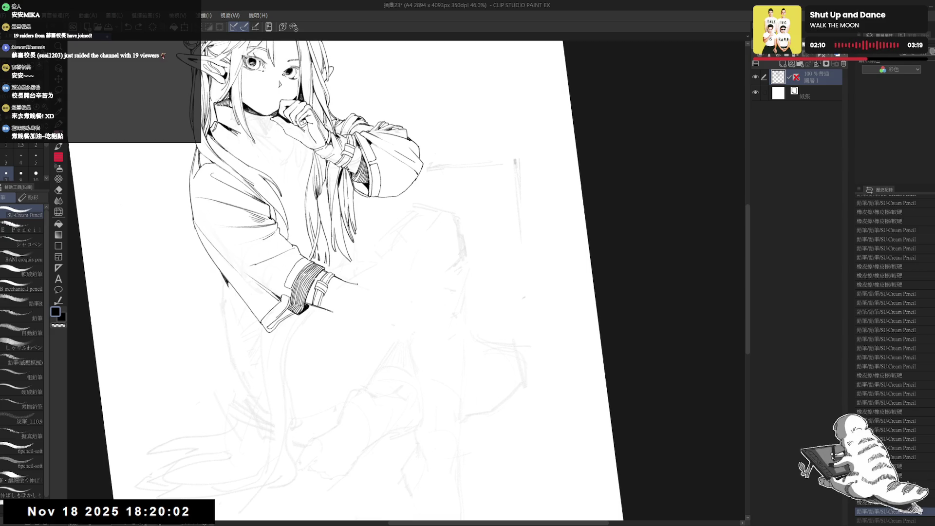
drag(339, 293, 342, 290)
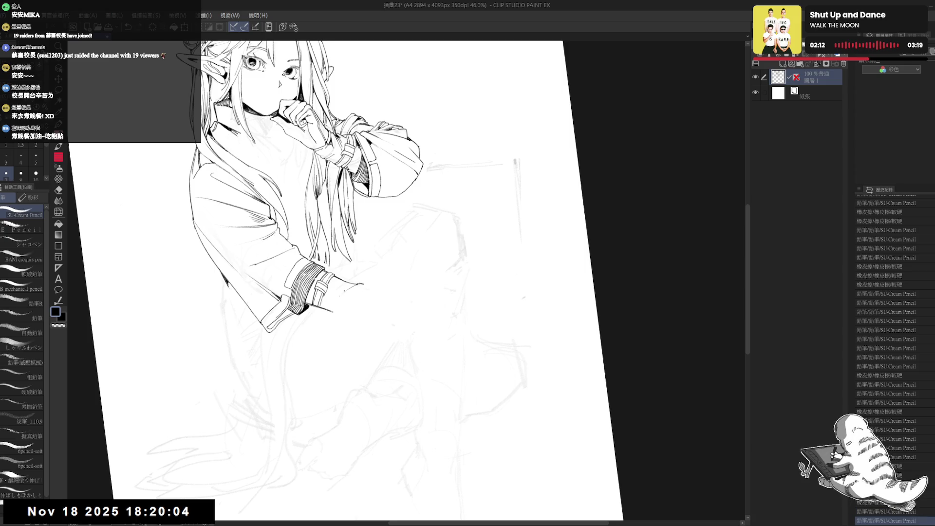
Ink a vertical line and a short stroke below the sleeve cuff.
key(ctrl+@)
scroll(345, 297, down, 2)
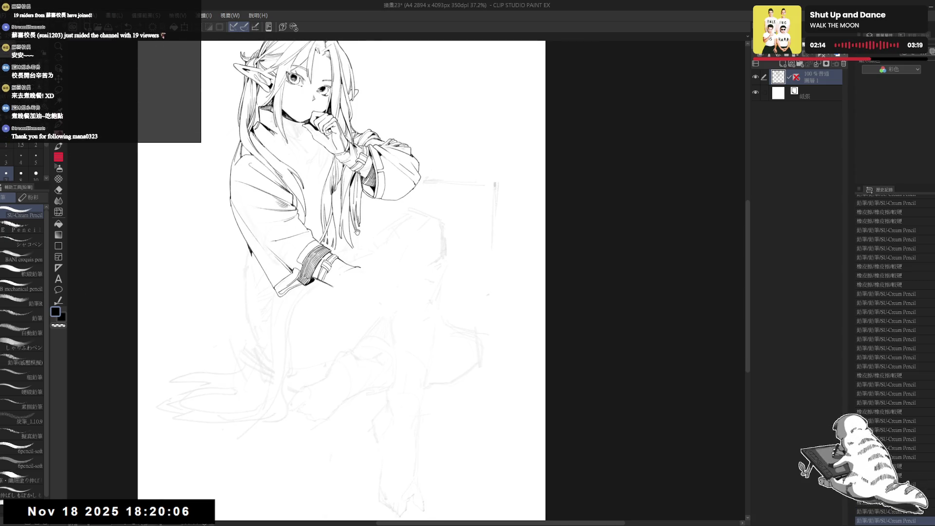
key(-)
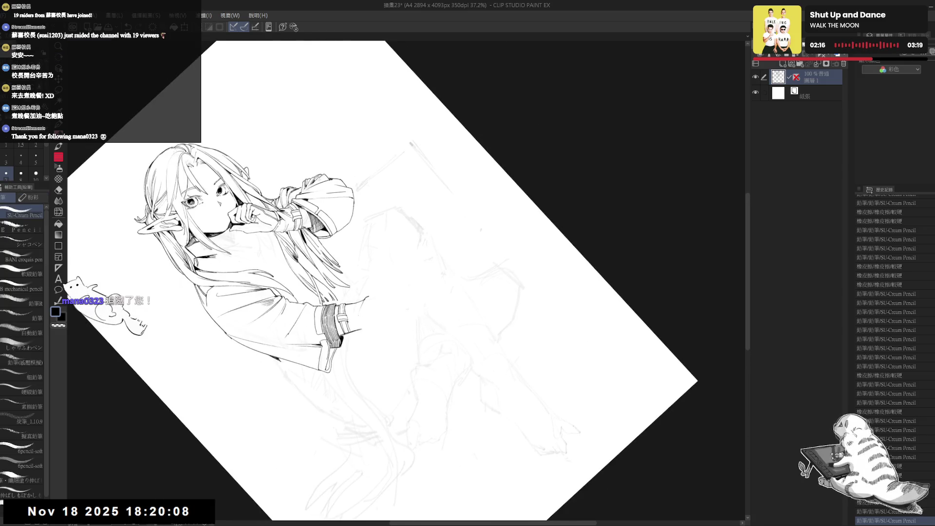
mouse_move(362, 301)
mouse_down()
mouse_move(362, 355)
mouse_move(342, 343)
mouse_move(360, 297)
mouse_up()
key(e)
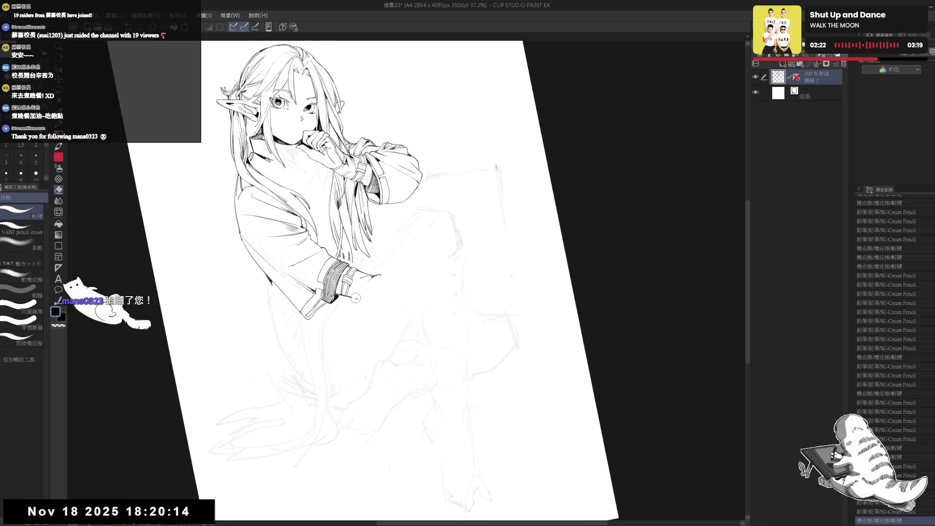
key(p)
mouse_move(356, 296)
mouse_down()
mouse_move(368, 289)
mouse_move(341, 322)
mouse_up()
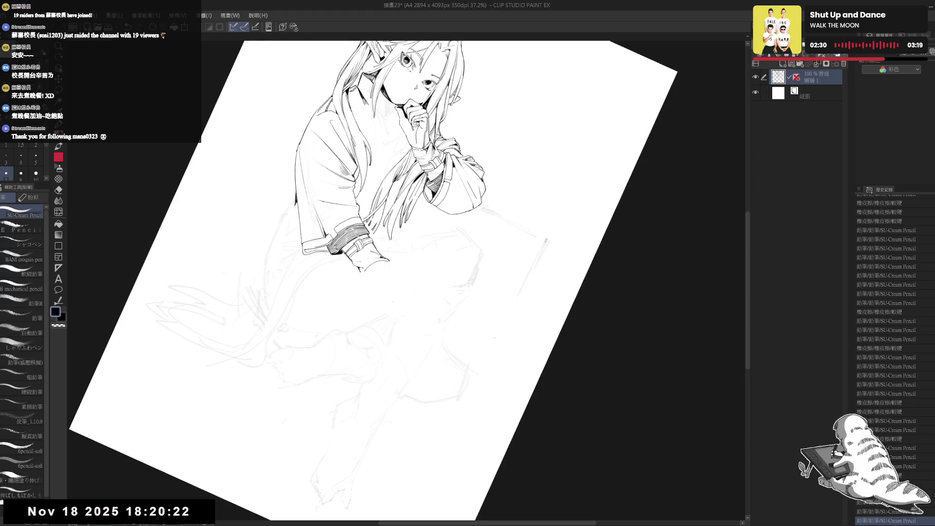
key(ctrl+0)
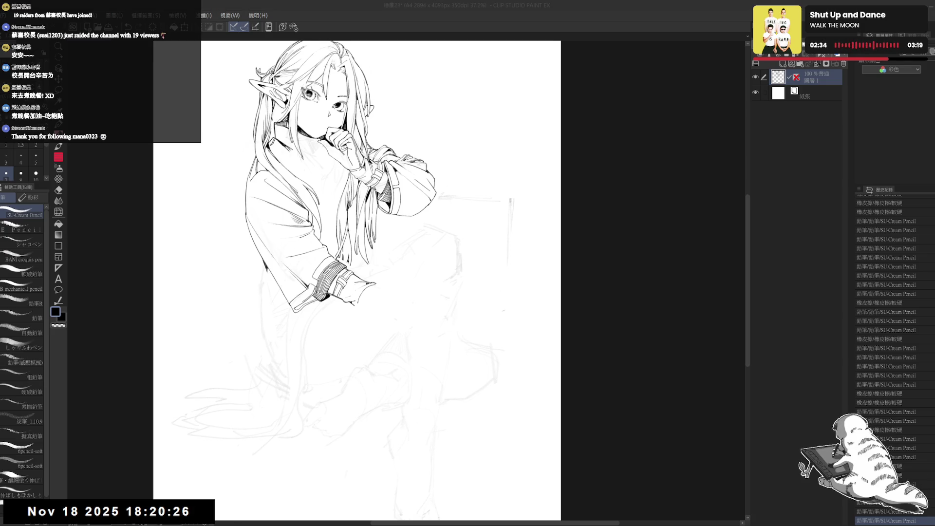
Add a fingertip mark and erase the fingertip line's overlong end and stray bits.
mouse_move(397, 271)
mouse_down()
mouse_move(360, 265)
mouse_move(349, 311)
mouse_move(382, 265)
mouse_move(371, 280)
mouse_move(385, 278)
mouse_up()
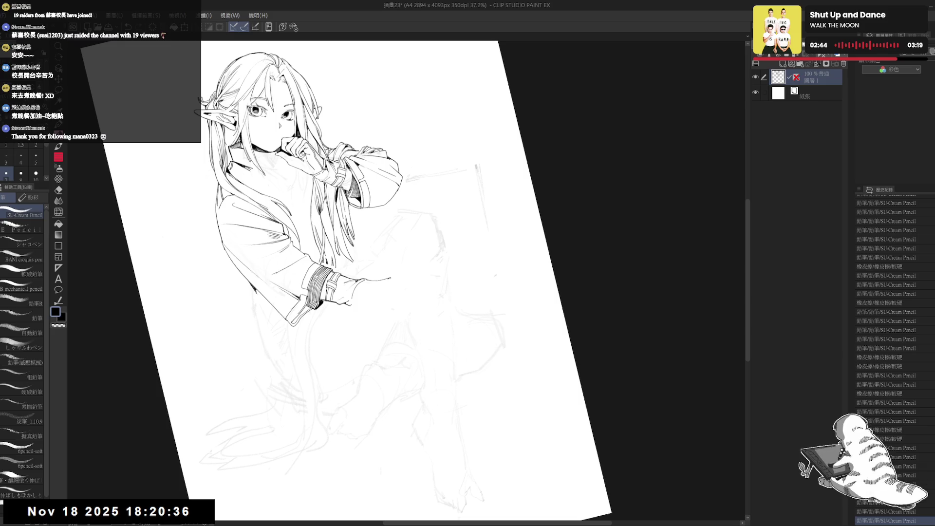
click(385, 309)
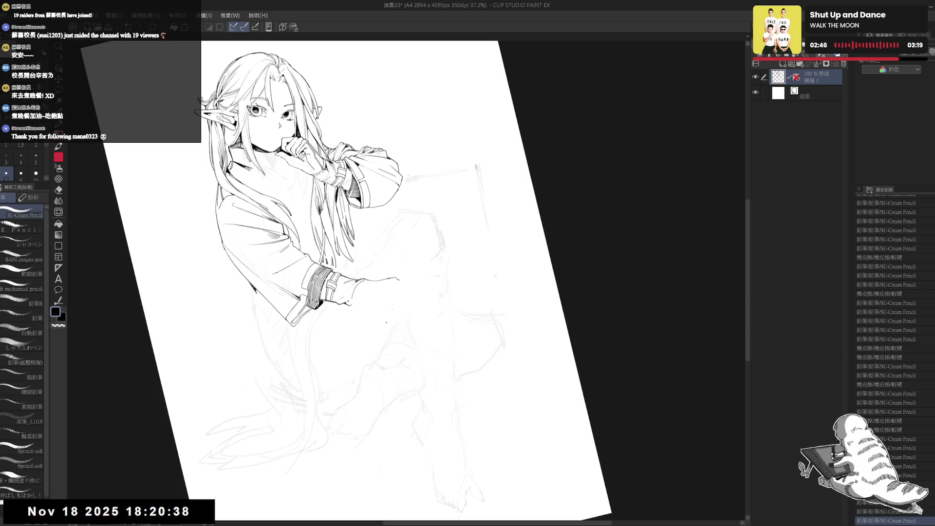
drag(408, 279, 382, 280)
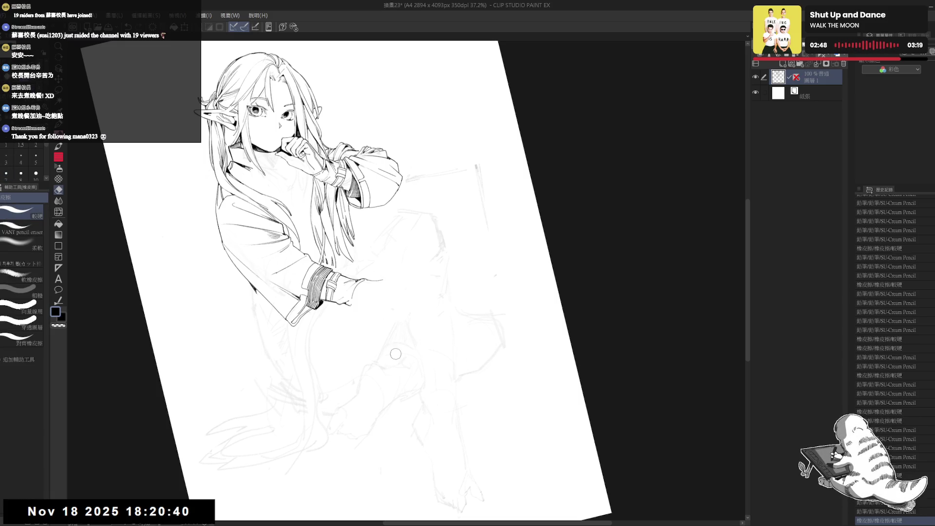
drag(368, 280, 362, 281)
drag(369, 281, 360, 291)
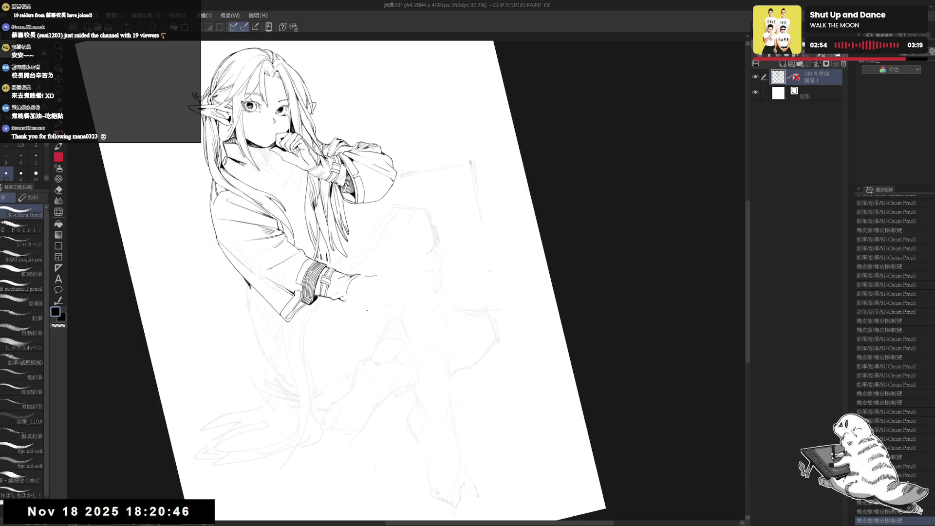
drag(400, 289, 358, 270)
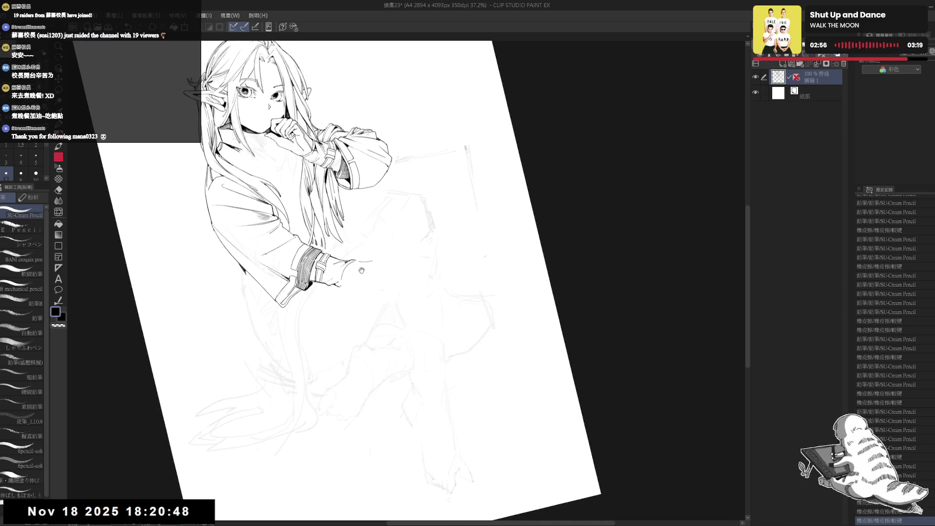
Draw short strokes near the fingertips and hand, keeping the final mark.
key(p)
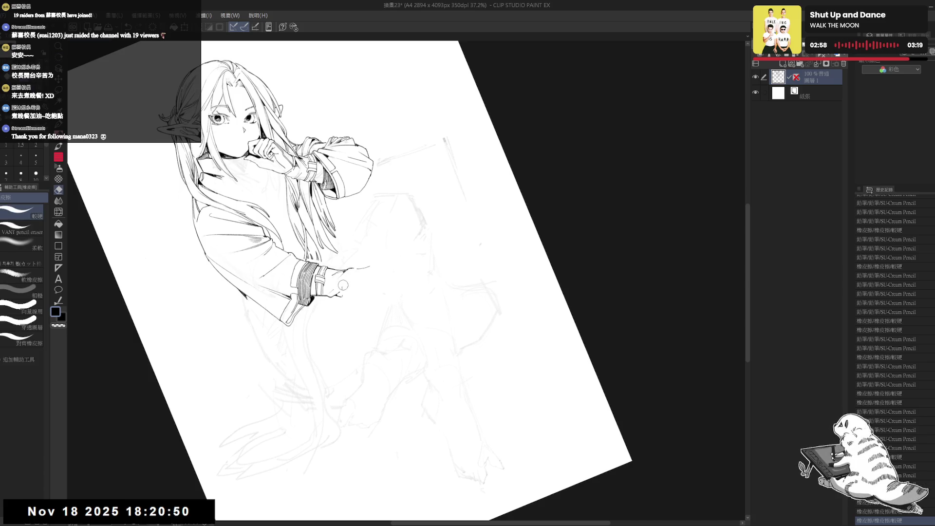
drag(350, 280, 344, 292)
key(ctrl+z)
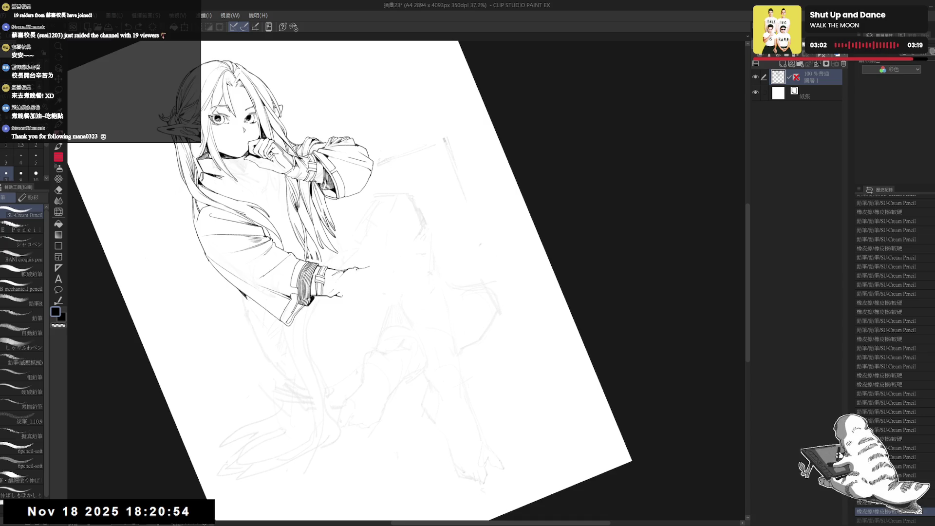
drag(331, 307, 330, 309)
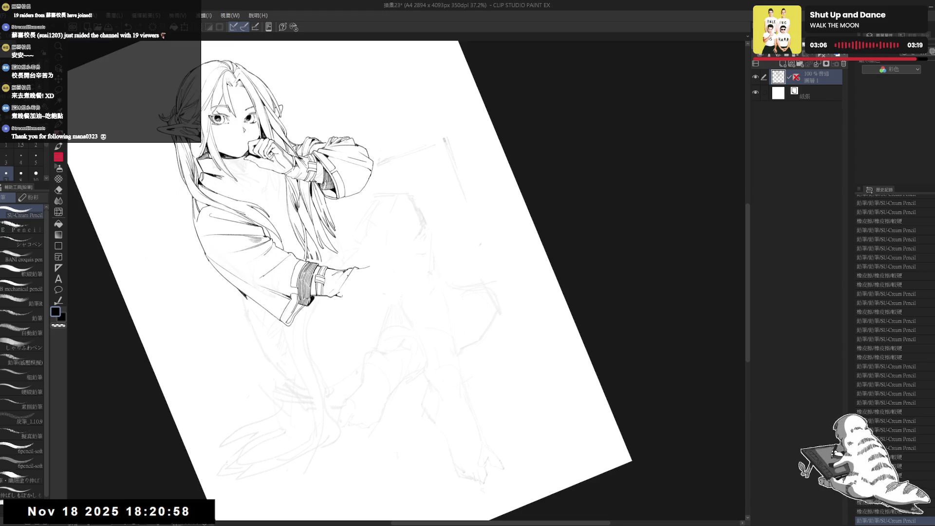
key(ctrl+z)
key(ctrl+y)
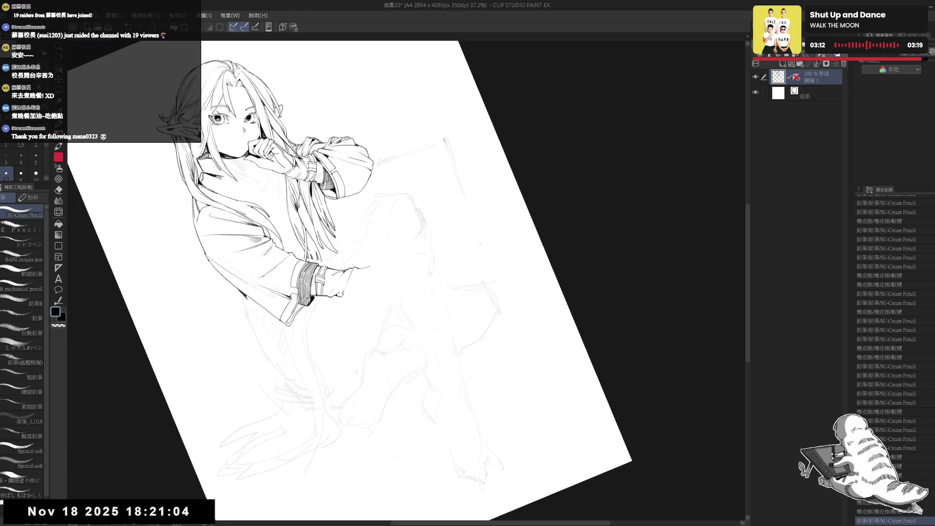
Erase part of the line near the hand with the page upright.
key(ctrl+@)
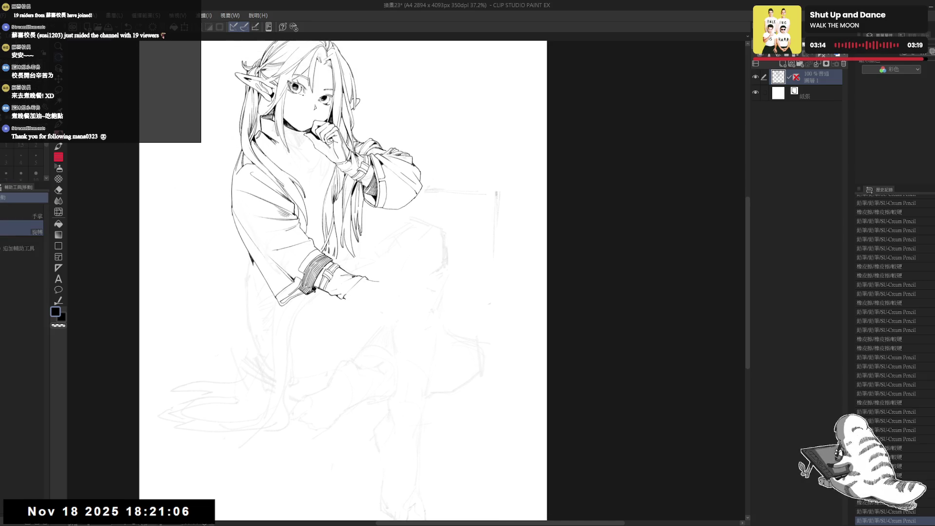
drag(397, 306, 392, 294)
key(e)
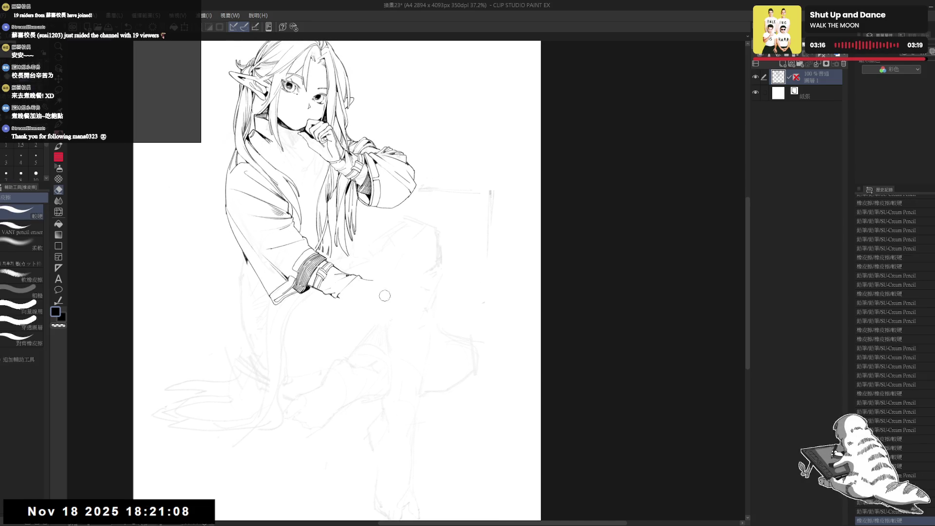
key(p)
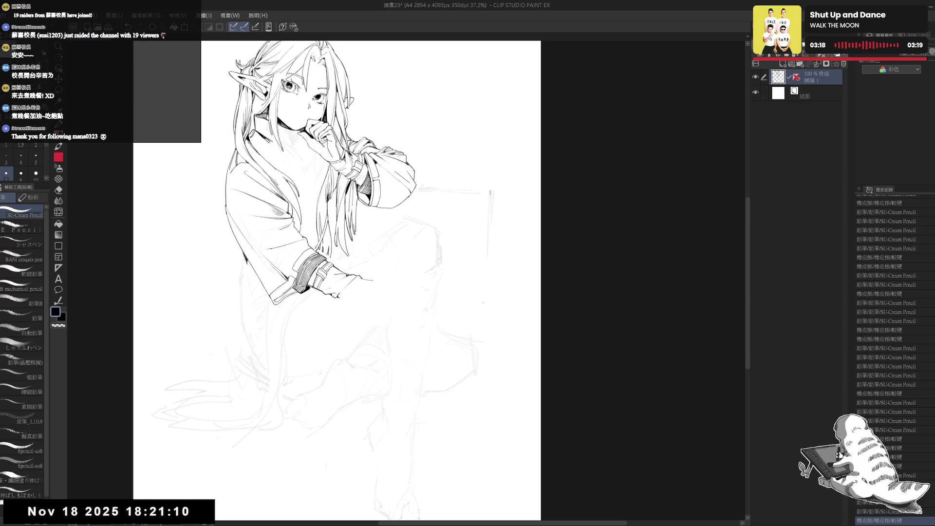
key(minus)
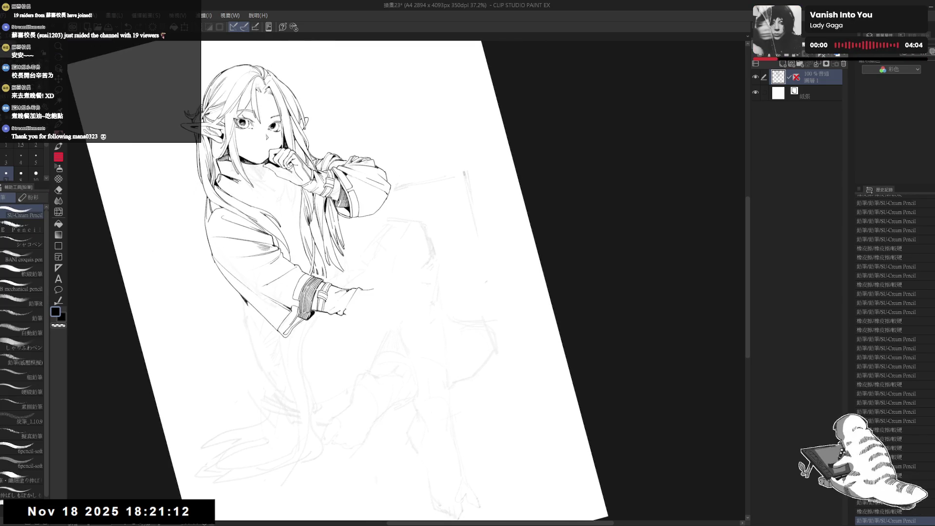
Add small pencil marks near the hand and straighten the page.
click(152, 250)
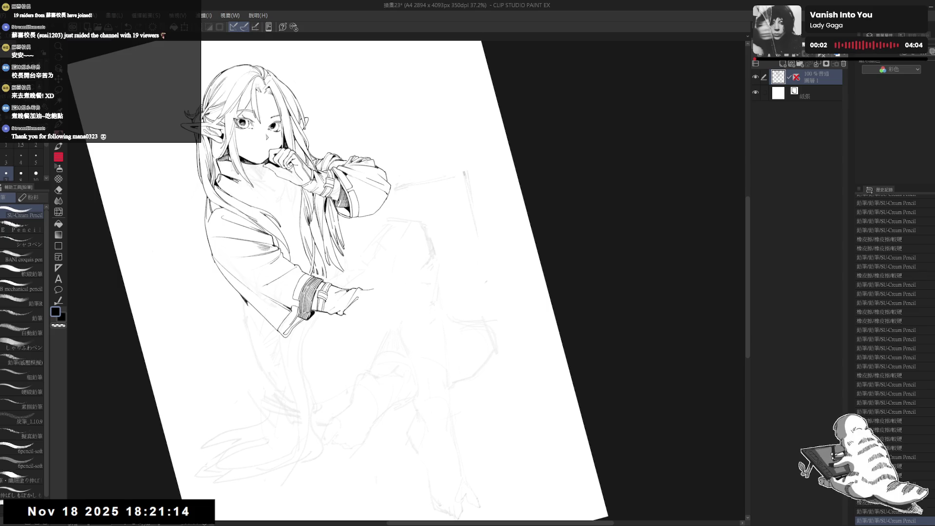
click(351, 305)
key(ctrl+@)
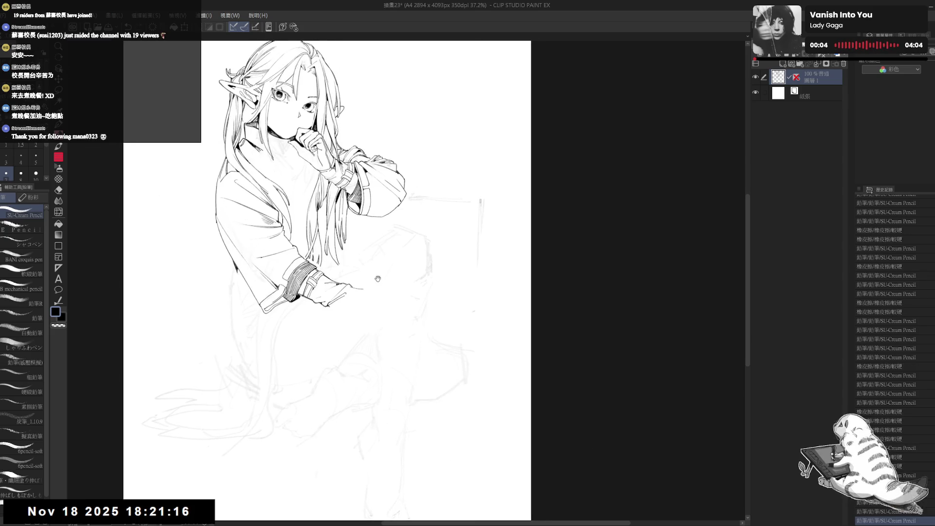
scroll(385, 236, down, 2)
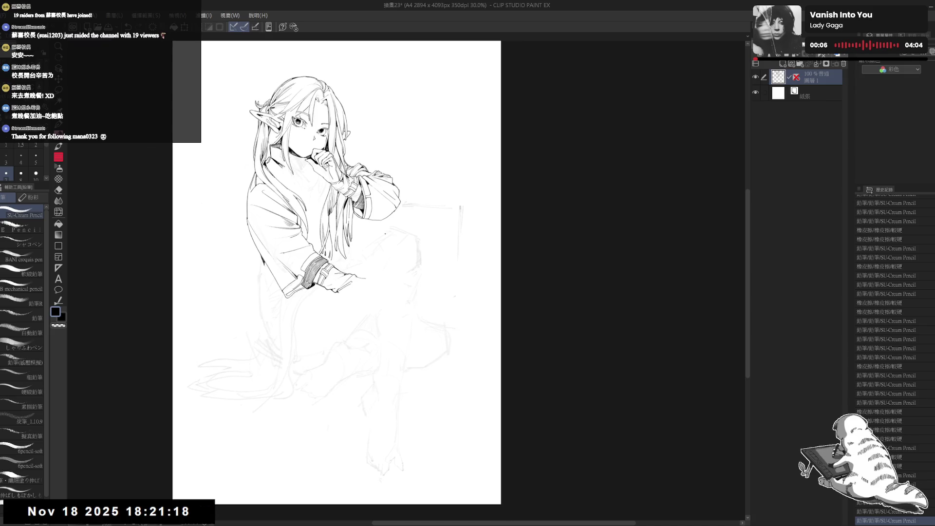
mouse_move(326, 262)
mouse_down()
mouse_move(322, 280)
mouse_move(347, 287)
mouse_up()
scroll(369, 298, up, 1)
Redraw the overlong stroke beside the hand at a shorter length.
key(e)
key(p)
key(e)
key(p)
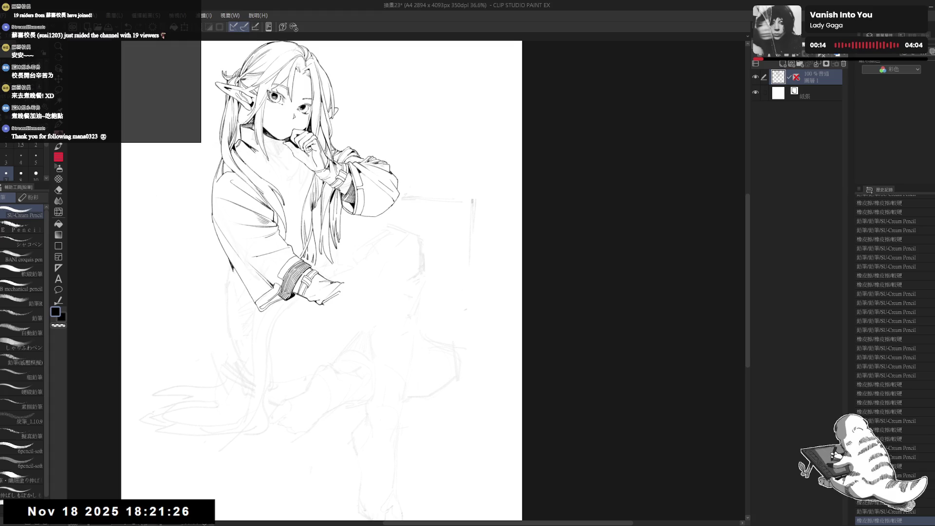
drag(348, 286, 363, 302)
key(ctrl+z)
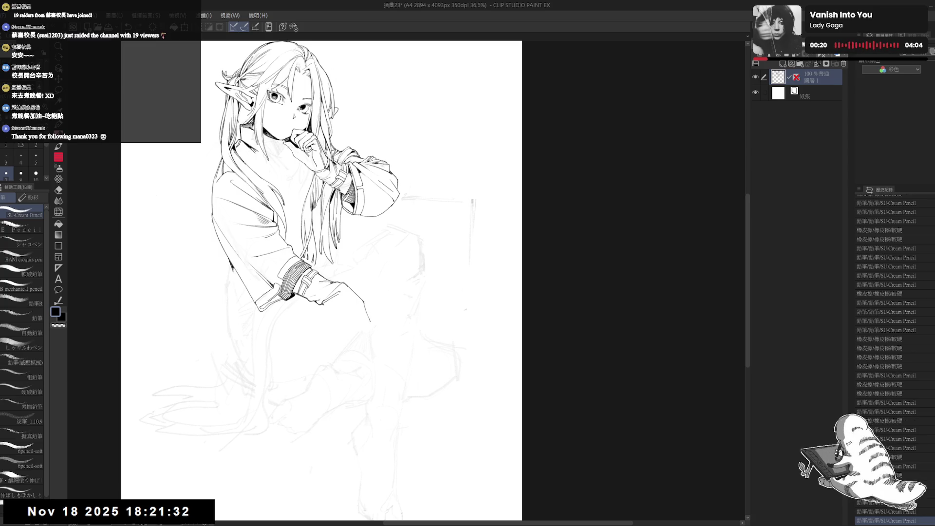
key(ctrl+z)
drag(364, 303, 349, 287)
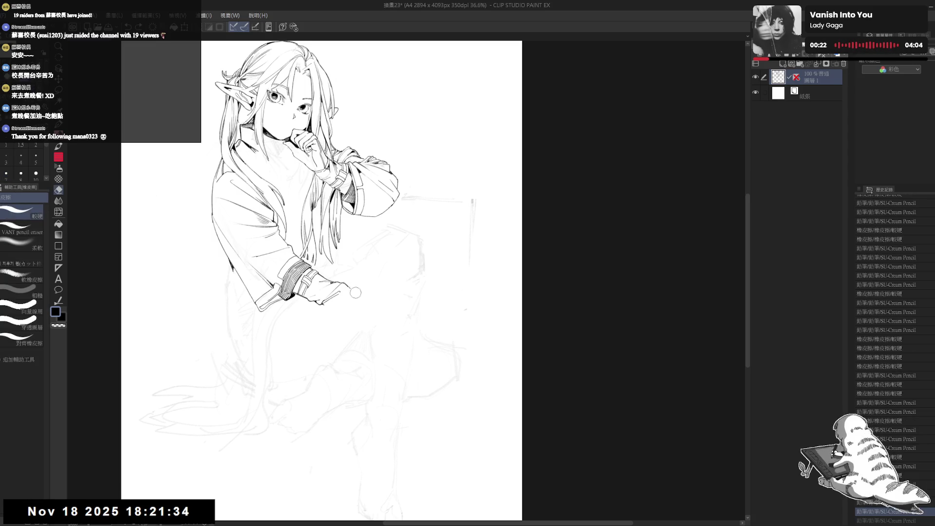
key(ctrl+z)
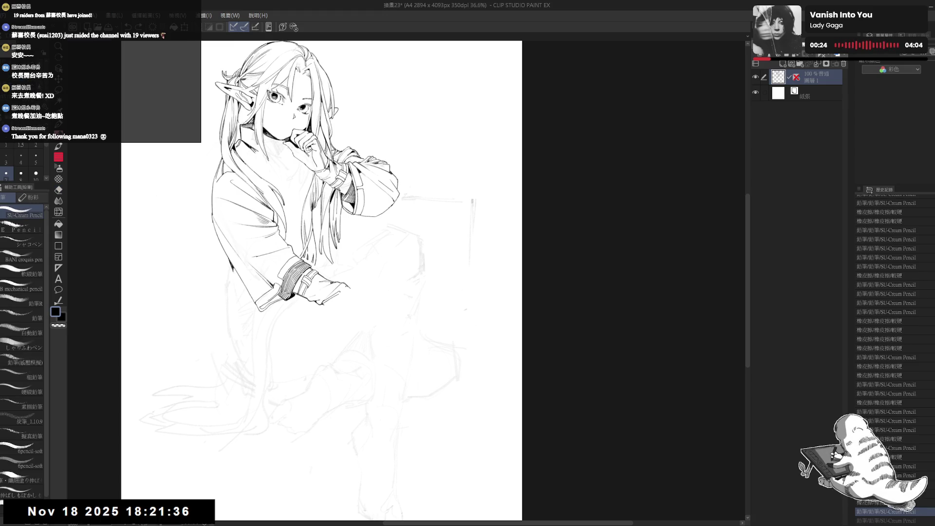
drag(349, 287, 371, 301)
Ink new lines at the knee and erase the stray lines around them.
mouse_move(369, 303)
mouse_down()
mouse_move(348, 321)
mouse_move(333, 312)
mouse_move(335, 327)
mouse_up()
key(ctrl+z)
key(ctrl+y)
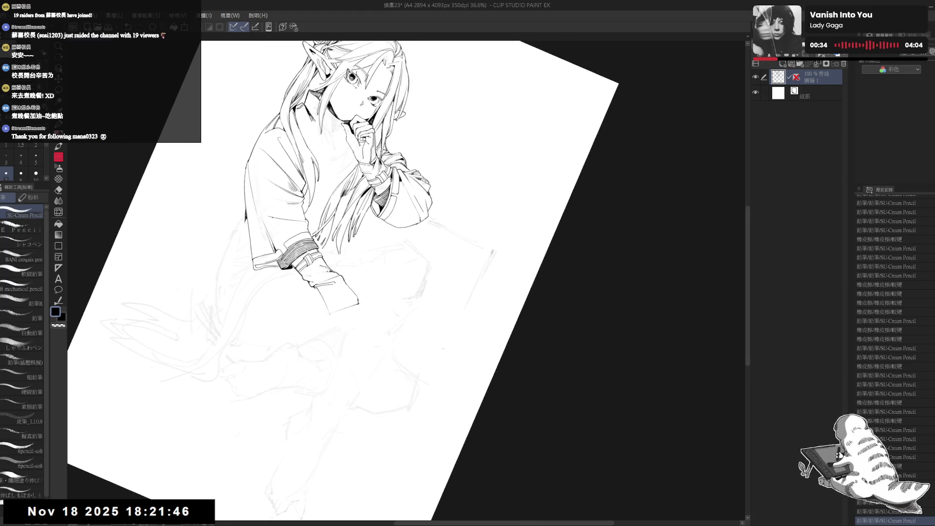
key(e)
drag(316, 289, 317, 291)
drag(317, 290, 321, 286)
click(318, 291)
key(p)
Dab away the remaining small stray marks near the knee, then straighten the page.
key(e)
click(316, 290)
click(318, 293)
key(p)
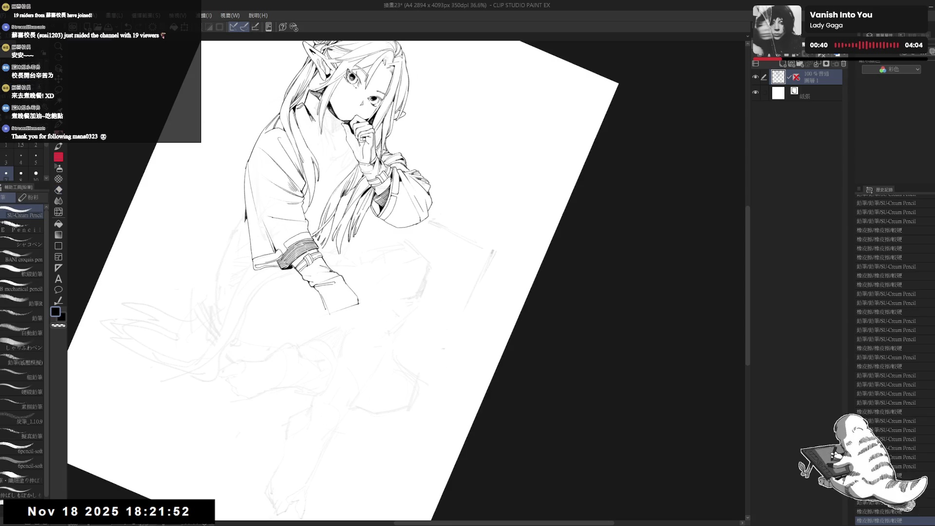
key(e)
click(319, 292)
click(323, 293)
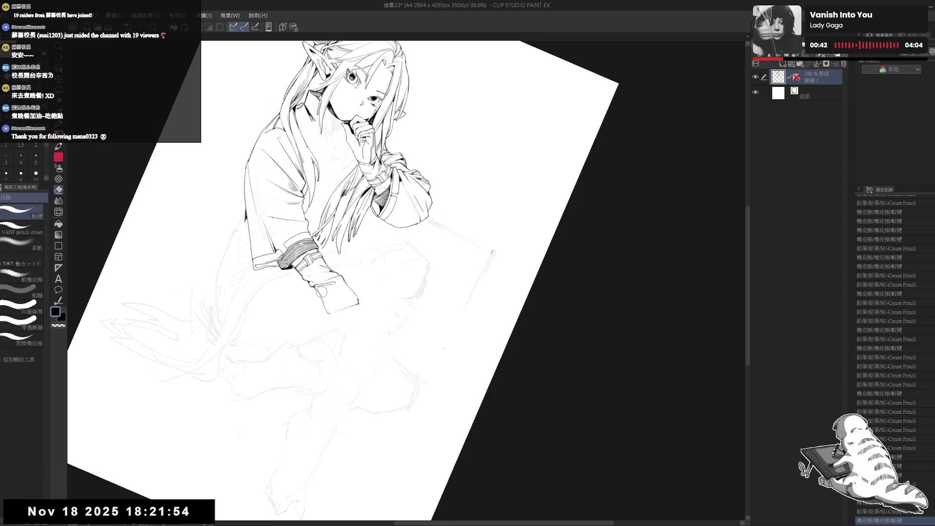
key(p)
key(ctrl+0)
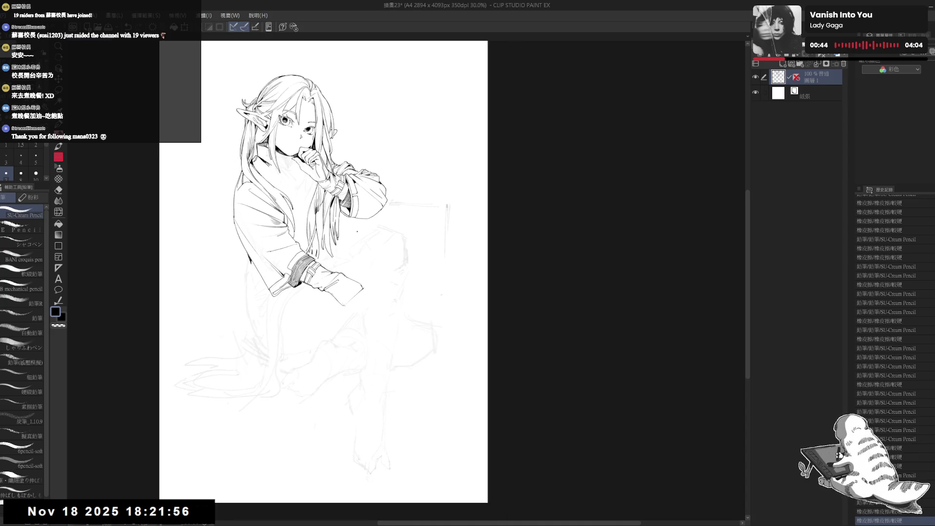
Scroll the view to frame the fingers of the hand resting on the knee.
scroll(359, 211, down, 1)
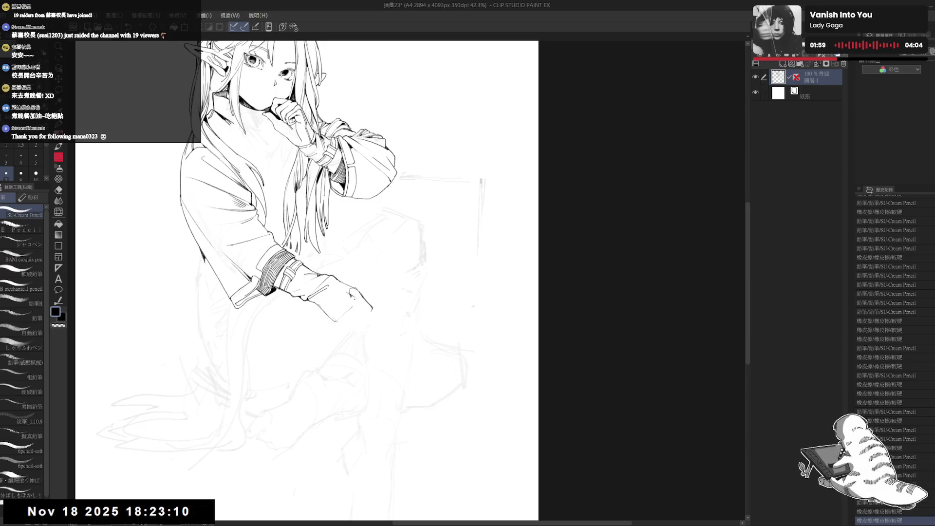
Refine the fingertip lines of the resting hand, undoing an extra mark.
mouse_move(362, 299)
mouse_down()
mouse_move(372, 308)
mouse_move(326, 294)
mouse_move(357, 311)
mouse_move(342, 292)
mouse_move(358, 283)
mouse_up()
key(e)
key(p)
click(345, 297)
key(ctrl+z)
key(e)
key(p)
key(e)
key(p)
Check the drawing in a mirrored view, then add a small stroke to the hand.
key(h)
key(ctrl+@)
mouse_move(371, 337)
mouse_down()
mouse_move(341, 292)
mouse_move(324, 304)
mouse_up()
key(e)
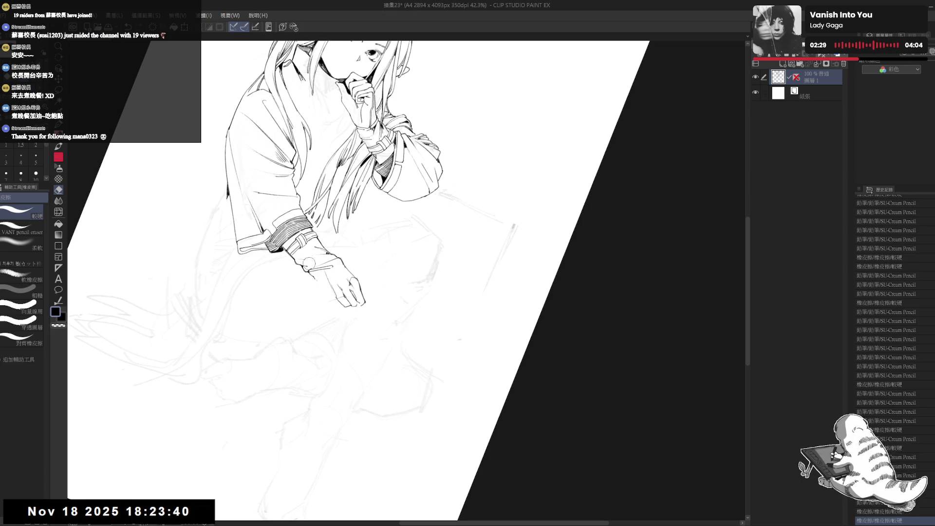
key(p)
click(459, 339)
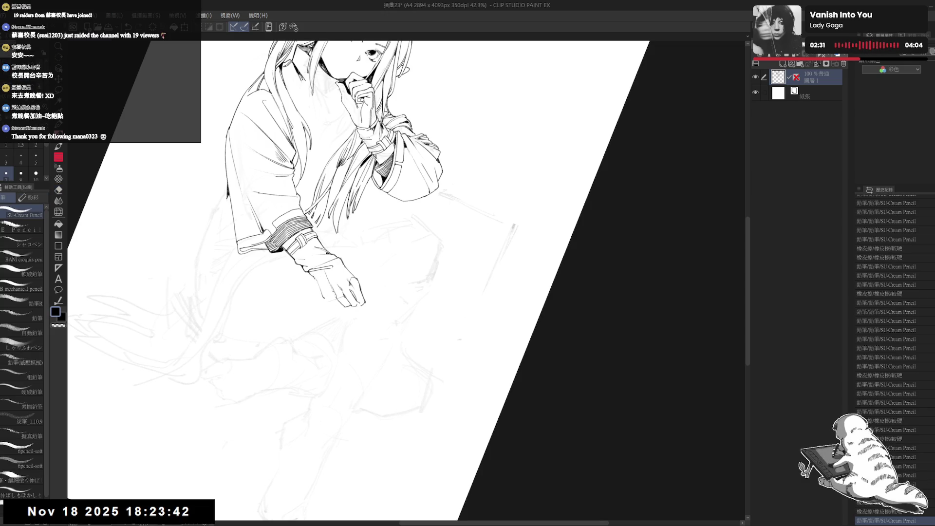
key(ctrl+z)
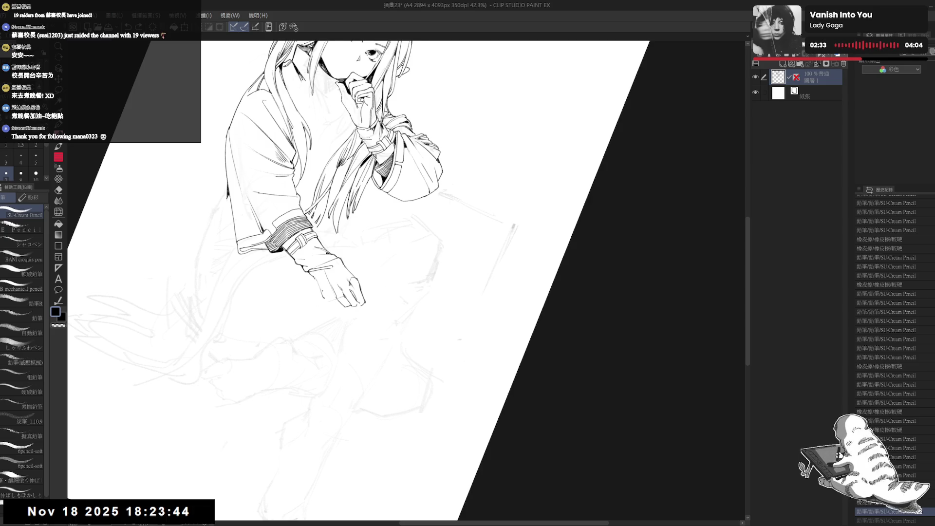
key(ctrl+y)
key(ctrl+z)
key(ctrl+y)
Dot small pencil marks on the hand and adjust the view.
click(344, 359)
click(344, 359)
click(344, 359)
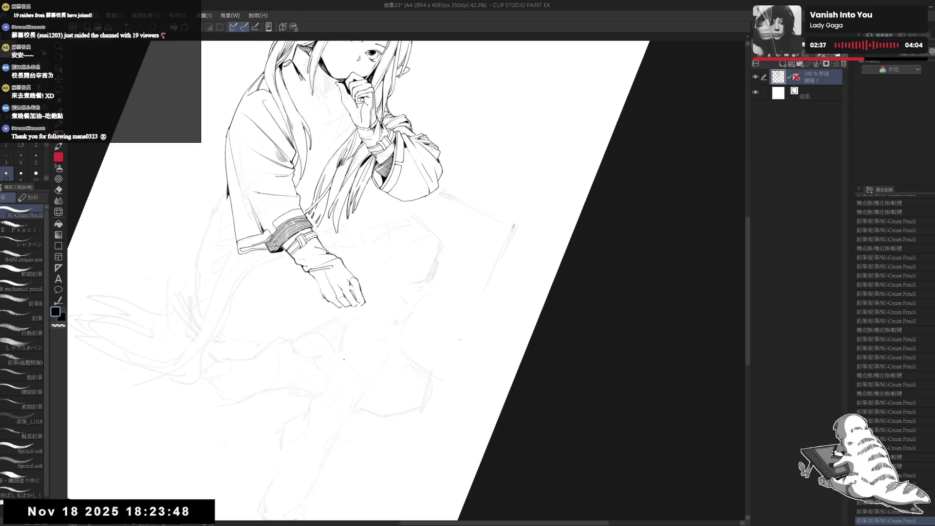
scroll(414, 281, up, 1)
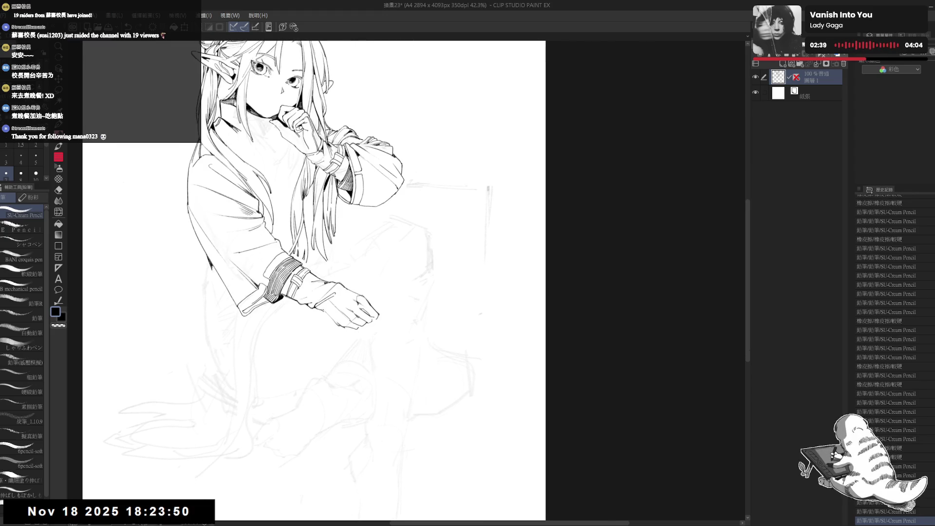
drag(400, 216, 395, 219)
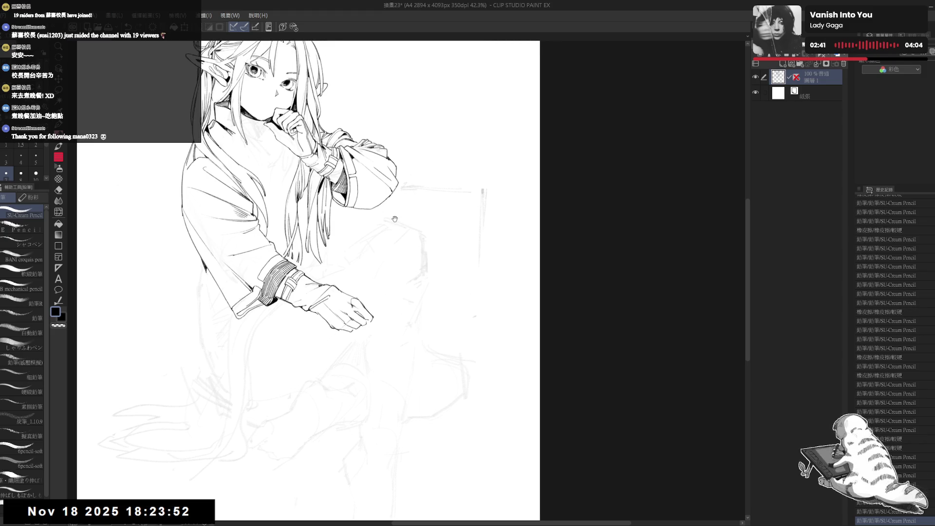
scroll(394, 220, down, 2)
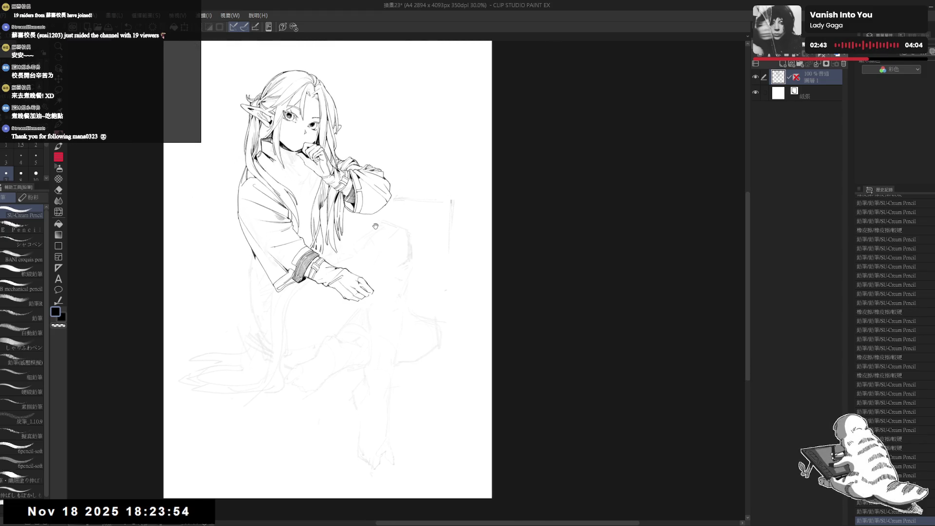
scroll(355, 288, up, 1)
Lasso the inked resting hand and free-transform it to slightly resize and reposition it.
key(m)
drag(348, 271, 337, 265)
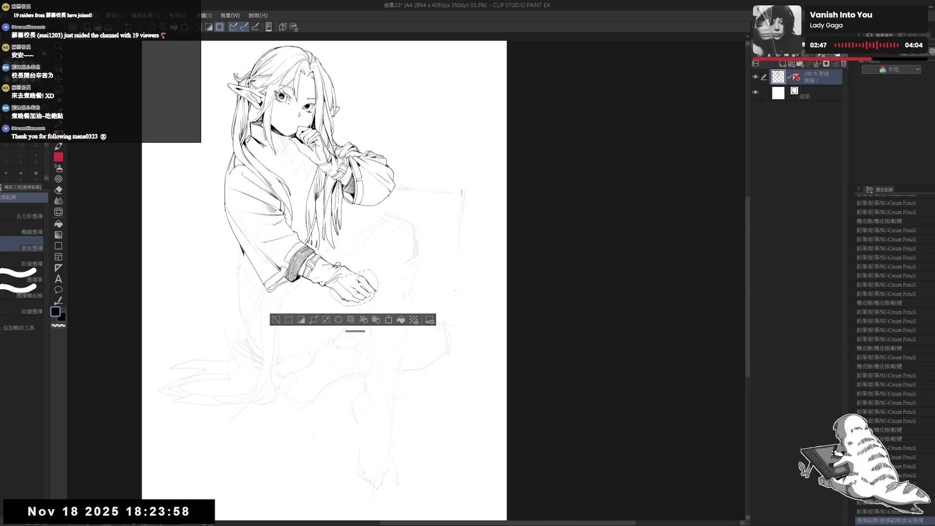
key(ctrl+t)
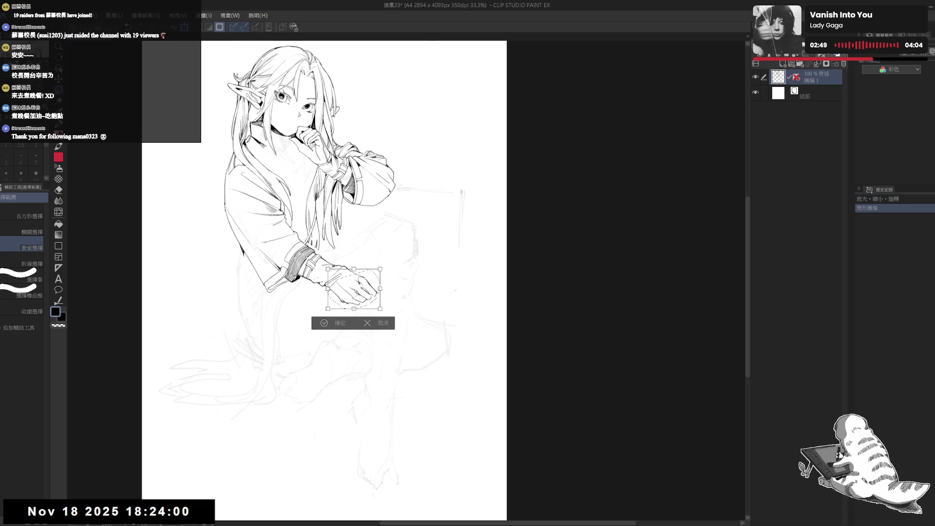
click(348, 323)
key(ctrl+d)
Erase stray lines near the hand and undo the extra pencil strokes.
key(minus)
key(e)
drag(330, 306, 362, 277)
key(p)
key(ctrl+z)
key(ctrl+z)
key(ctrl+z)
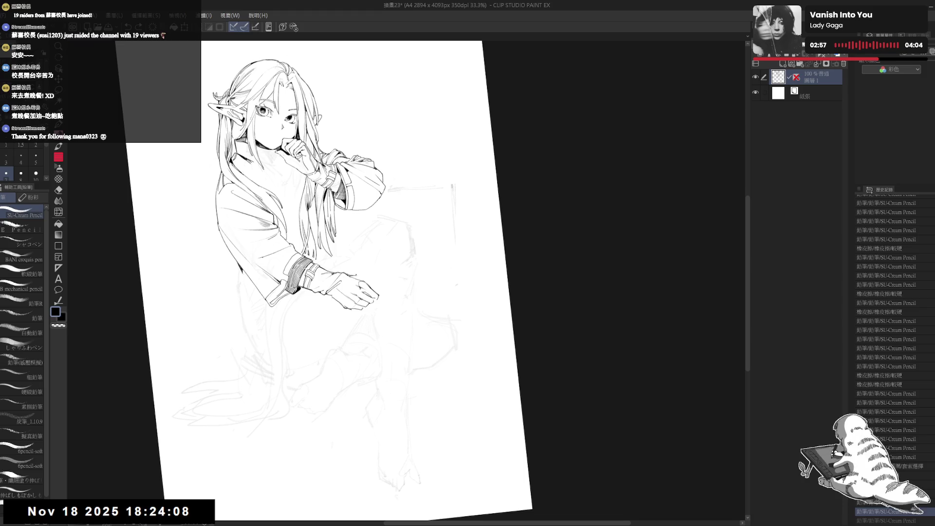
Erase the stray marks beside the resting hand.
key(e)
drag(363, 273, 349, 274)
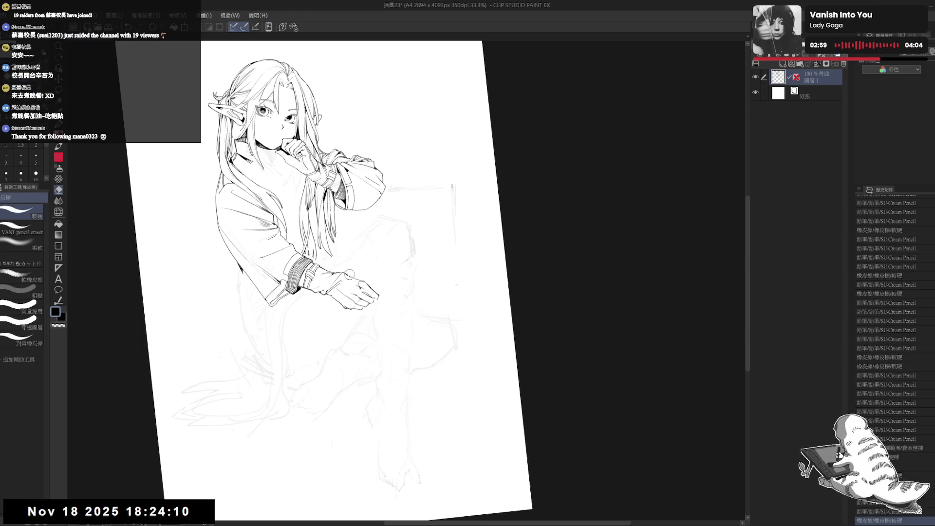
click(350, 274)
key(p)
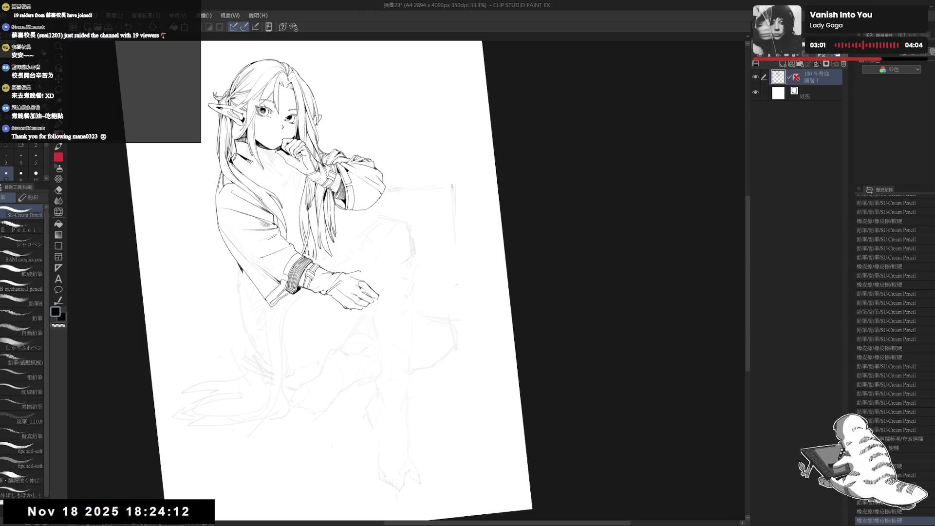
Add a small ink line at the fingertip by her mouth.
key(ctrl+0)
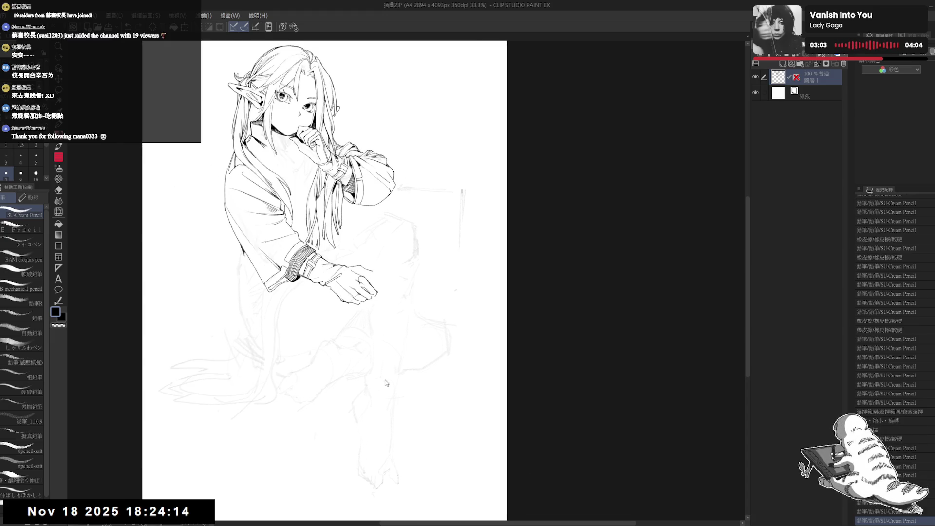
drag(385, 382, 390, 309)
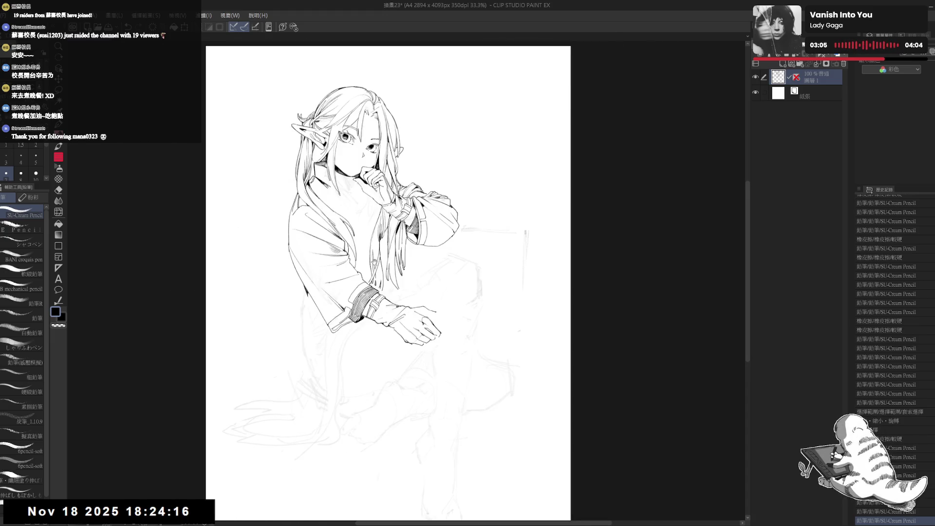
mouse_move(353, 328)
mouse_down()
mouse_move(372, 285)
mouse_move(316, 330)
mouse_move(324, 328)
mouse_up()
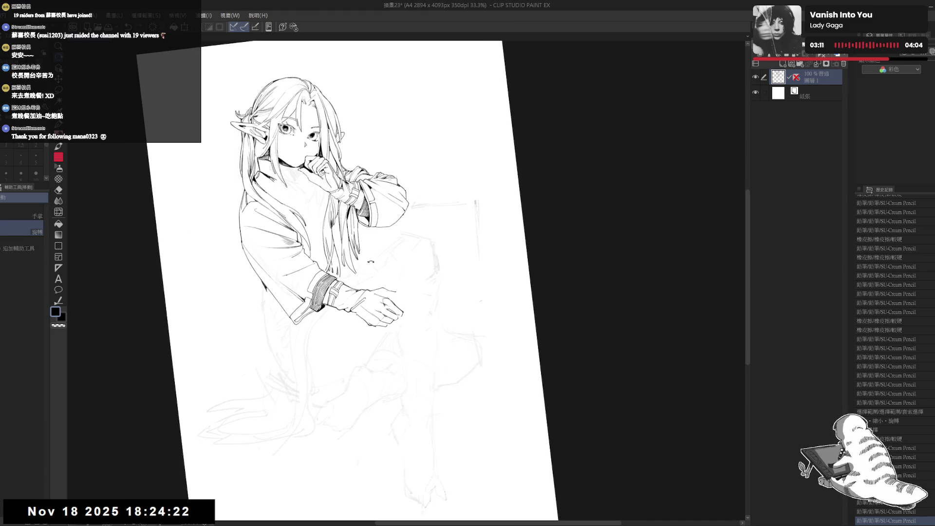
scroll(247, 200, up, 2)
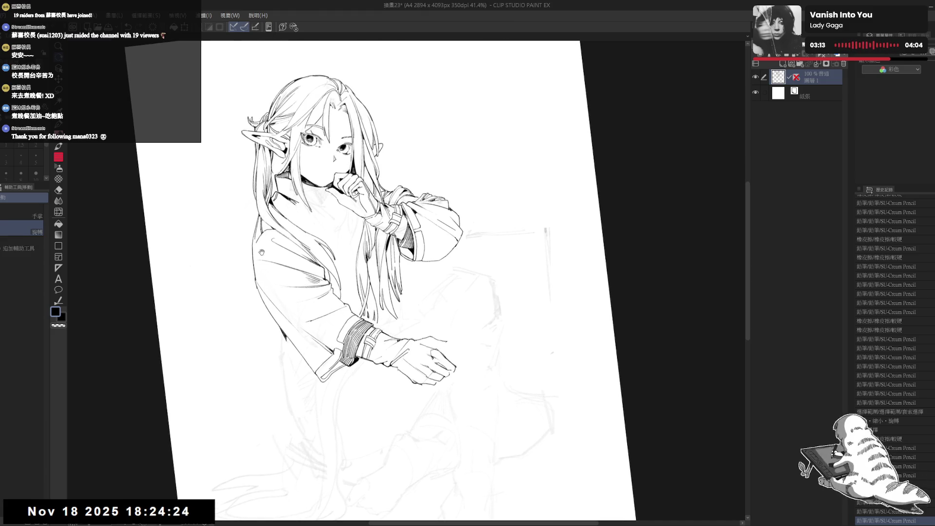
key(e)
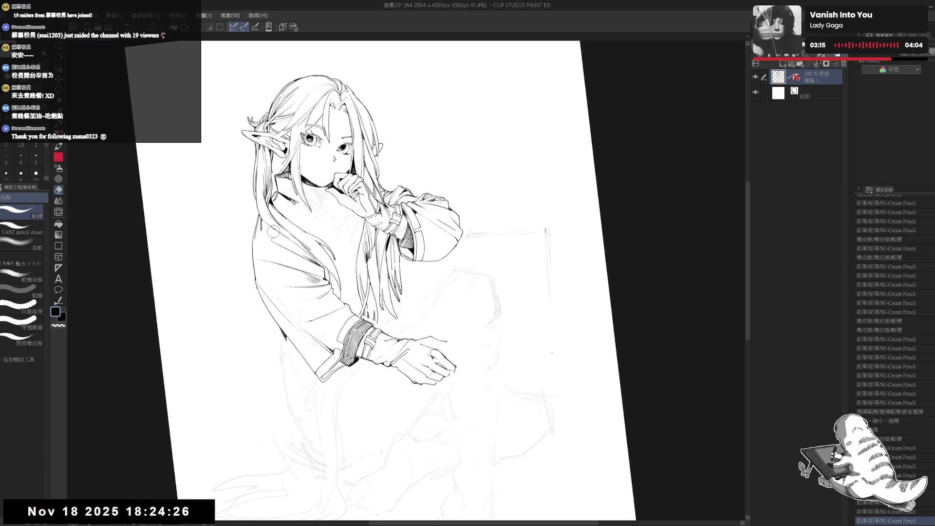
key(p)
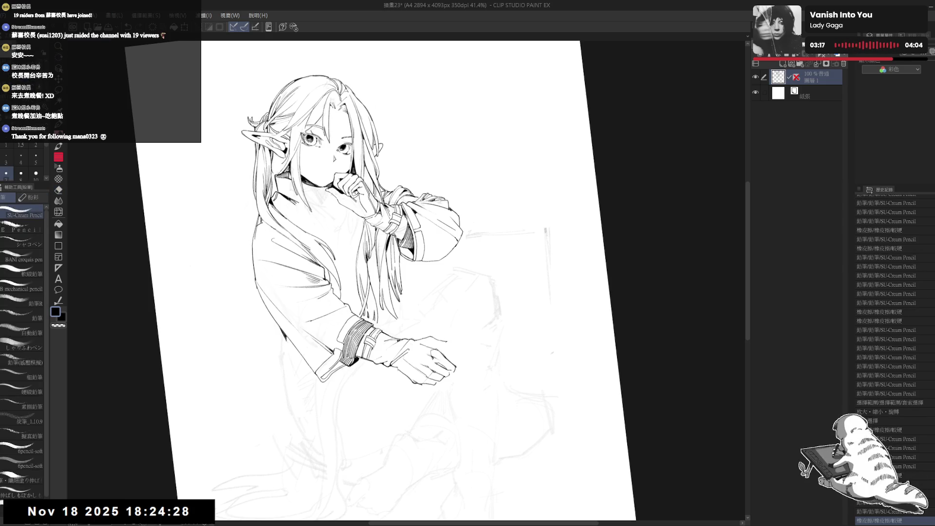
drag(332, 177, 335, 175)
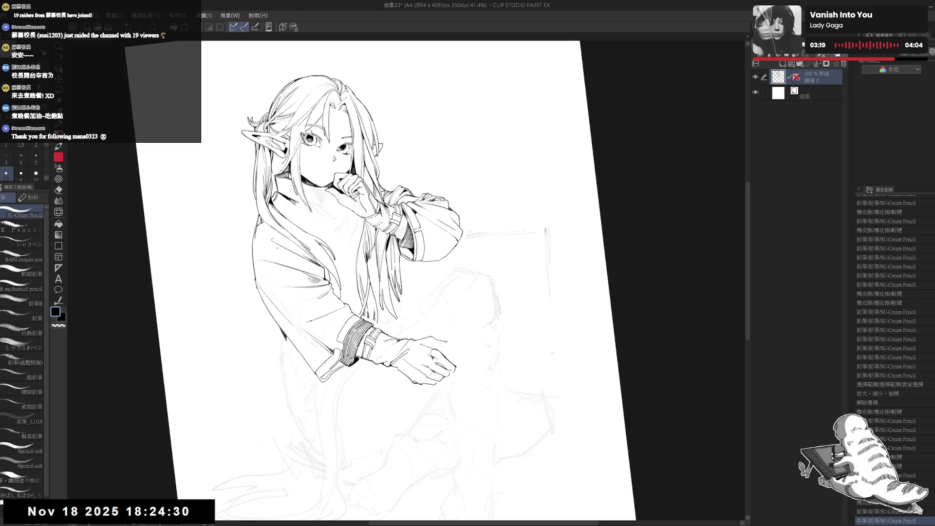
key(ctrl+at)
scroll(331, 153, down, 2)
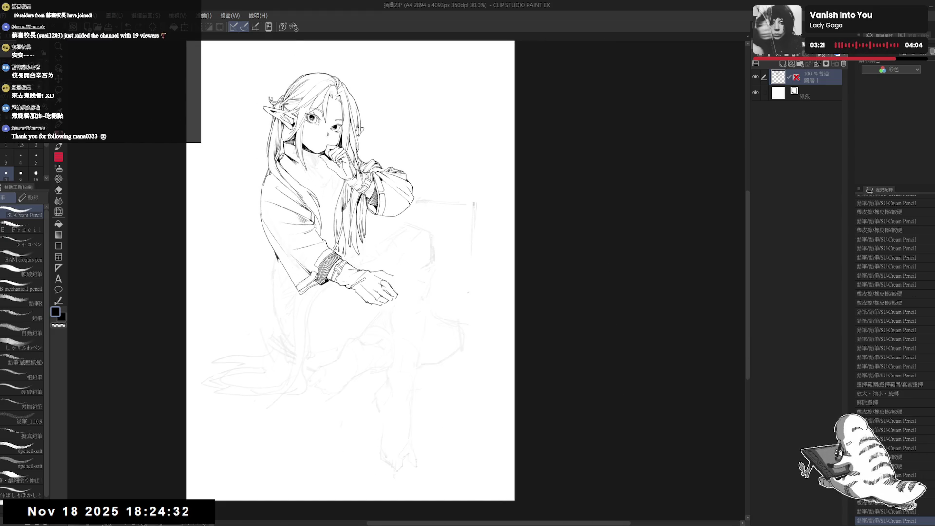
drag(331, 168, 328, 173)
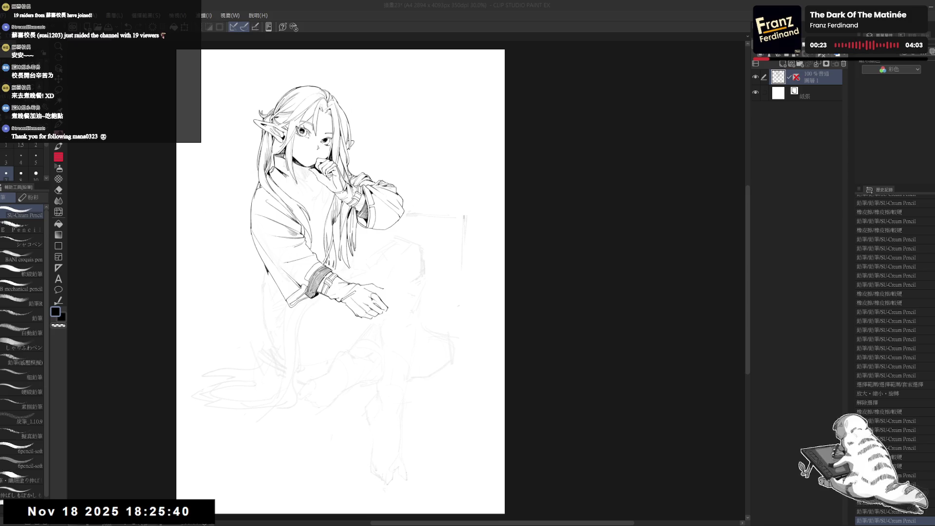
Zoom in on the resting hand and erase small marks and a stray line around it.
scroll(330, 261, up, 2)
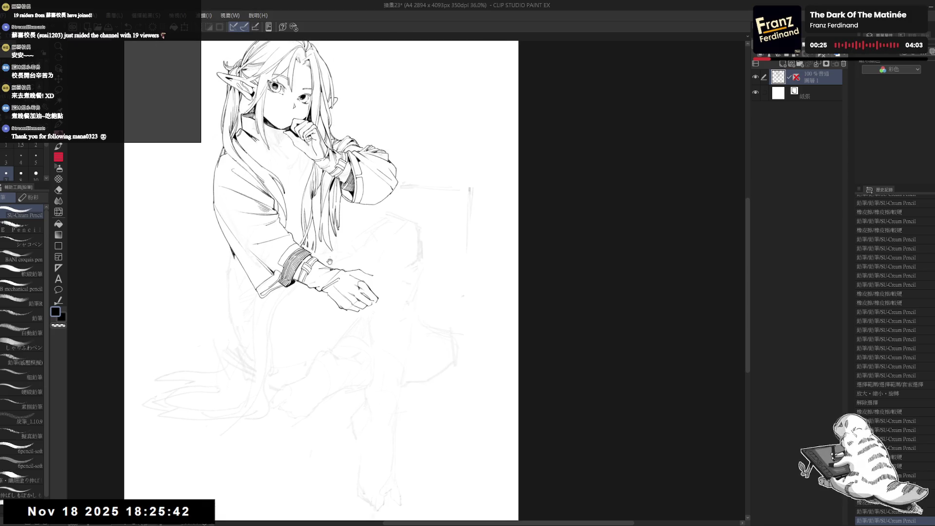
drag(329, 262, 340, 276)
scroll(349, 282, up, 1)
scroll(343, 275, up, 1)
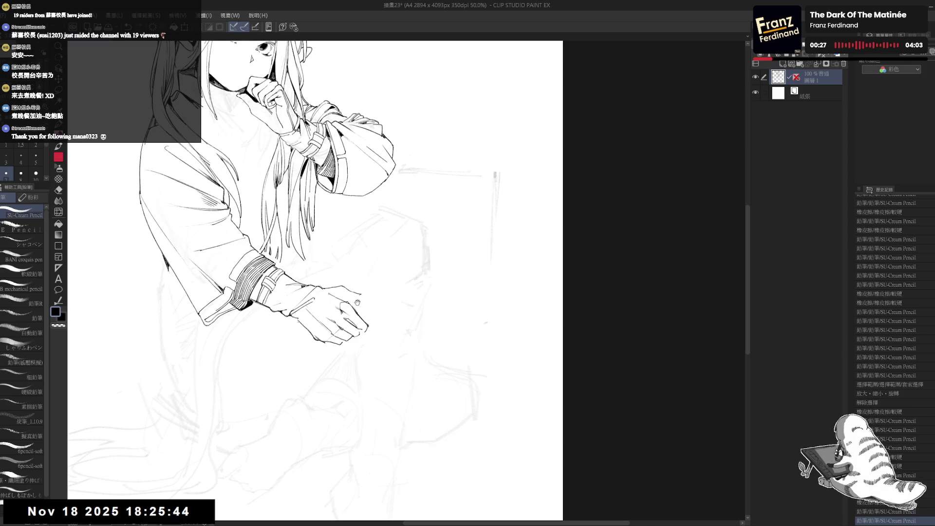
scroll(346, 297, up, 1)
drag(347, 298, 341, 312)
drag(321, 293, 336, 304)
key(ctrl+z)
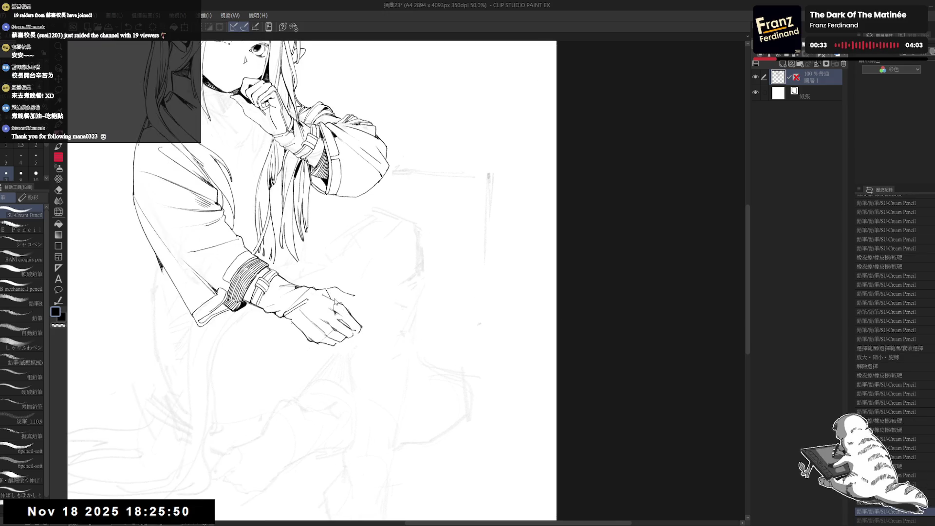
drag(358, 305, 366, 313)
Check the whole figure, then undo and redo the latest pencil strokes on the hand.
drag(409, 208, 413, 213)
key(ctrl+minus)
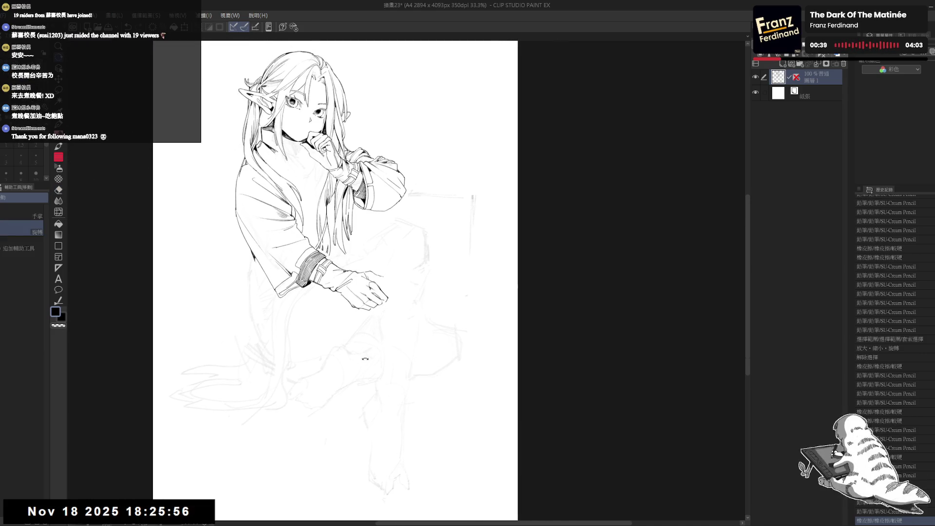
drag(365, 359, 390, 343)
key(ctrl+z)
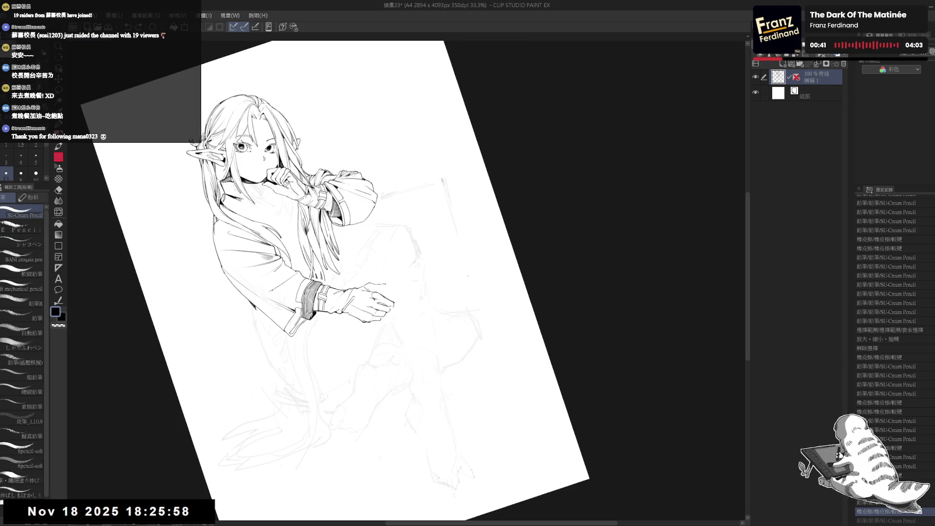
key(ctrl+y)
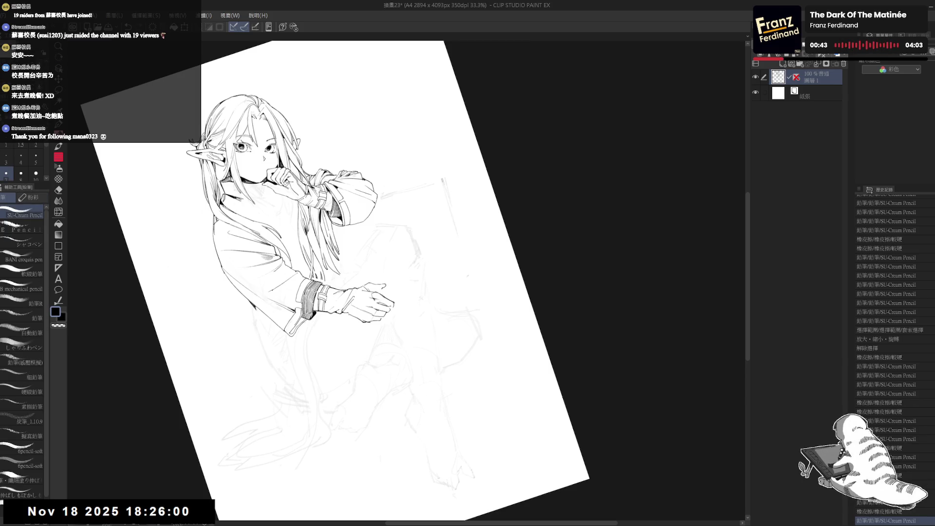
key(ctrl+0)
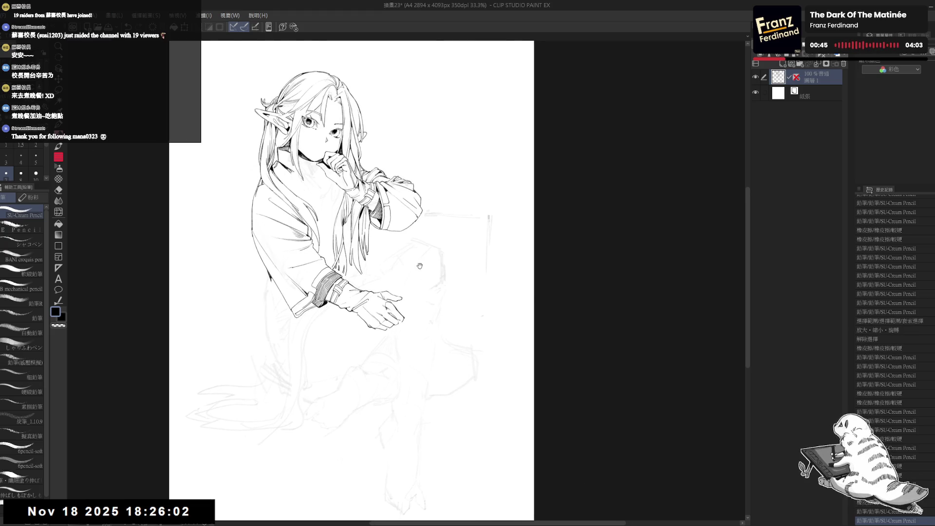
drag(359, 262, 349, 254)
scroll(350, 254, up, 3)
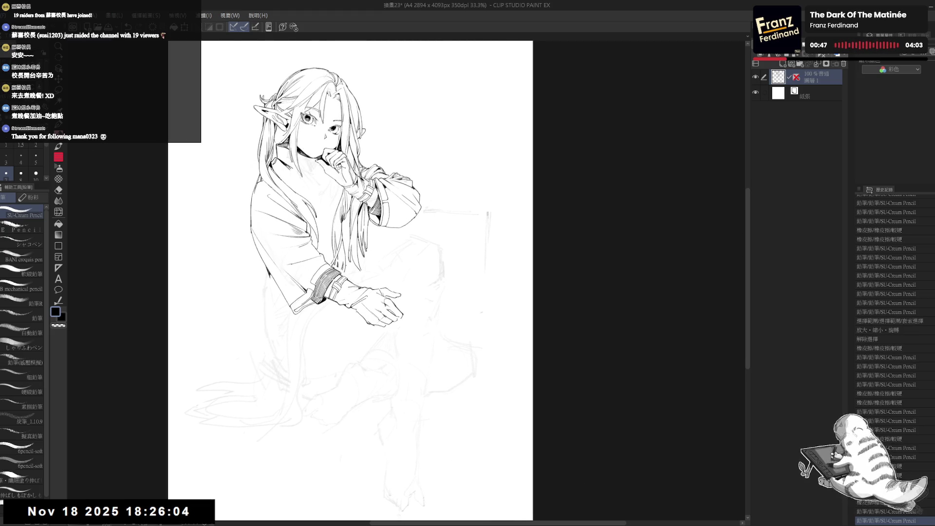
key(p)
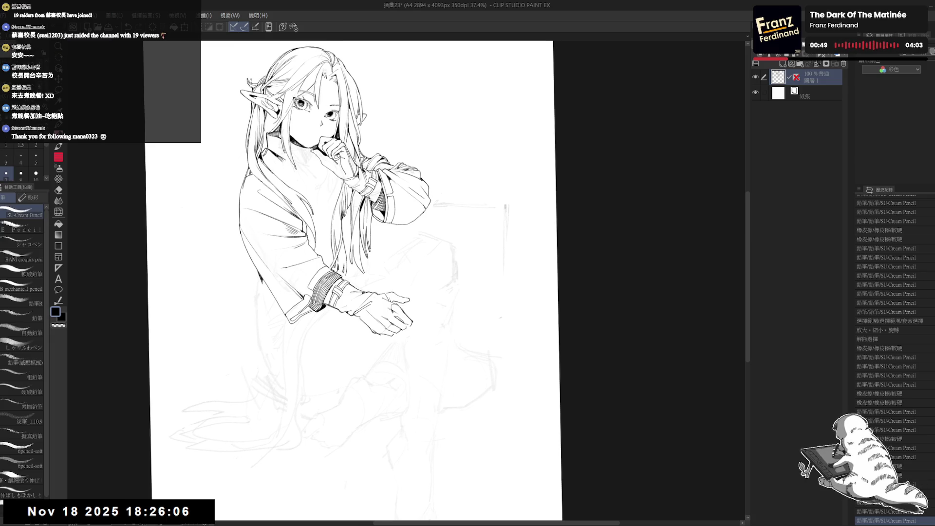
key(ctrl+z)
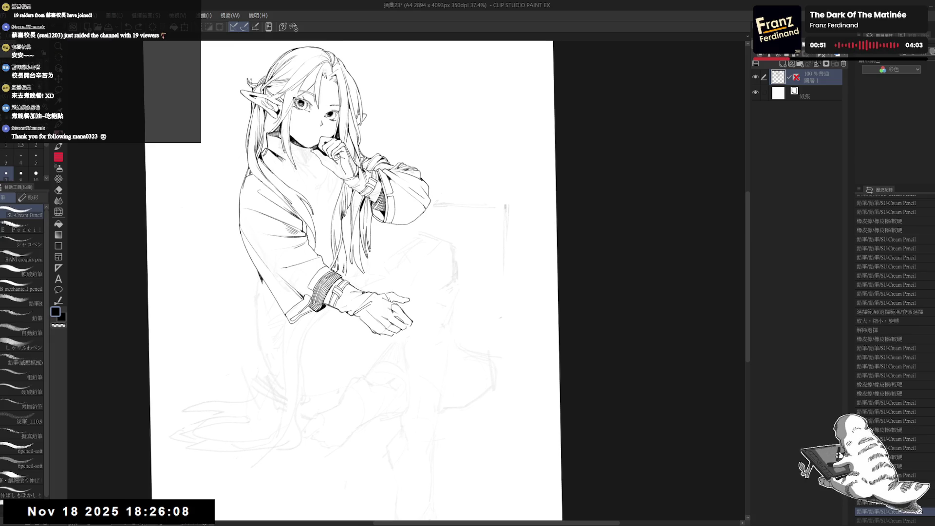
key(ctrl+y)
Erase stray marks by the wrist, restore the final stroke, and tilt the view for drawing.
key(ctrl+y)
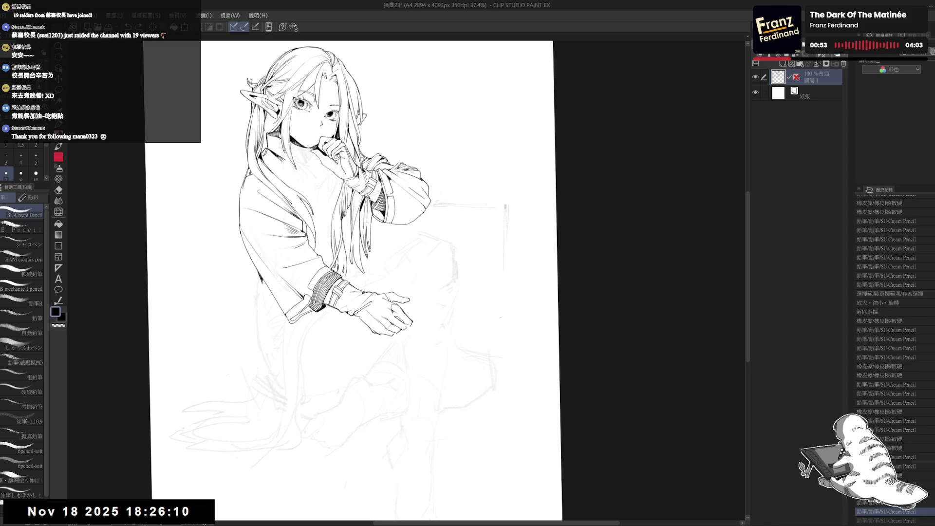
Erase a small mark near the hand and add short pencil marks at the wrist.
key(e)
drag(438, 244, 448, 248)
key(p)
drag(341, 265, 347, 266)
key(e)
key(p)
key(e)
drag(340, 269, 347, 266)
key(p)
key(ctrl+z)
key(ctrl+y)
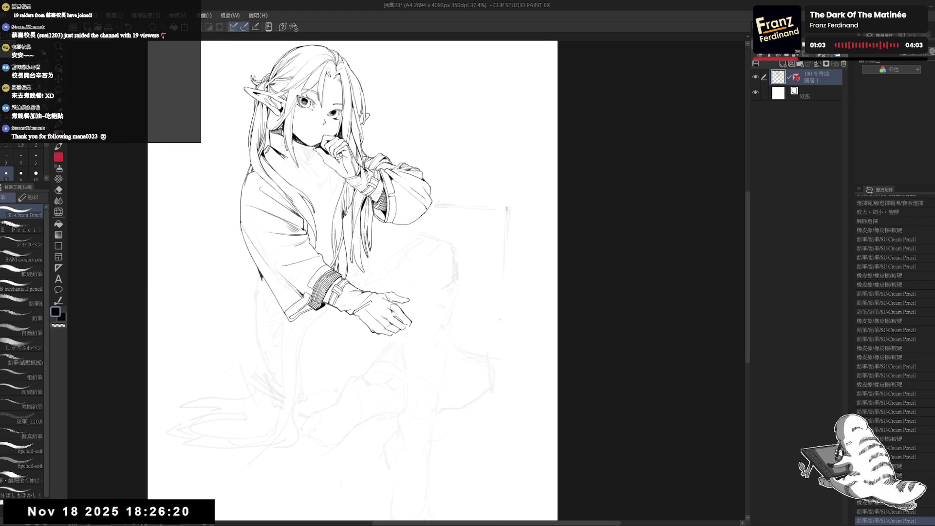
scroll(355, 163, down, 2)
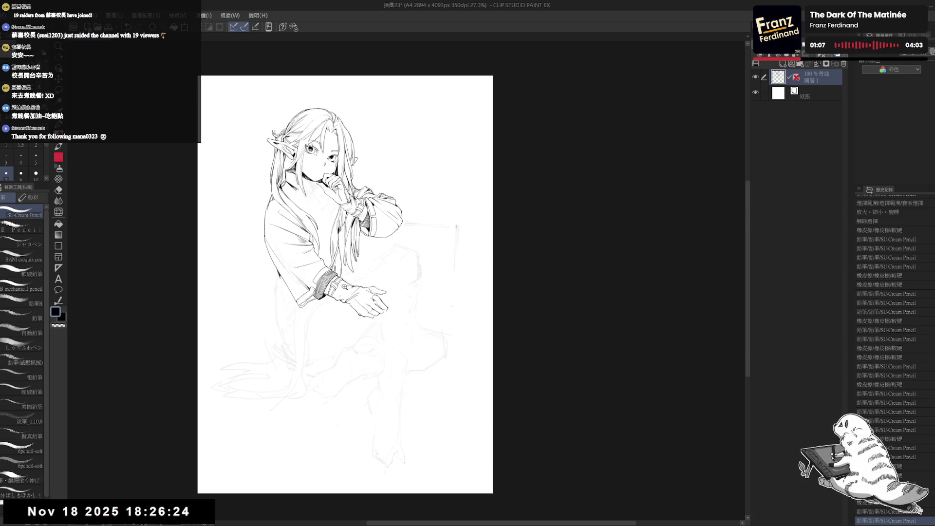
scroll(389, 228, up, 1)
drag(389, 228, 309, 343)
drag(344, 287, 319, 311)
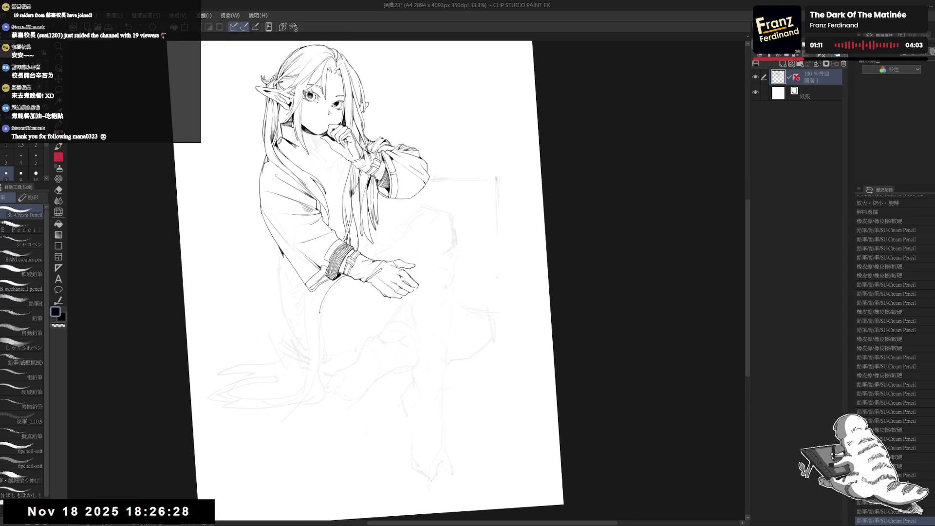
Extend the leg line downward and erase stray lines along the leg curve.
drag(320, 378, 312, 392)
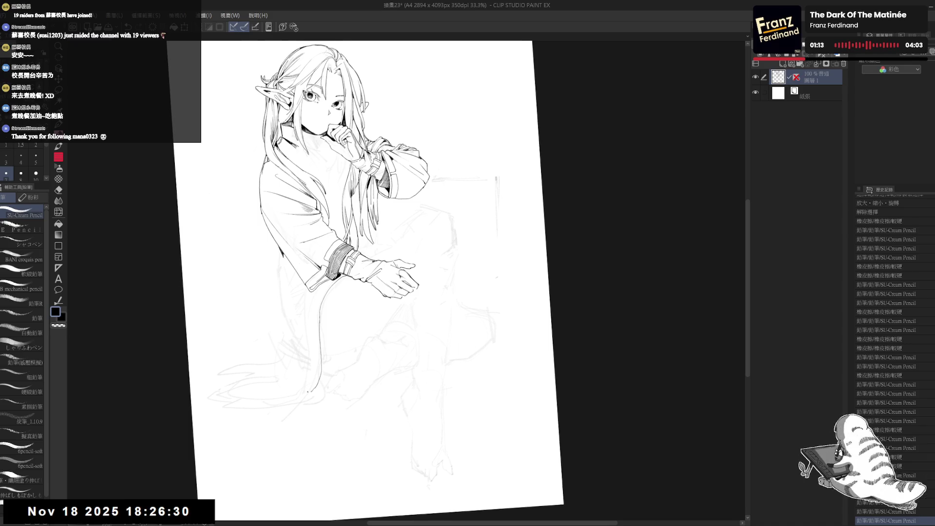
key(e)
drag(329, 335, 322, 341)
drag(308, 292, 310, 310)
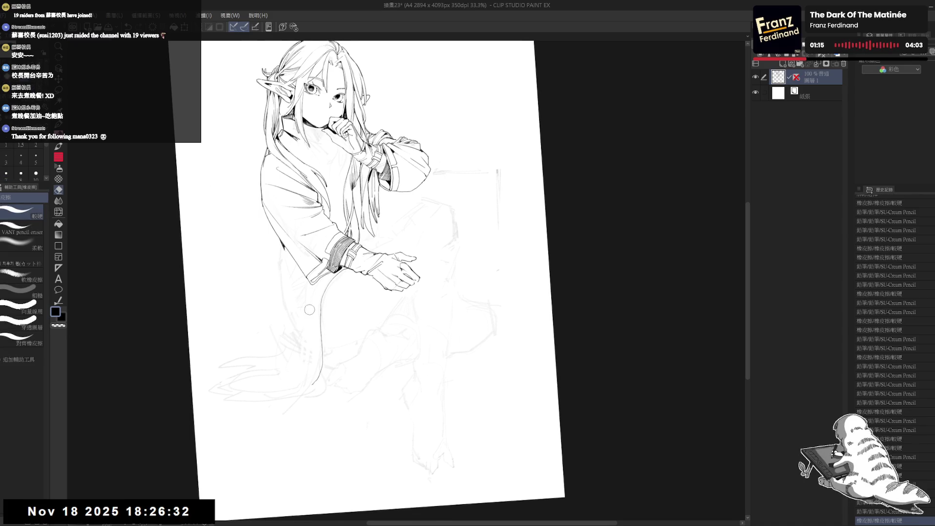
drag(310, 352, 307, 363)
mouse_move(291, 399)
mouse_down()
mouse_move(311, 374)
mouse_move(298, 401)
mouse_up()
key(p)
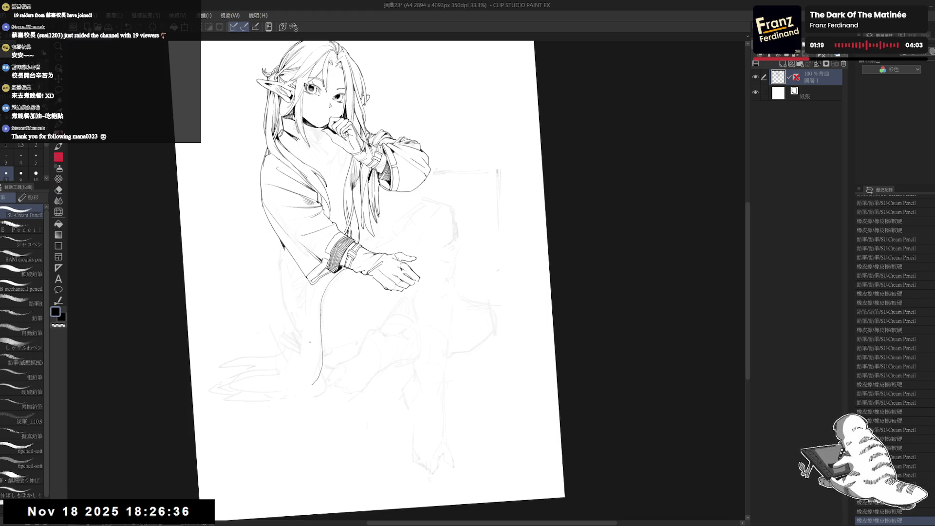
mouse_move(311, 344)
mouse_down()
mouse_move(295, 381)
mouse_move(338, 338)
mouse_move(348, 360)
mouse_move(331, 317)
mouse_up()
key(ctrl+z)
key(ctrl+z)
key(e)
key(p)
Bring the lower sash into view and fill its curled tip solid black.
key(ctrl+shift+r)
key(e)
key(p)
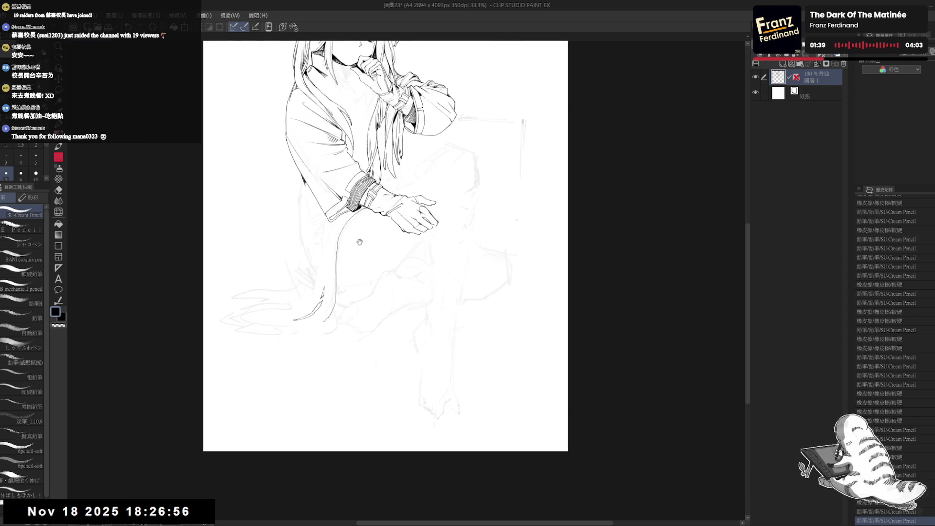
key(ctrl+0)
key(ctrl+minus)
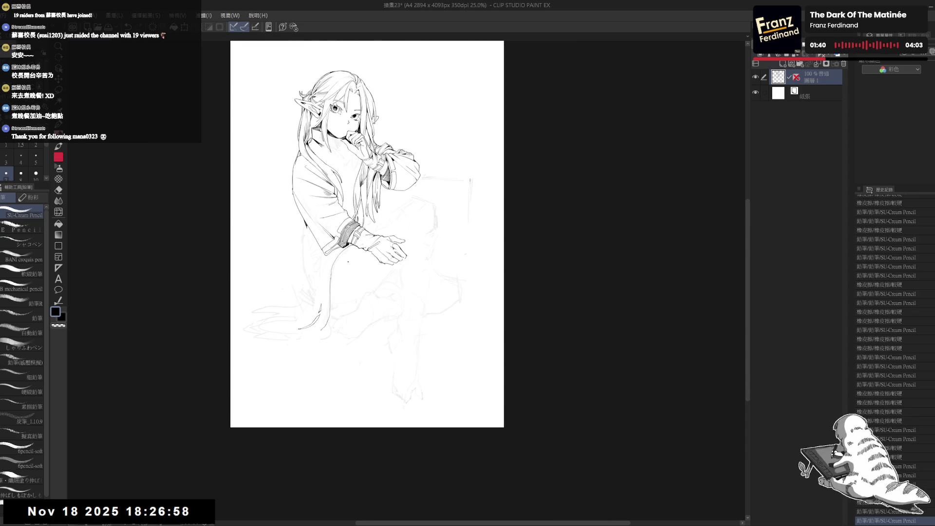
key(ctrl+plus)
drag(364, 312, 358, 298)
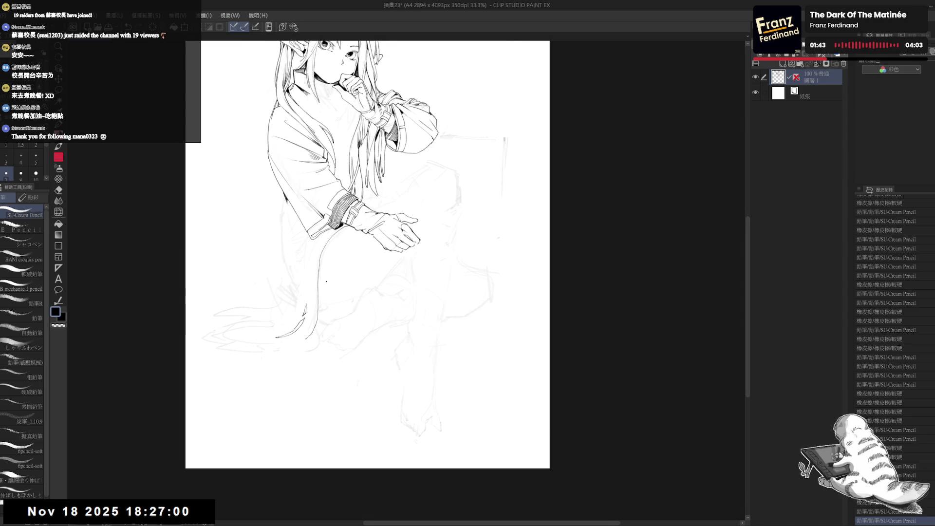
key(g)
click(308, 310)
Erase the fill overflow at the edge of the sash tip.
key(r)
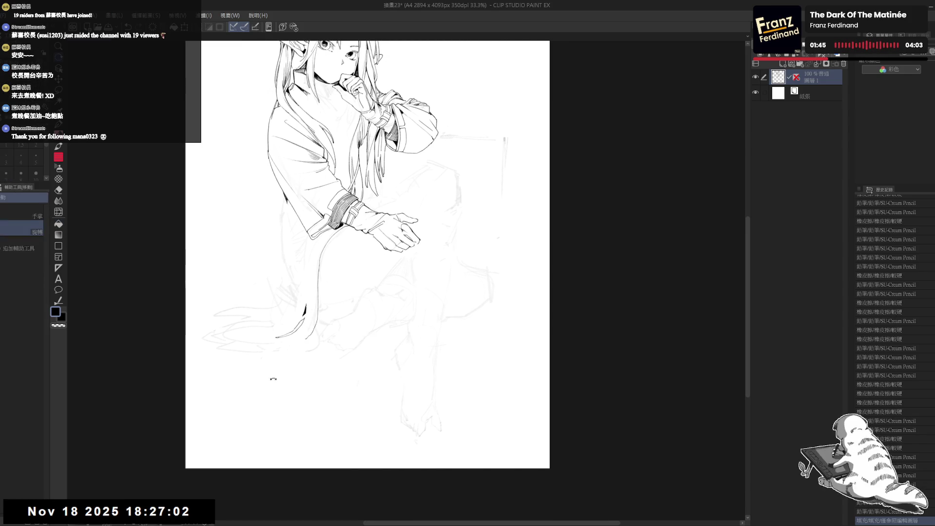
drag(303, 336, 322, 363)
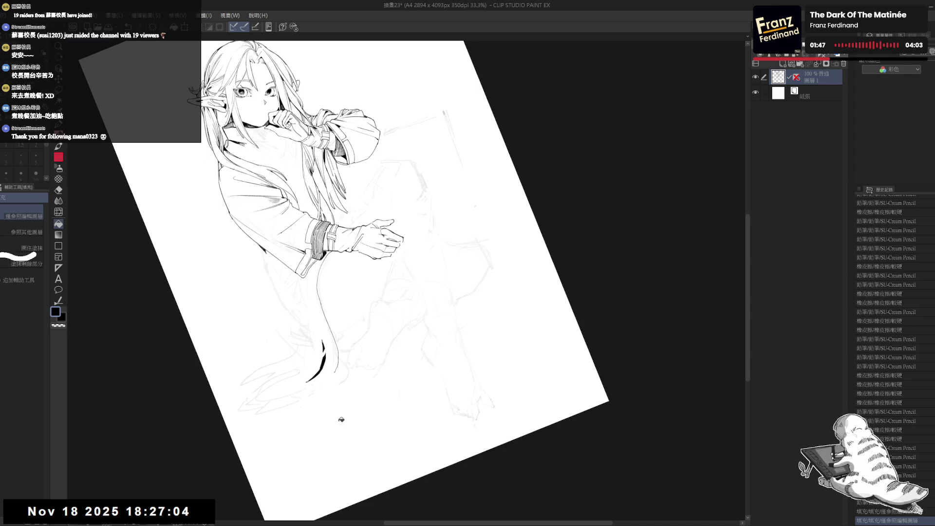
drag(341, 420, 324, 340)
key(e)
mouse_move(328, 306)
mouse_down()
mouse_move(326, 324)
mouse_move(334, 297)
mouse_move(328, 307)
mouse_up()
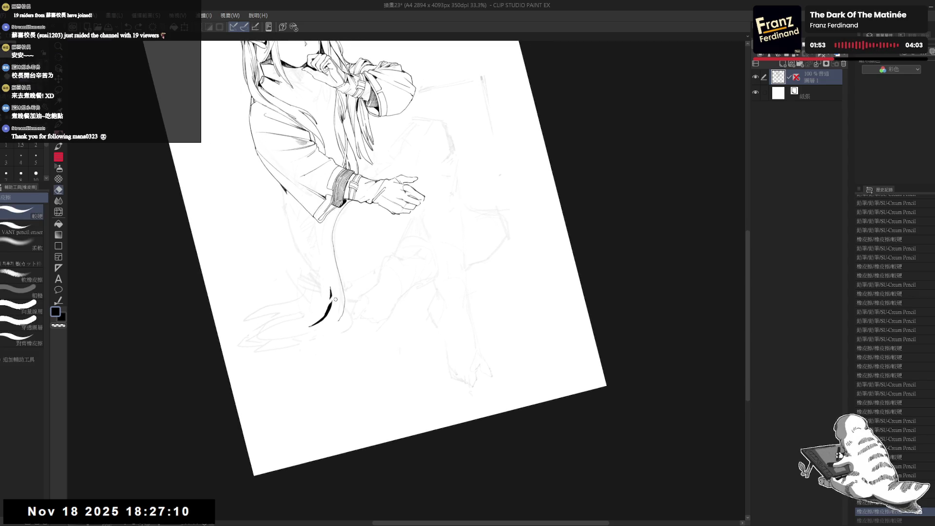
key(p)
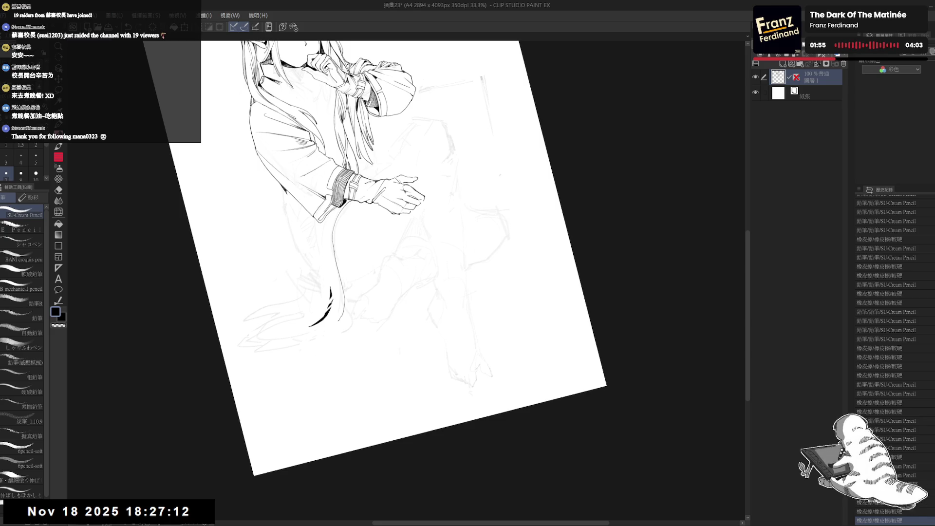
drag(370, 253, 390, 263)
Ink the line down the hanging sash, retrying strokes with undo and redo.
drag(347, 239, 336, 295)
key(ctrl+z)
drag(346, 238, 336, 292)
key(ctrl+z)
drag(345, 240, 336, 275)
key(ctrl+z)
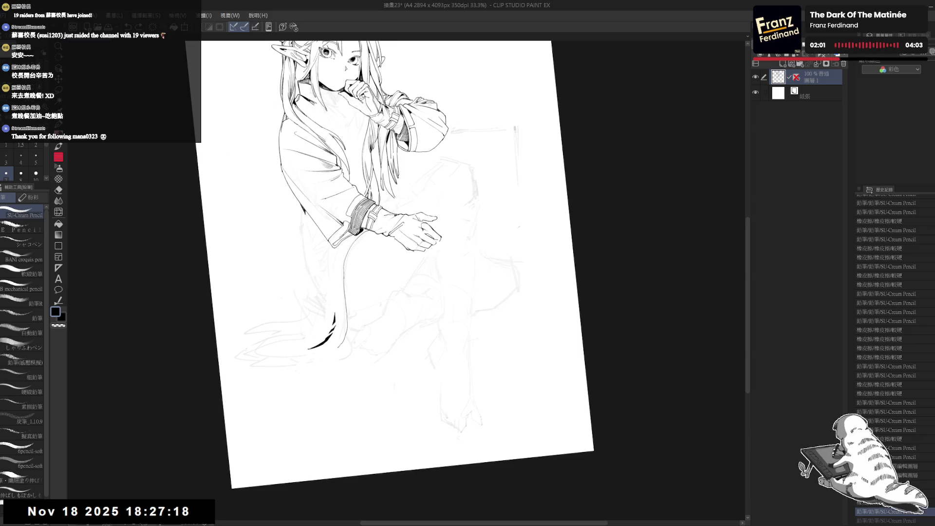
key(ctrl+z)
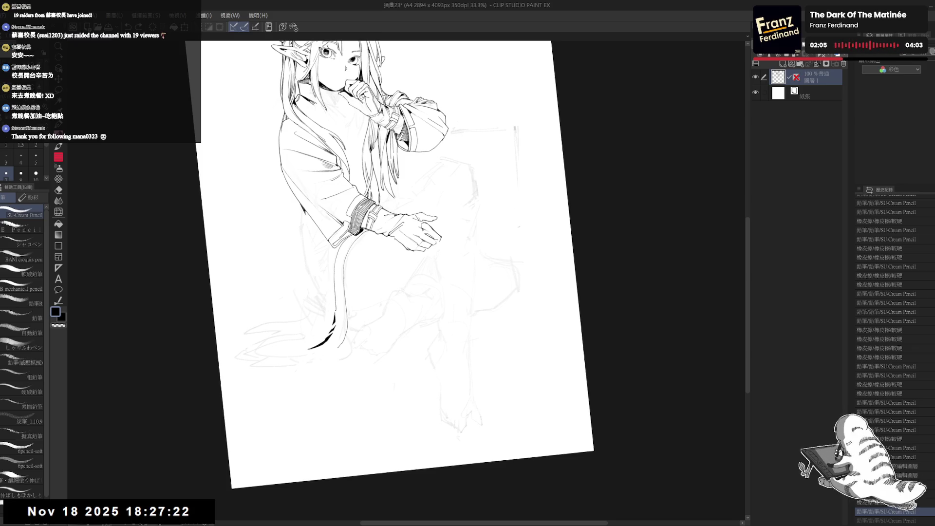
key(ctrl+y)
key(ctrl+y)
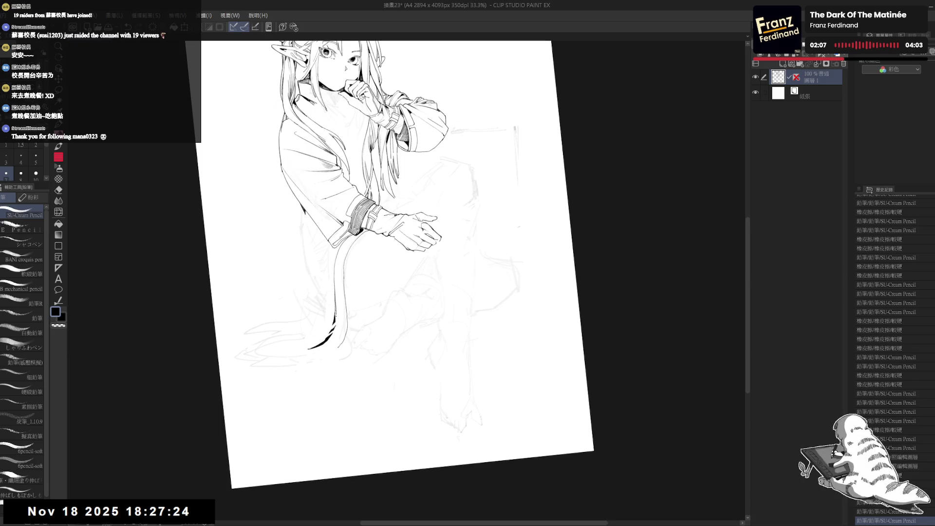
key(ctrl+y)
key(ctrl+@)
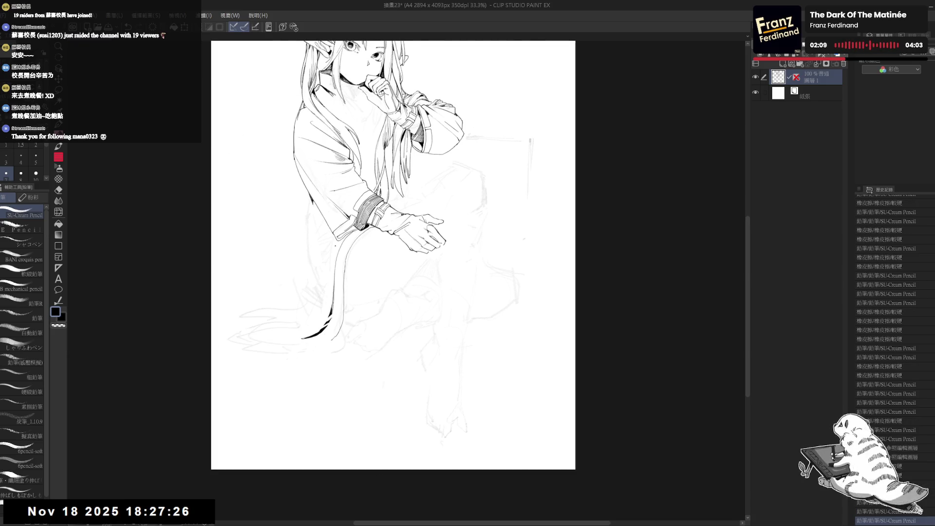
Mirror the canvas and retouch a stroke along the sash near its tip.
key(h)
key(h)
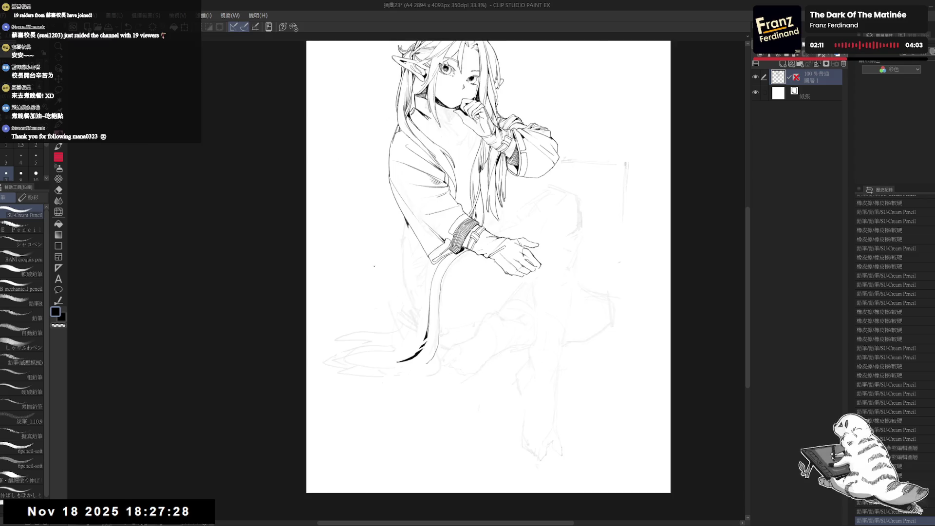
drag(345, 312, 350, 279)
mouse_move(333, 326)
mouse_down()
mouse_move(358, 368)
mouse_move(353, 356)
mouse_up()
key(e)
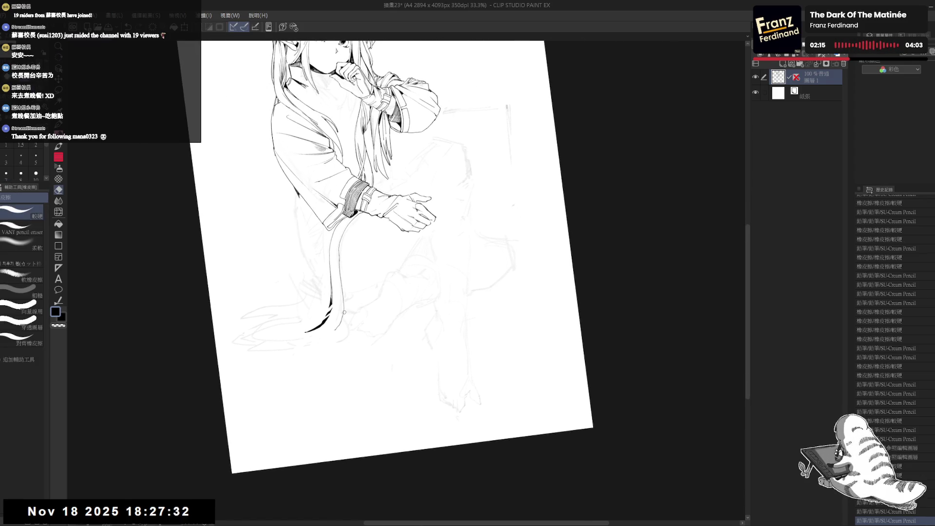
key(p)
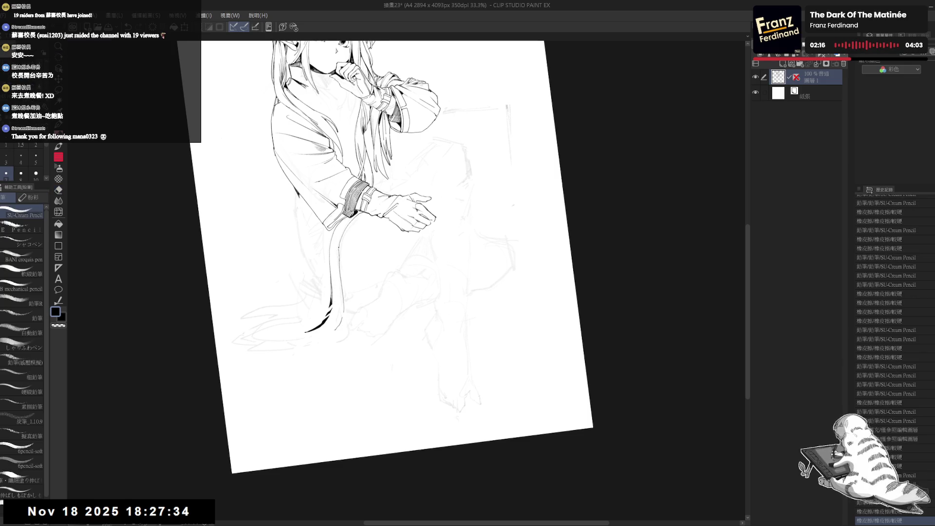
drag(329, 302, 345, 327)
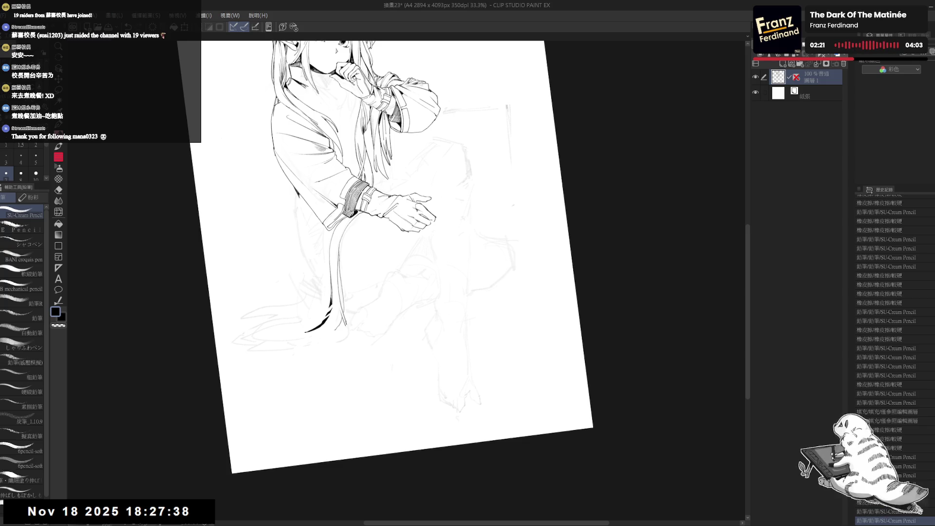
key(minus)
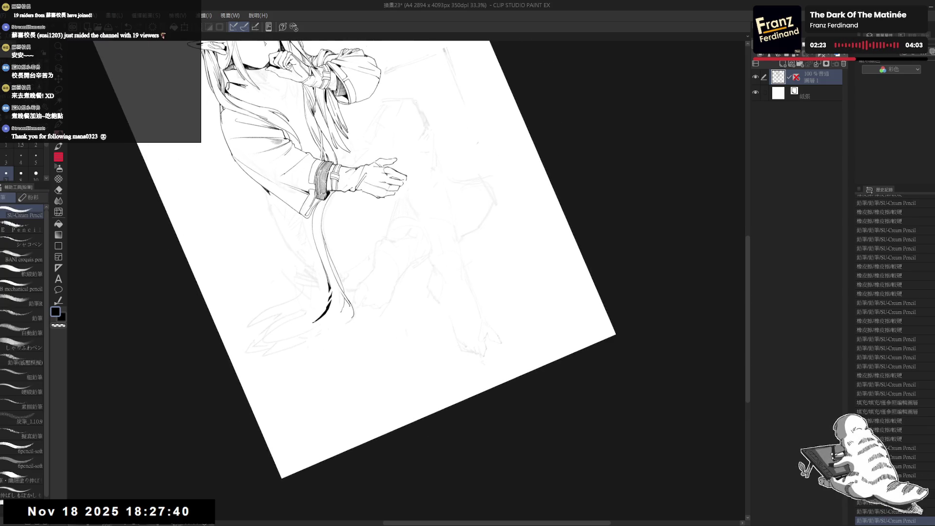
key(ctrl+z)
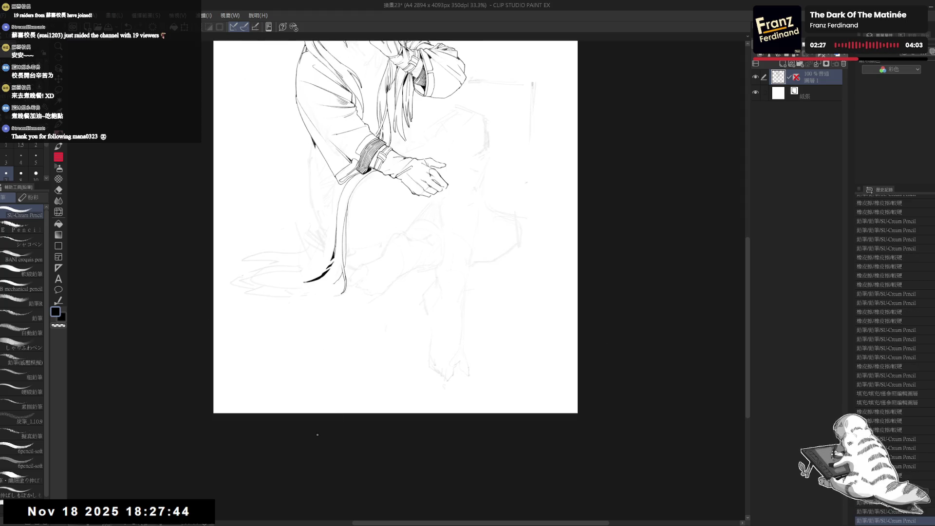
Tidy the sash edge, then view the whole figure upright and unmirrored.
mouse_move(312, 273)
mouse_down()
mouse_move(352, 343)
mouse_move(341, 283)
mouse_move(340, 299)
mouse_move(320, 309)
mouse_move(353, 299)
mouse_up()
key(e)
key(p)
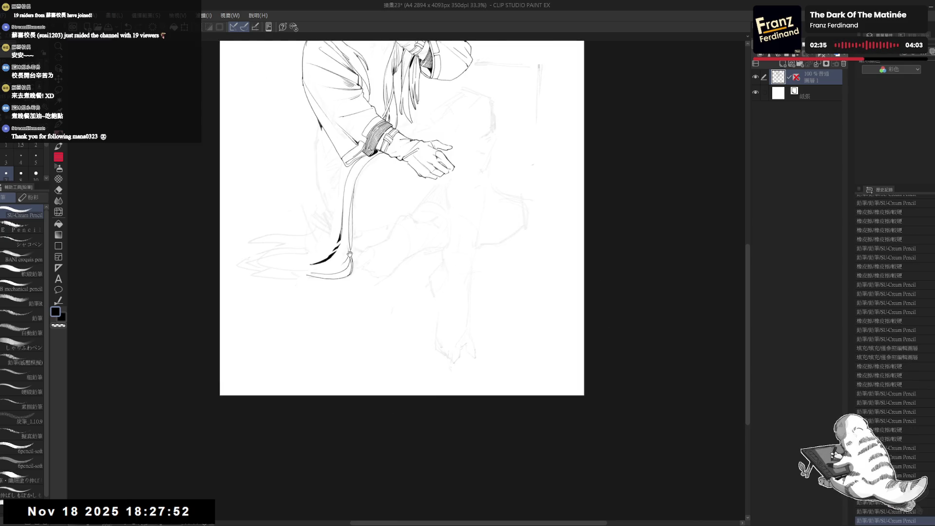
key(ctrl+at)
scroll(313, 291, down, 1)
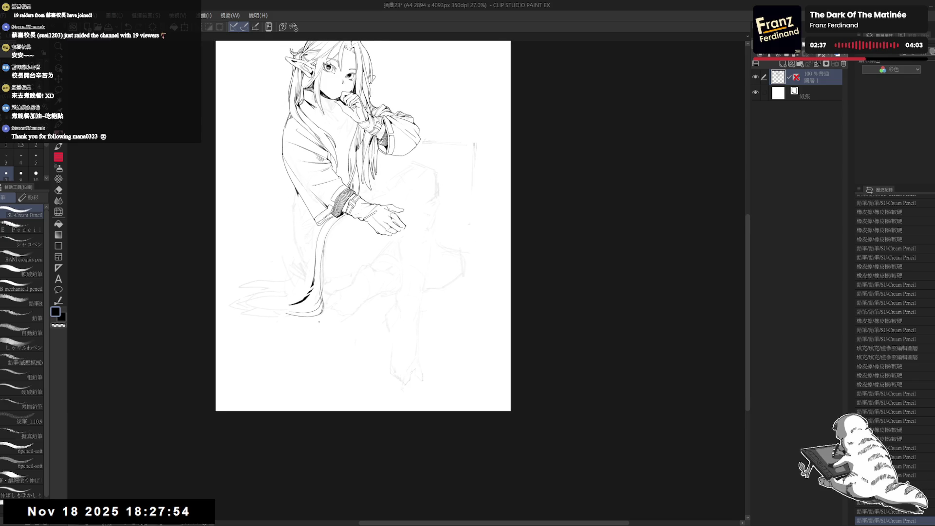
key(h)
key(h)
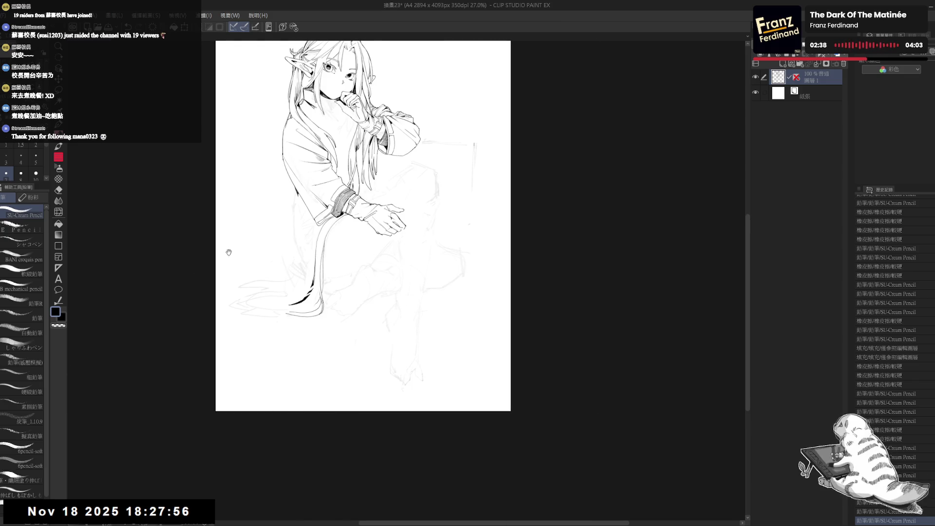
drag(228, 253, 224, 269)
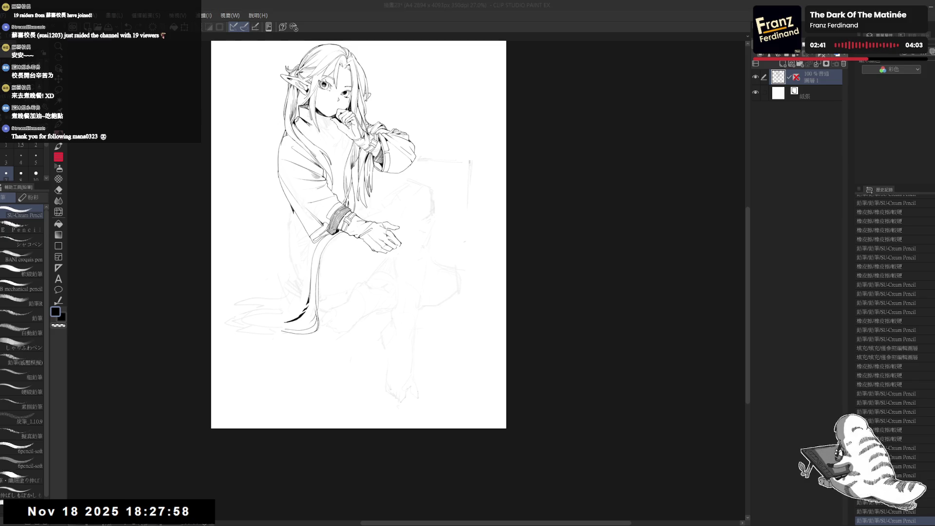
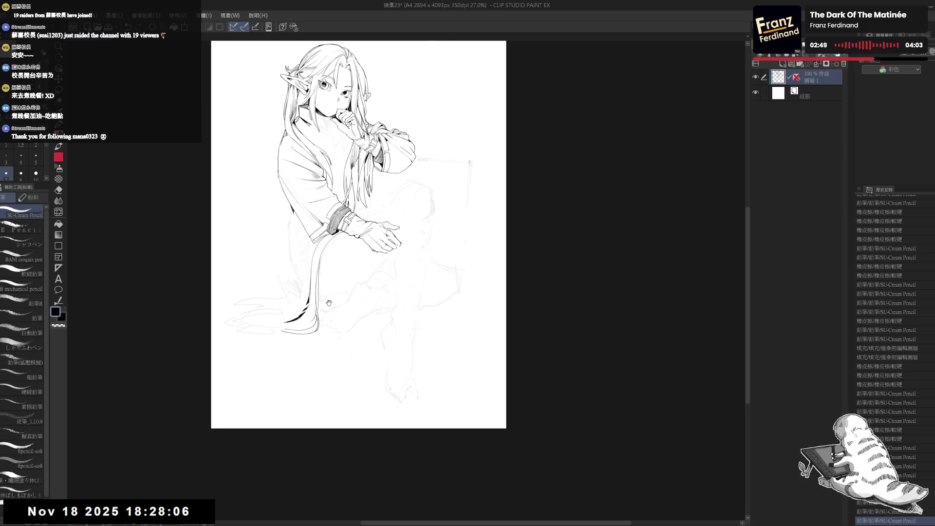
Erase a stray mark near the hair tip and redraw the short ink stroke more cleanly.
scroll(398, 372, up, 1)
mouse_move(374, 383)
mouse_down()
mouse_move(398, 372)
mouse_move(389, 353)
mouse_up()
key(e)
mouse_move(374, 315)
mouse_down()
mouse_move(365, 302)
mouse_move(334, 331)
mouse_move(361, 296)
mouse_move(372, 312)
mouse_up()
key(p)
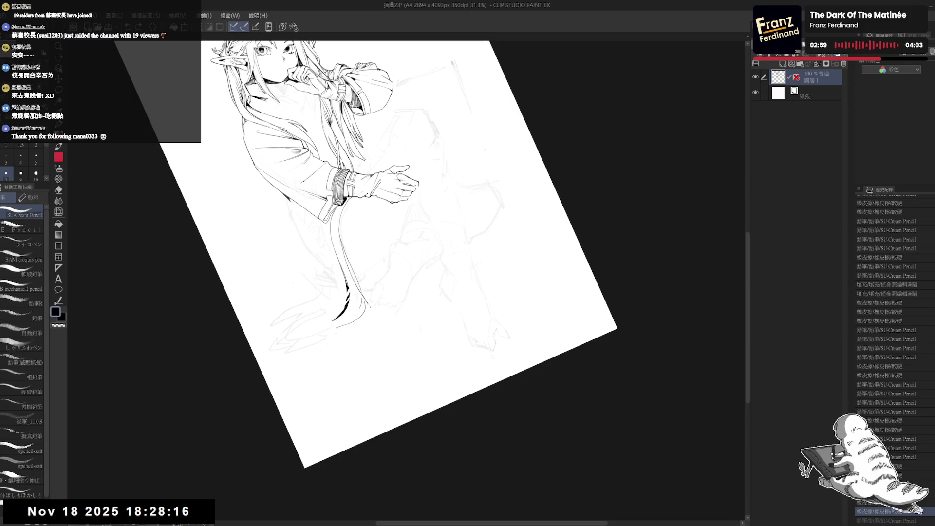
key(e)
mouse_move(366, 311)
mouse_down()
mouse_move(360, 297)
mouse_move(372, 351)
mouse_move(388, 310)
mouse_move(397, 322)
mouse_up()
key(ctrl+z)
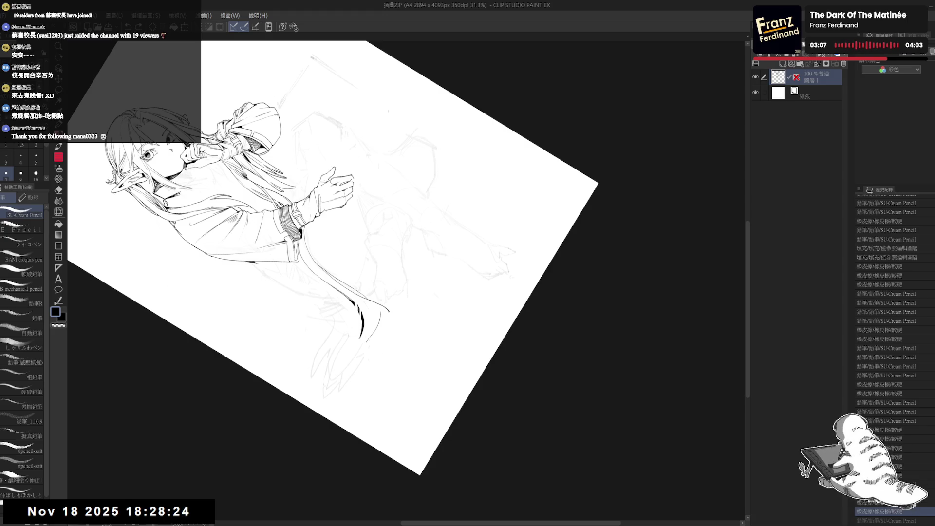
drag(356, 359, 365, 324)
Check the drawing in a fitted, mirrored view, then erase the thick dark stroke at the hair's end.
key(ctrl+at)
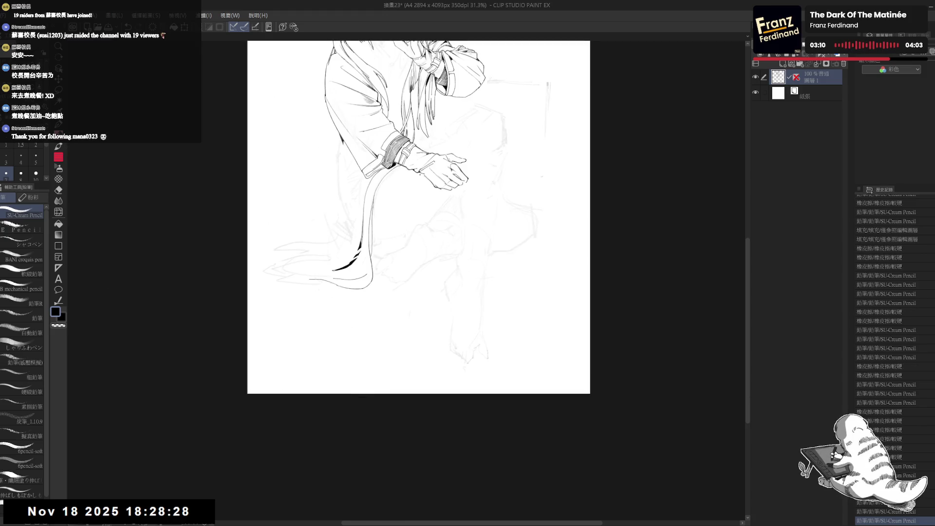
key(ctrl+0)
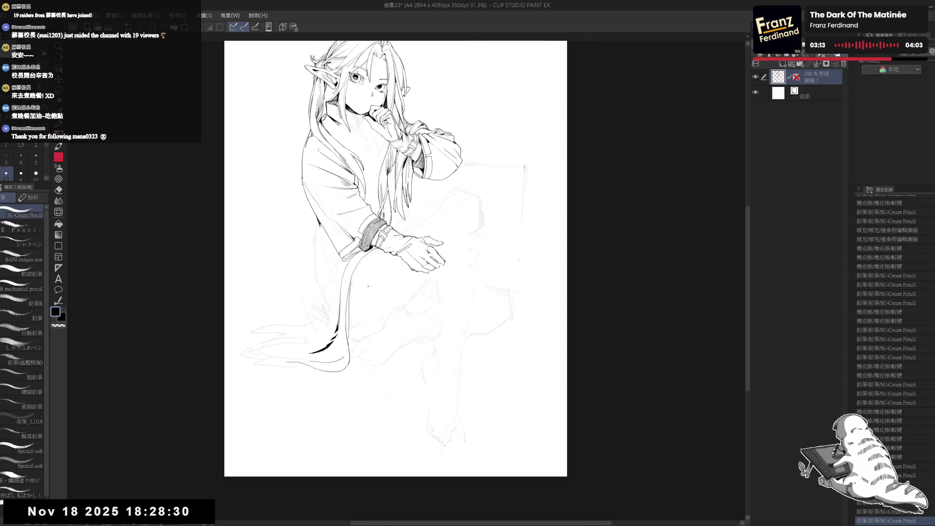
key(h)
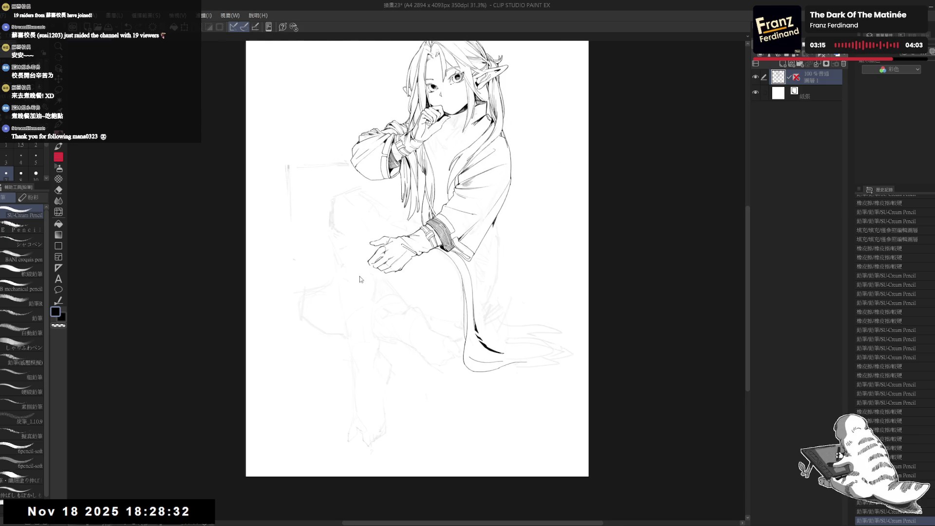
key(h)
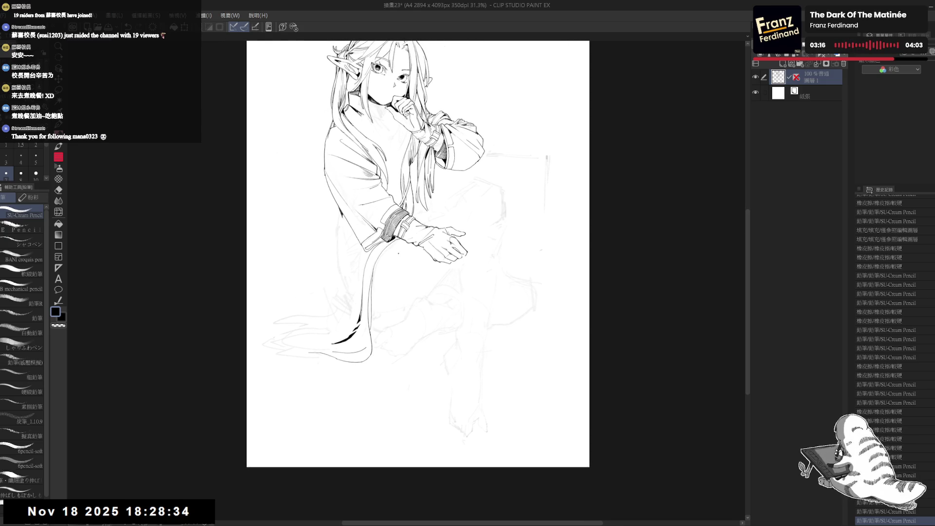
scroll(398, 253, down, 2)
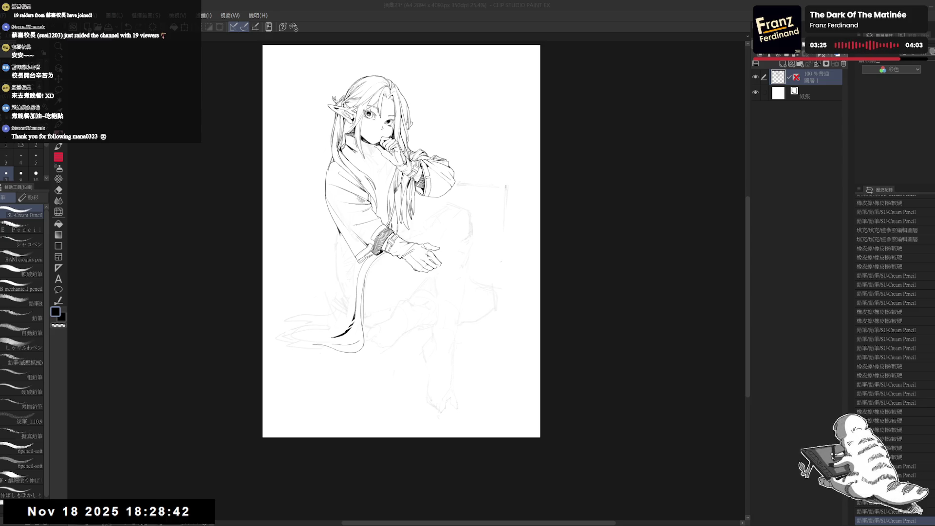
drag(338, 314, 347, 349)
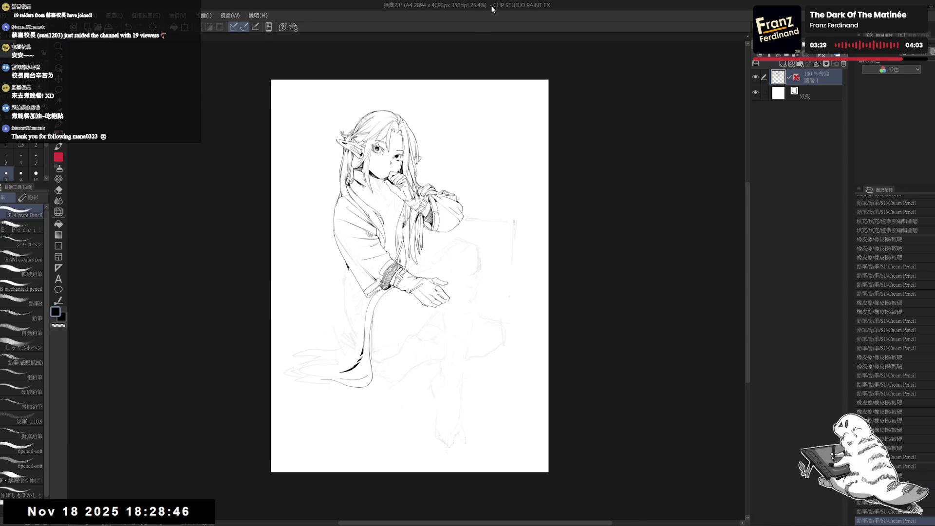
scroll(392, 336, up, 3)
key(e)
drag(365, 336, 348, 258)
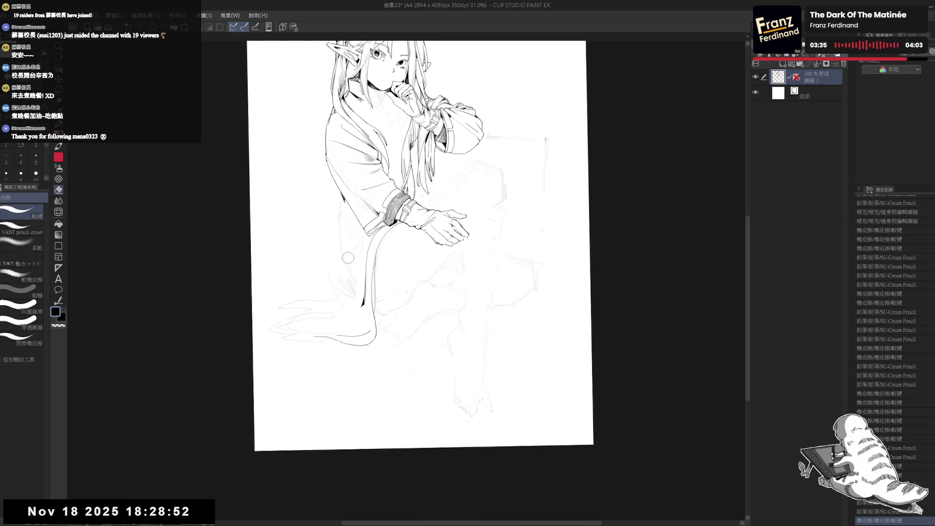
Ink short sleeve lines and the robe's left edge below the sleeve, with a small dot.
key(h)
mouse_move(363, 191)
mouse_down()
mouse_move(347, 203)
mouse_move(388, 204)
mouse_up()
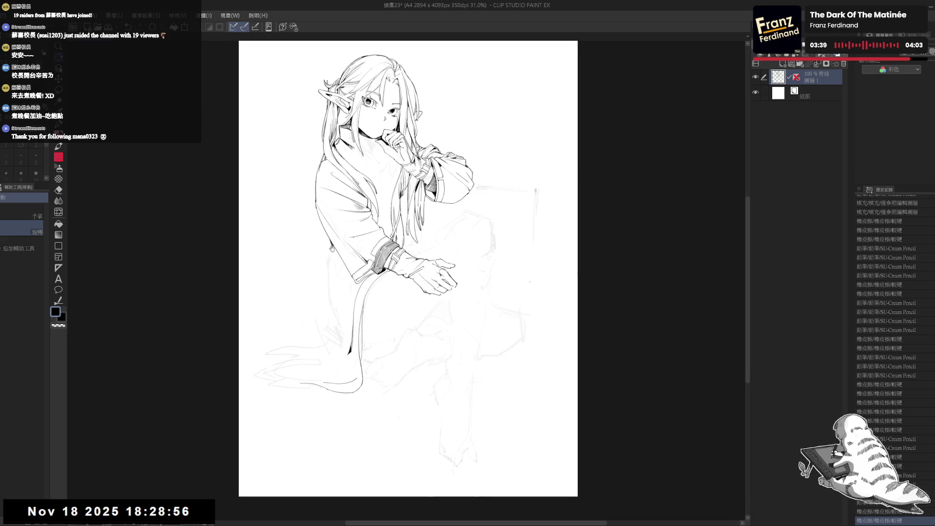
key(p)
drag(329, 257, 334, 281)
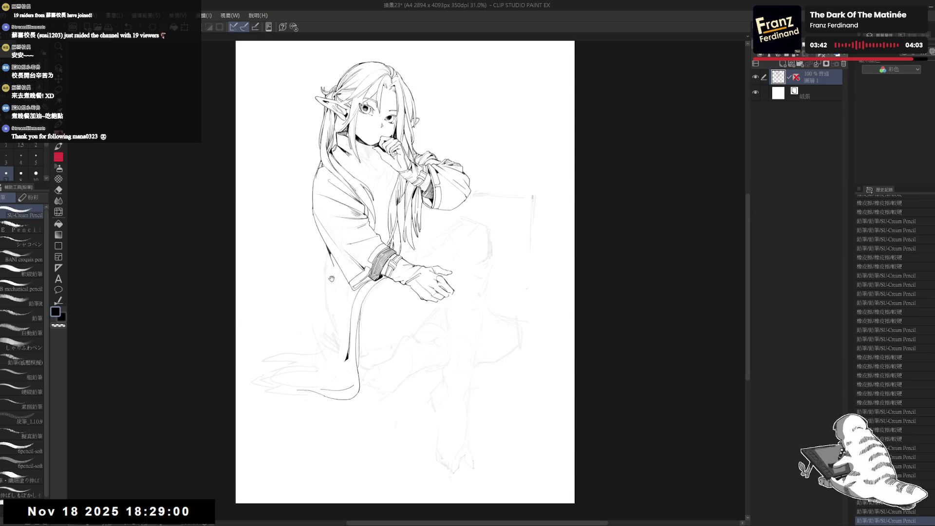
drag(390, 204, 388, 205)
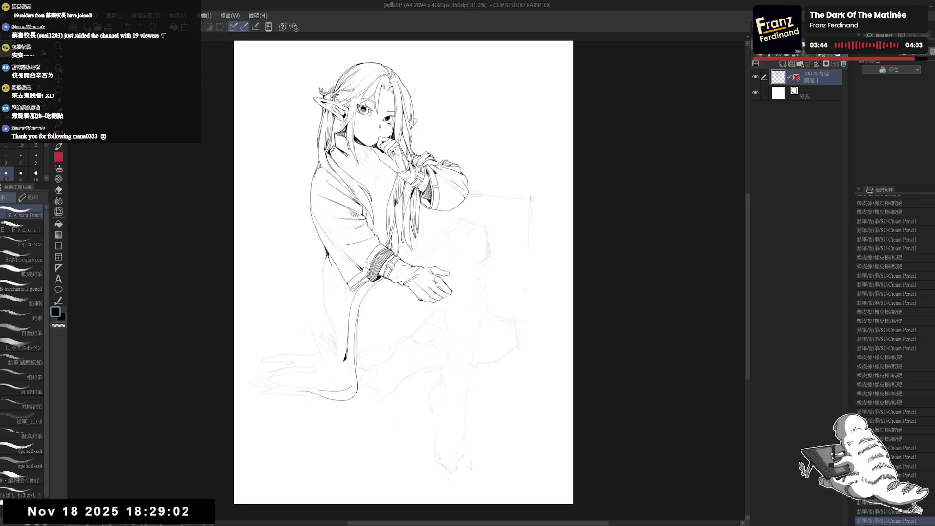
drag(332, 255, 318, 324)
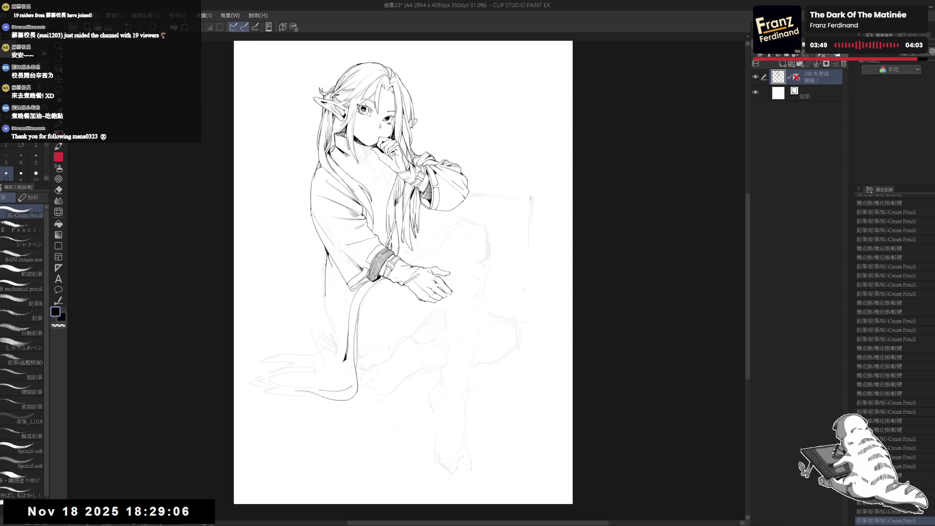
click(327, 322)
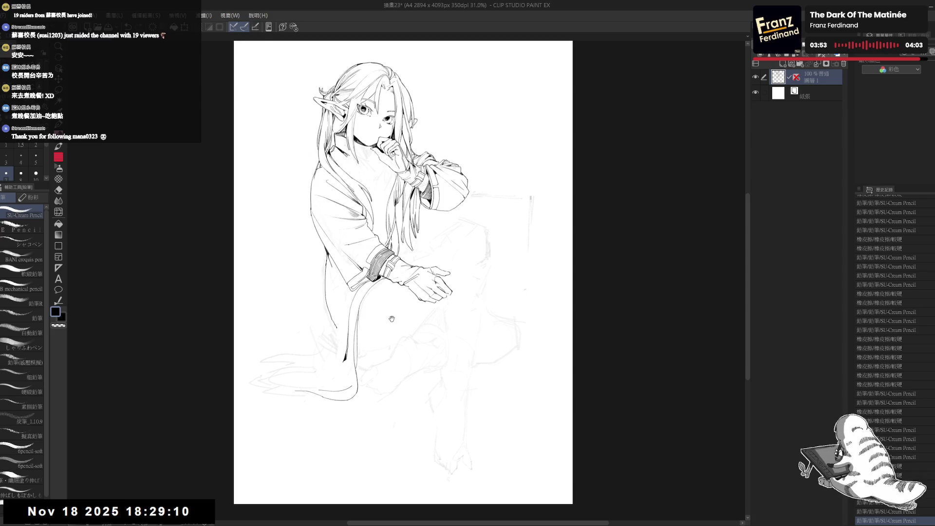
drag(392, 319, 327, 290)
Erase a small spot on the robe and clean up the robe's left edge line.
key(e)
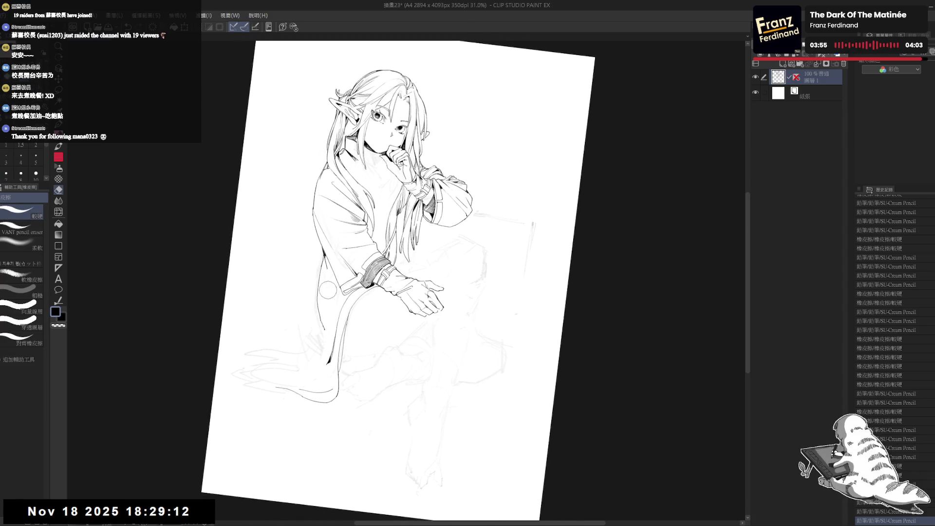
click(330, 288)
key(p)
drag(327, 300, 334, 289)
key(e)
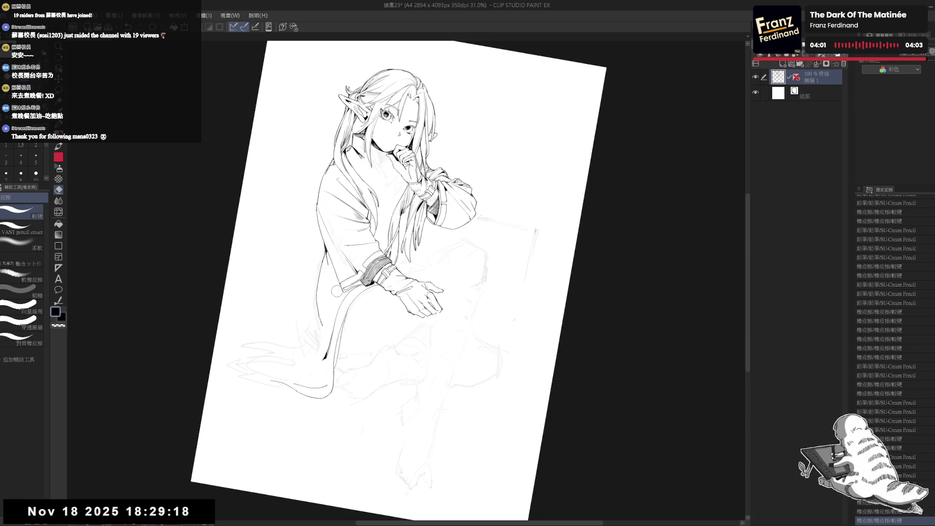
drag(336, 292, 296, 373)
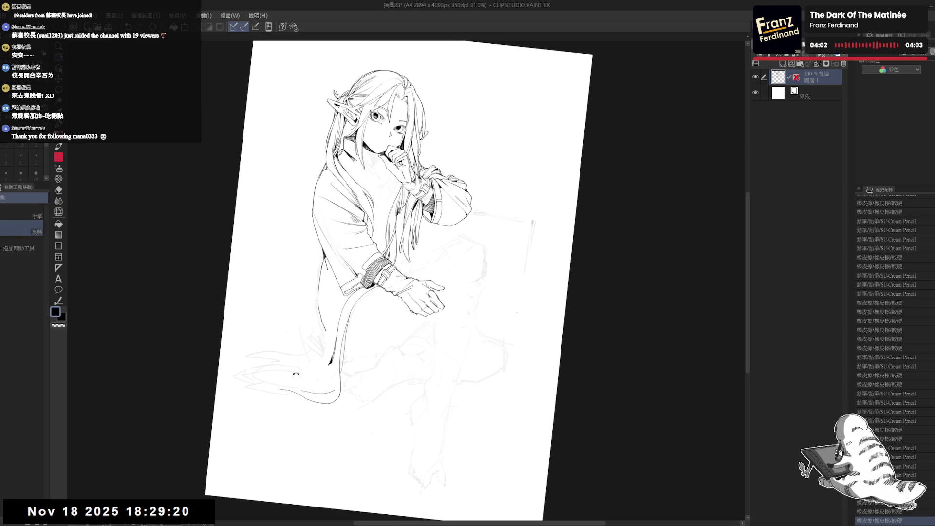
key(e)
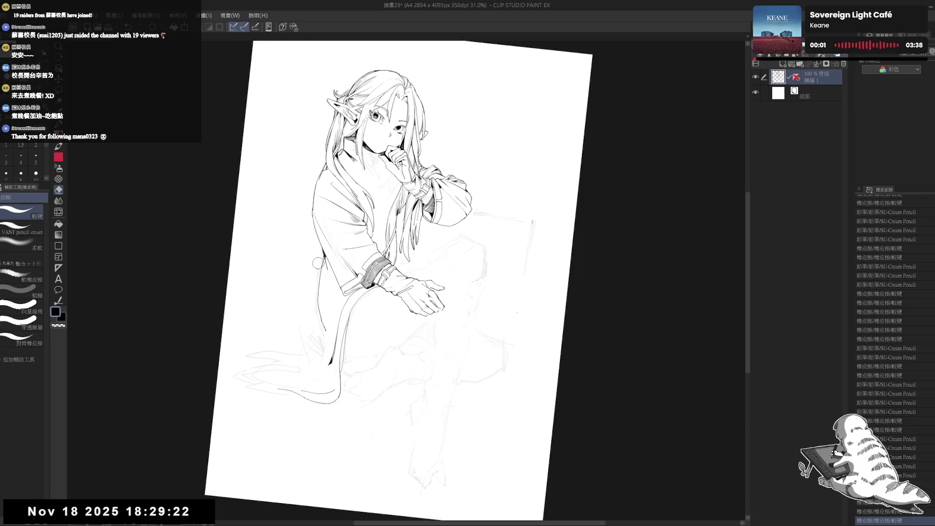
drag(318, 263, 320, 268)
drag(313, 315, 317, 326)
drag(316, 322, 323, 337)
mouse_move(322, 333)
mouse_down()
mouse_move(326, 340)
mouse_move(327, 319)
mouse_up()
drag(319, 303, 332, 343)
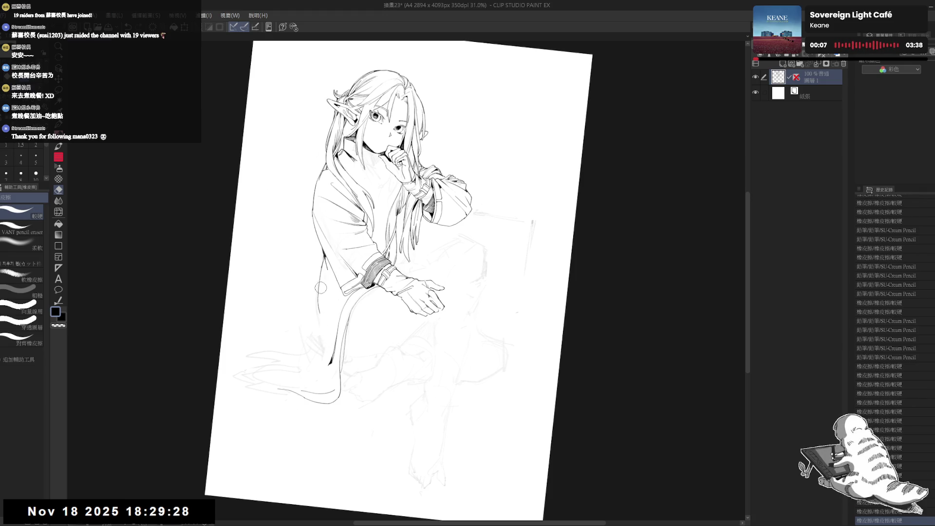
Extend and darken the robe's left edge downward, keeping the robe fold stroke.
key(p)
drag(316, 290, 322, 343)
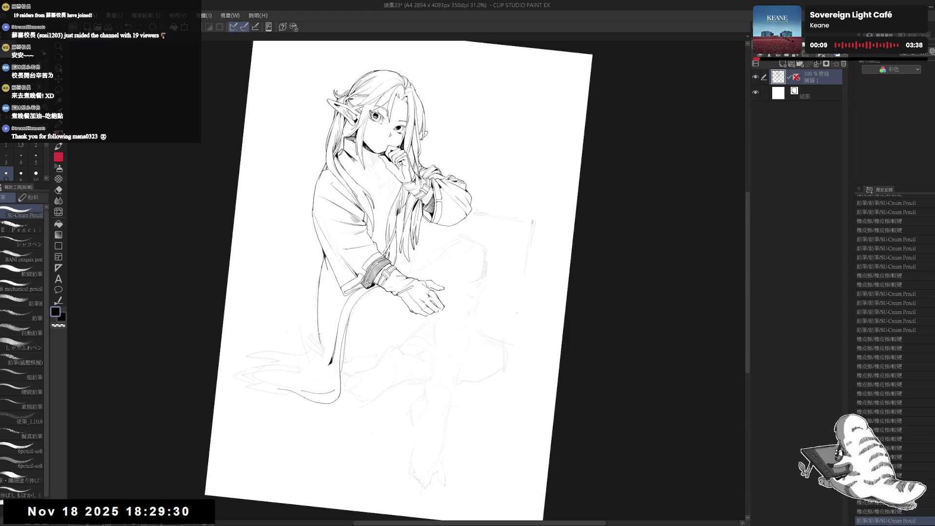
mouse_move(319, 273)
mouse_down()
mouse_move(317, 334)
mouse_move(330, 369)
mouse_up()
key(ctrl+^)
key(ctrl+z)
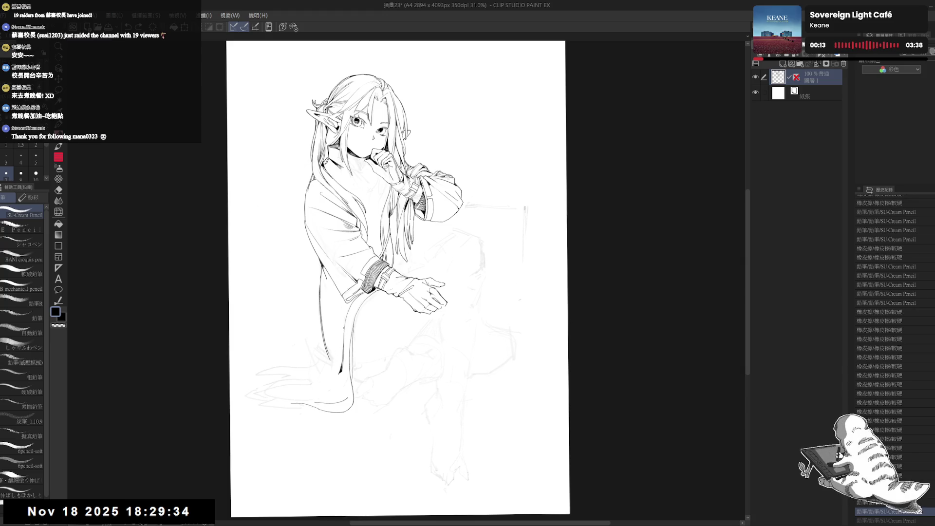
key(ctrl+y)
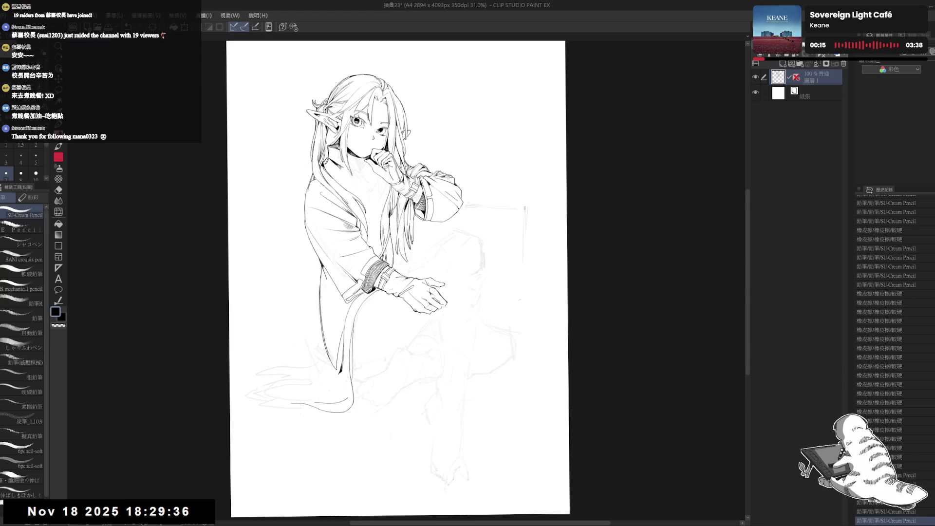
scroll(350, 244, down, 1)
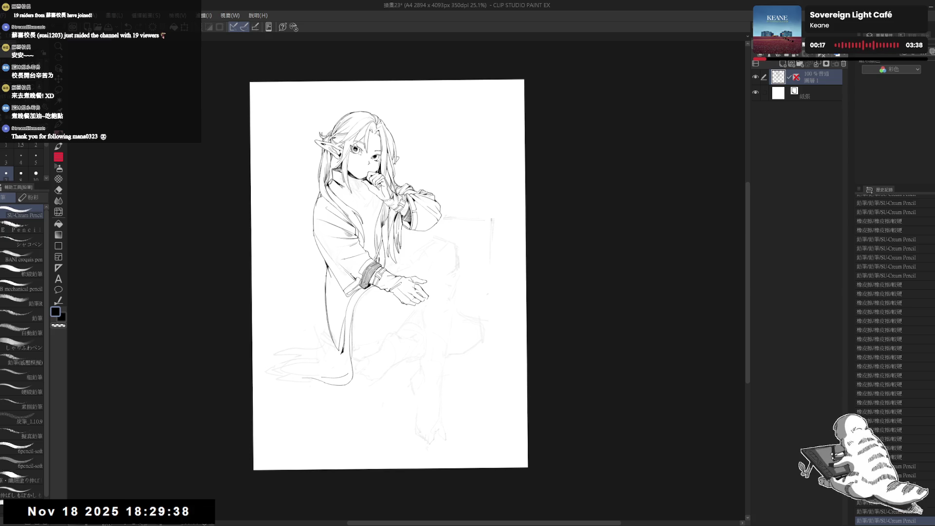
key(ctrl+@)
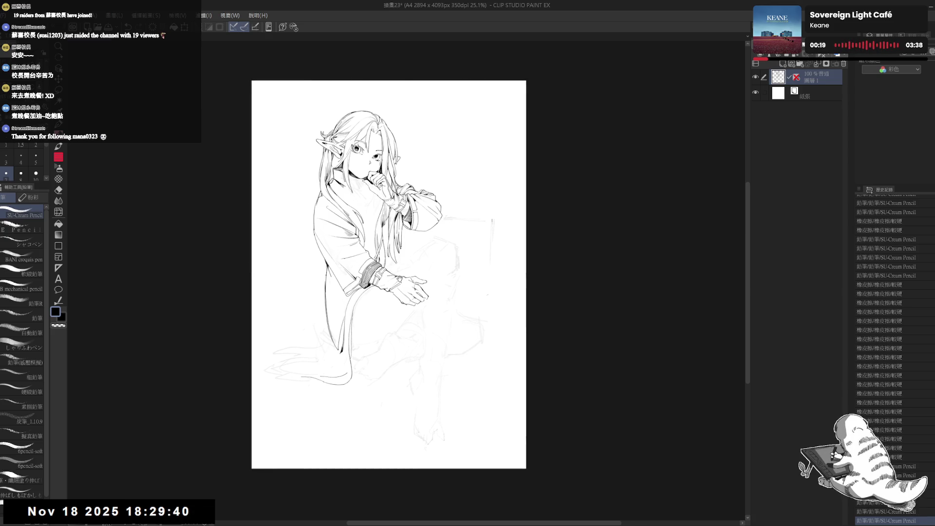
scroll(401, 273, up, 1)
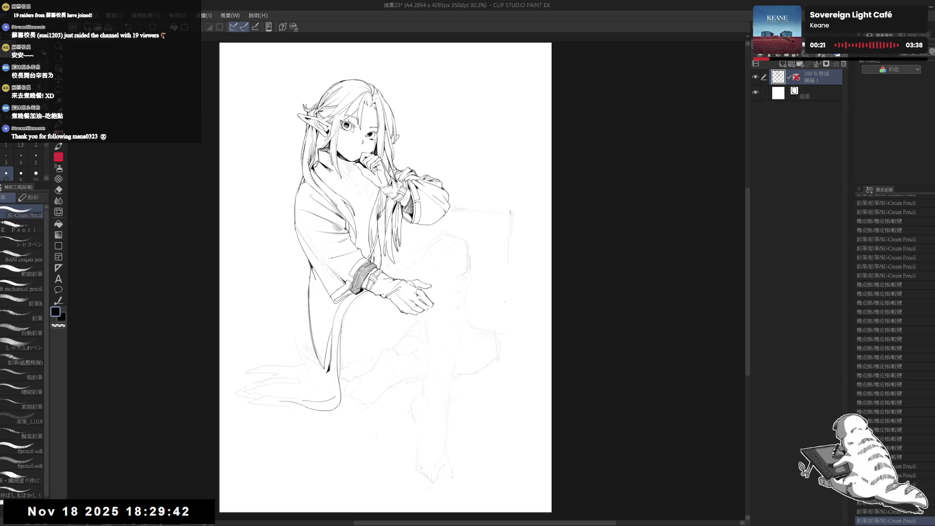
drag(369, 316, 374, 325)
Erase stray lines near the robe hem and undo the small sleeve stroke.
key(e)
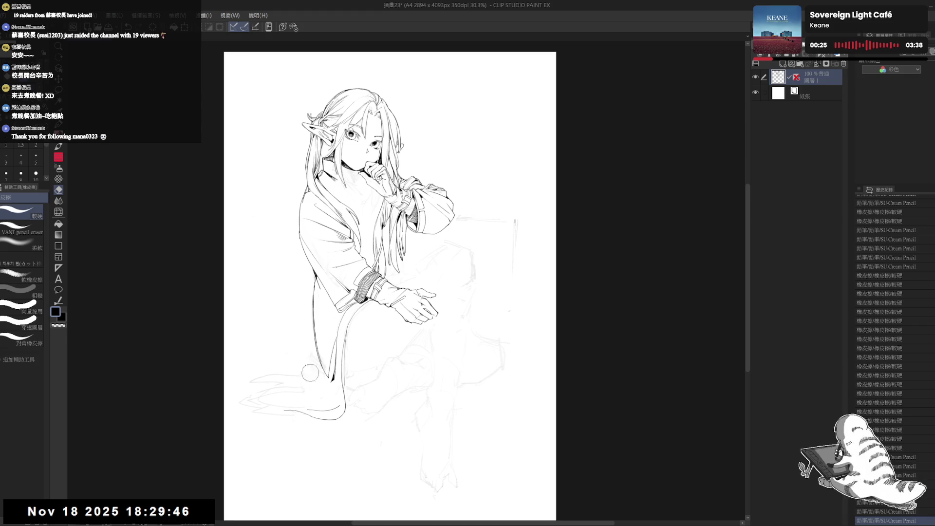
mouse_move(282, 348)
mouse_down()
mouse_move(325, 351)
mouse_move(317, 365)
mouse_move(341, 400)
mouse_up()
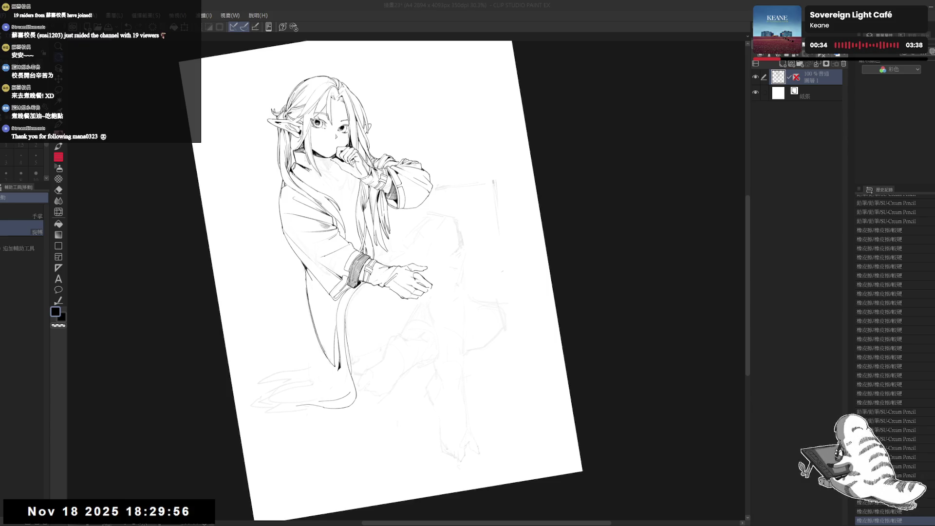
mouse_move(390, 243)
mouse_down()
mouse_move(415, 292)
mouse_move(365, 322)
mouse_move(365, 303)
mouse_up()
key(ctrl+z)
drag(319, 269, 346, 262)
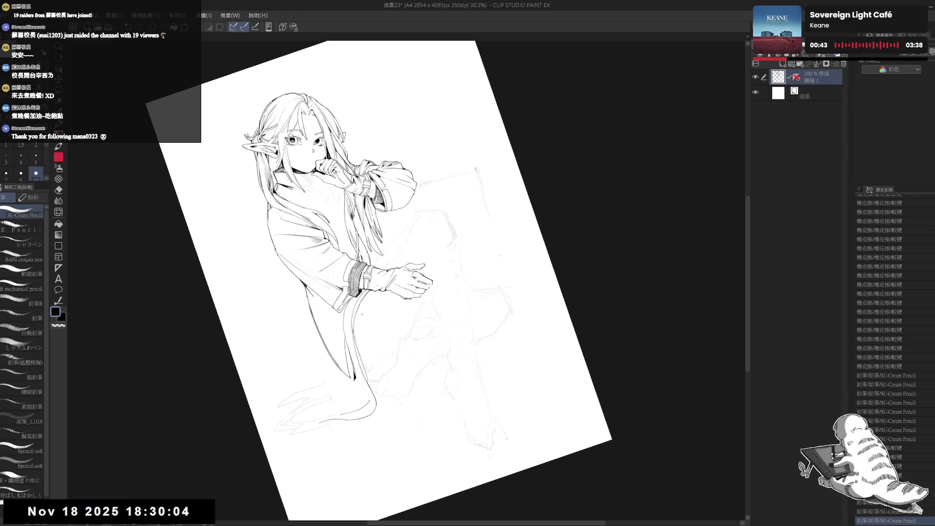
key(ctrl+0)
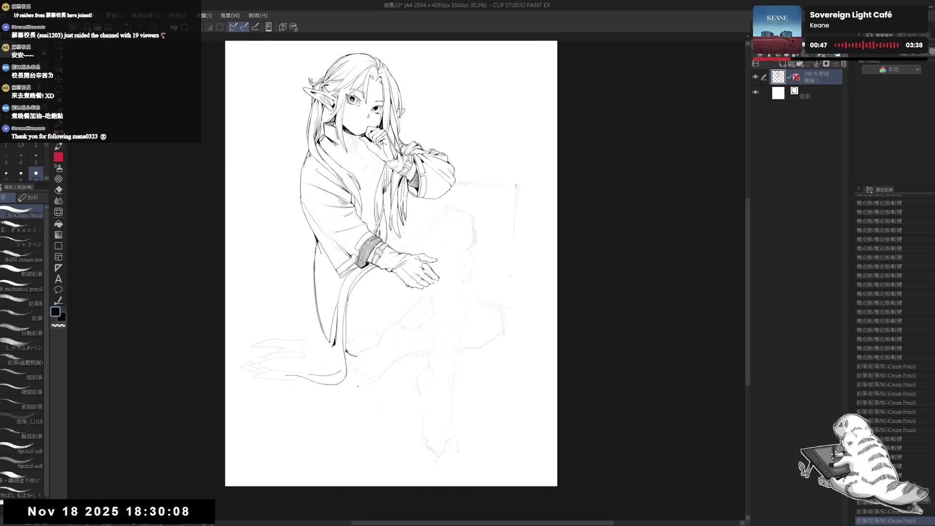
drag(380, 220, 438, 171)
Erase stray lines near the robe hem, undoing the hem stroke to redraw it.
key(e)
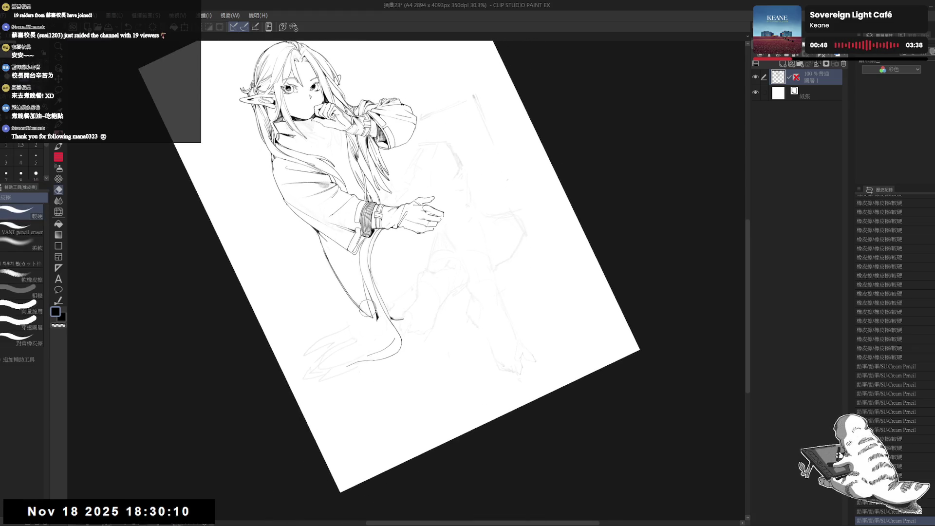
mouse_move(370, 335)
mouse_down()
mouse_move(378, 339)
mouse_move(366, 311)
mouse_move(375, 343)
mouse_move(363, 344)
mouse_up()
key(p)
key(ctrl+z)
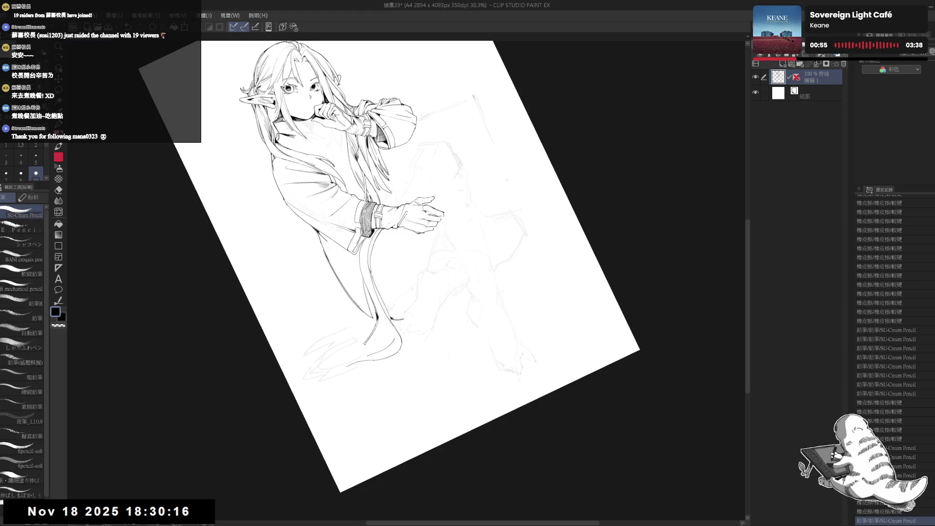
key(e)
mouse_move(355, 331)
mouse_down()
mouse_move(375, 308)
mouse_move(383, 324)
mouse_up()
key(p)
key(ctrl+@)
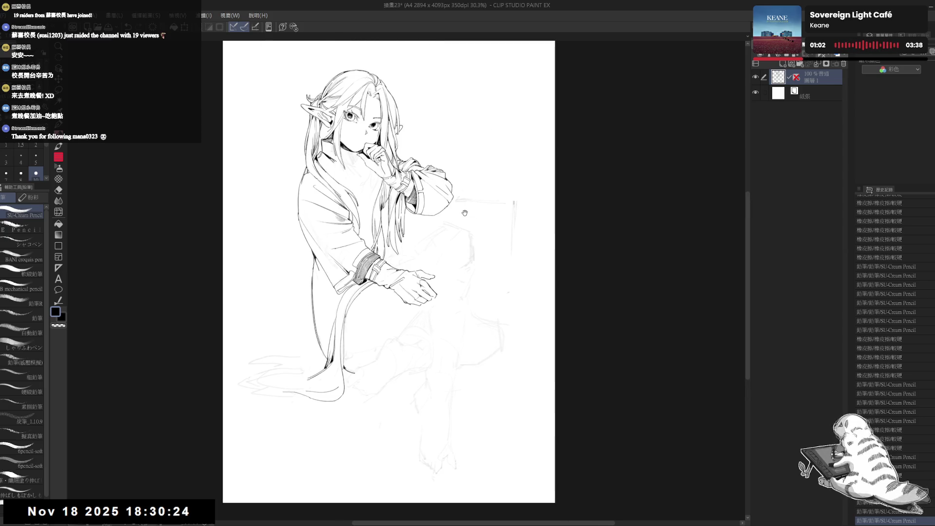
scroll(465, 213, down, 1)
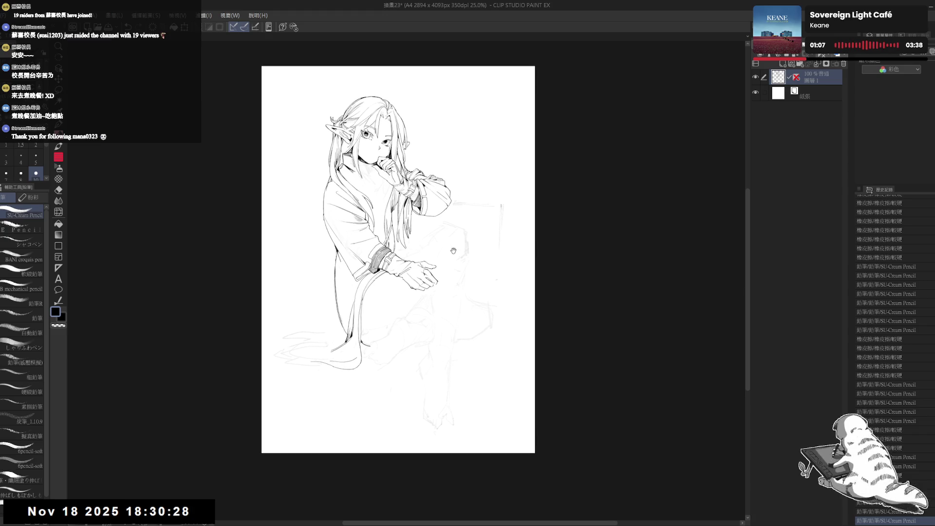
scroll(490, 211, up, 1)
mouse_move(351, 327)
mouse_down()
mouse_move(362, 326)
mouse_move(332, 364)
mouse_up()
Add a short ink mark near the hem and erase sketch lines by the lower-left foot.
key(e)
key(p)
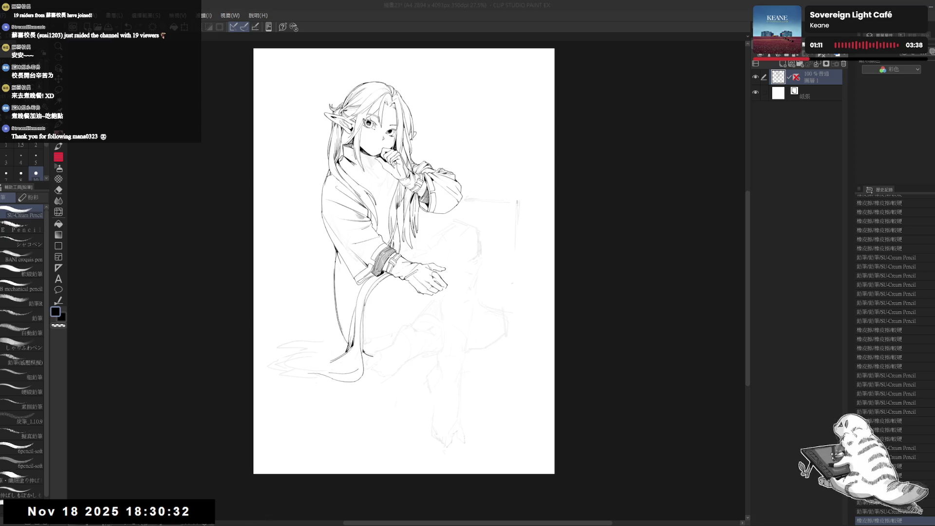
key(e)
mouse_move(429, 312)
mouse_down()
mouse_move(385, 347)
mouse_move(407, 336)
mouse_up()
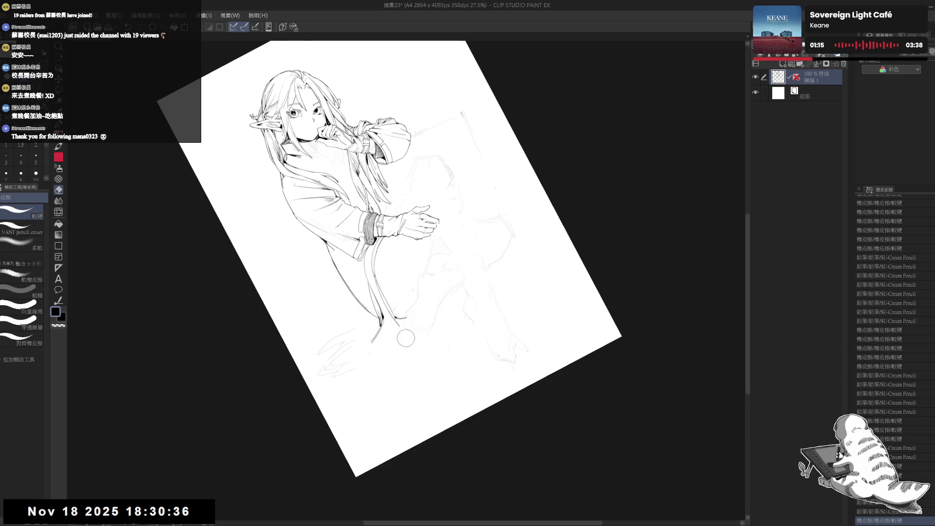
key(p)
click(403, 334)
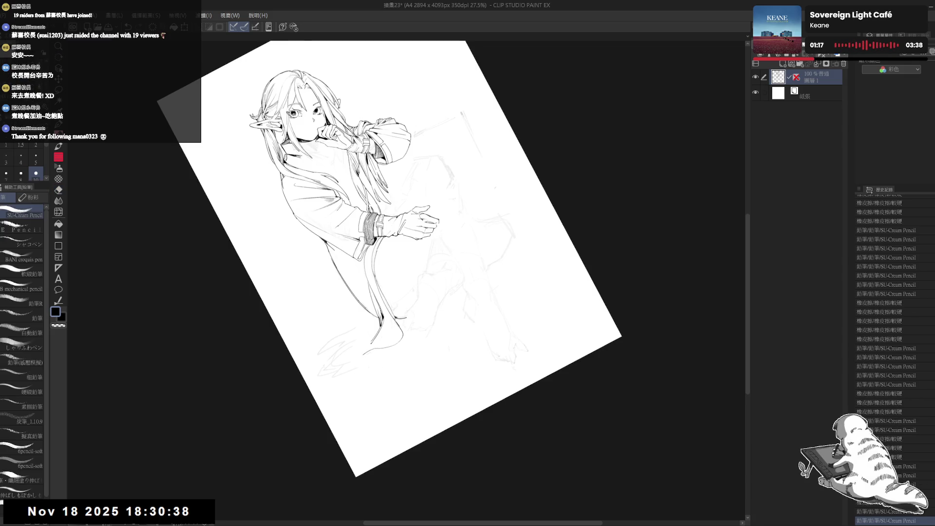
key(e)
mouse_move(361, 327)
mouse_down()
mouse_move(322, 355)
mouse_move(347, 380)
mouse_up()
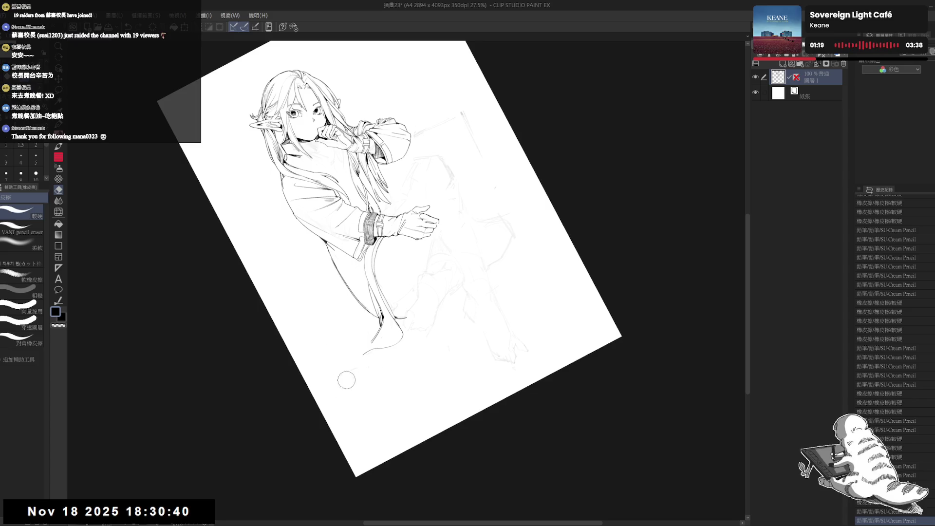
key(p)
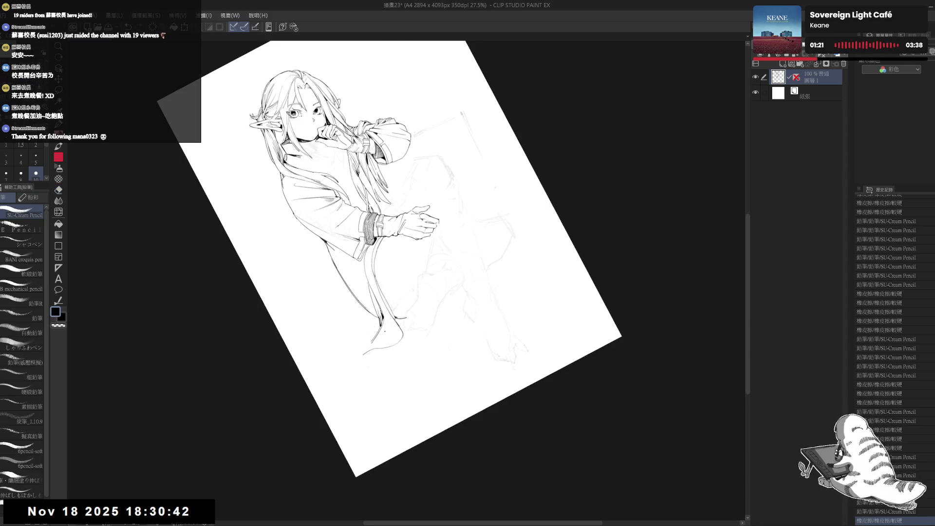
Erase the stroke tail near the lower-left foot and redraw its sweeping curve.
key(ctrl+at)
key(e)
mouse_move(324, 326)
mouse_down()
mouse_move(347, 321)
mouse_move(374, 336)
mouse_move(347, 335)
mouse_up()
key(p)
key(e)
key(p)
key(ctrl+z)
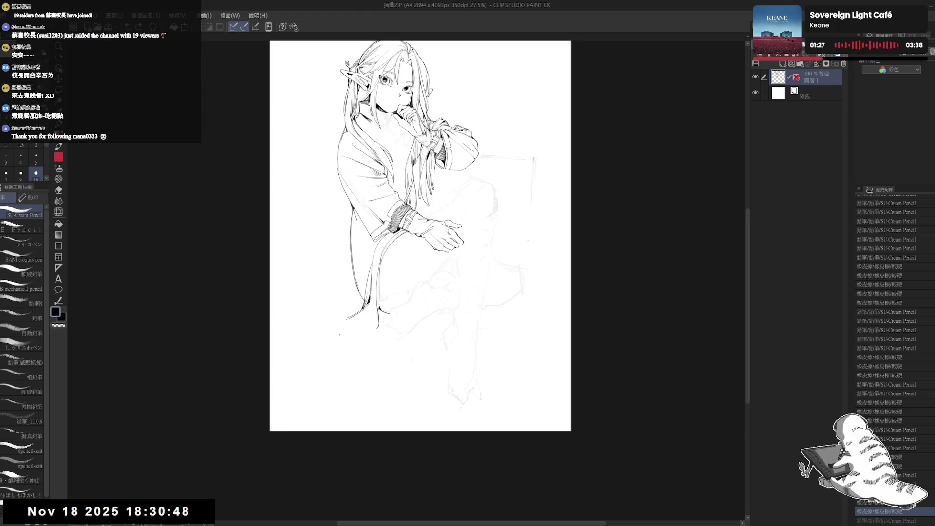
mouse_move(376, 330)
mouse_down()
mouse_move(297, 331)
mouse_move(292, 320)
mouse_move(325, 309)
mouse_up()
drag(323, 365, 443, 396)
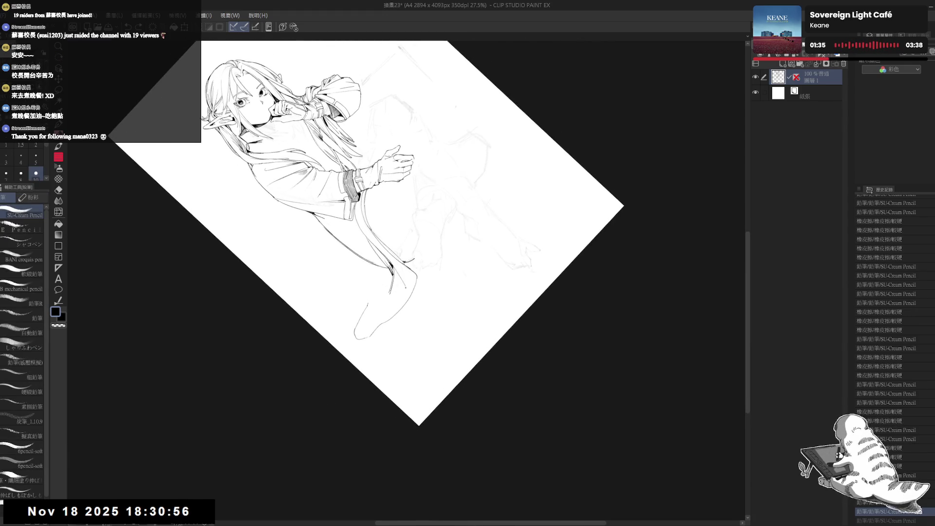
Erase a small stray line near the figure's foot.
key(r)
drag(417, 353, 384, 351)
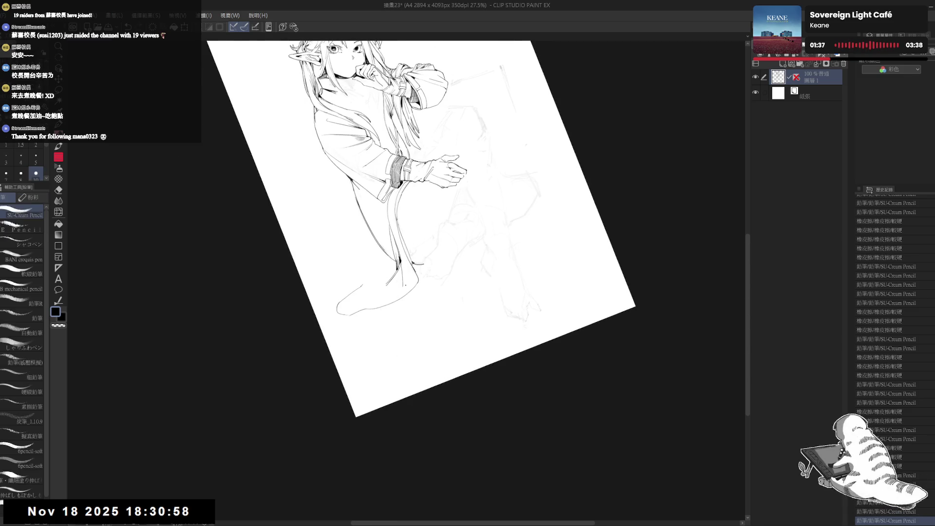
key(minus)
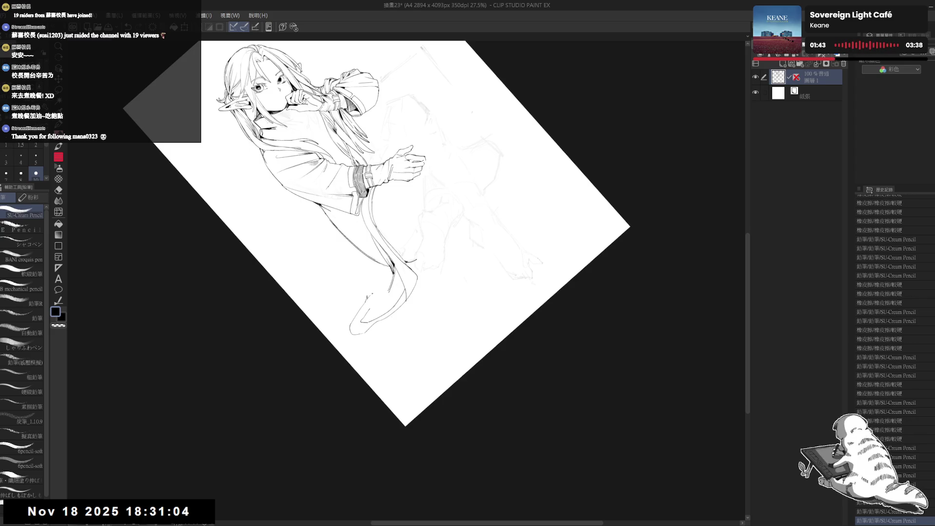
key(e)
click(368, 295)
drag(368, 295, 366, 299)
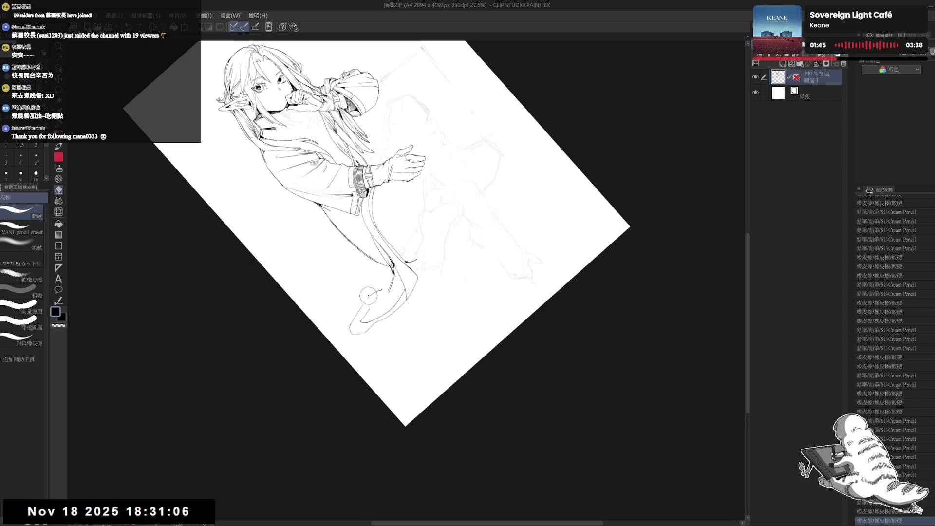
key(p)
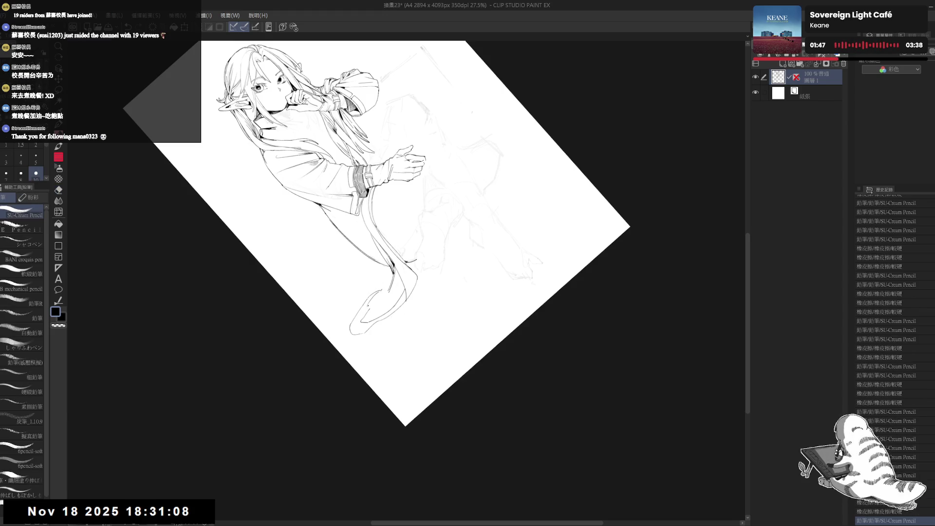
key(ctrl+@)
drag(431, 309, 394, 365)
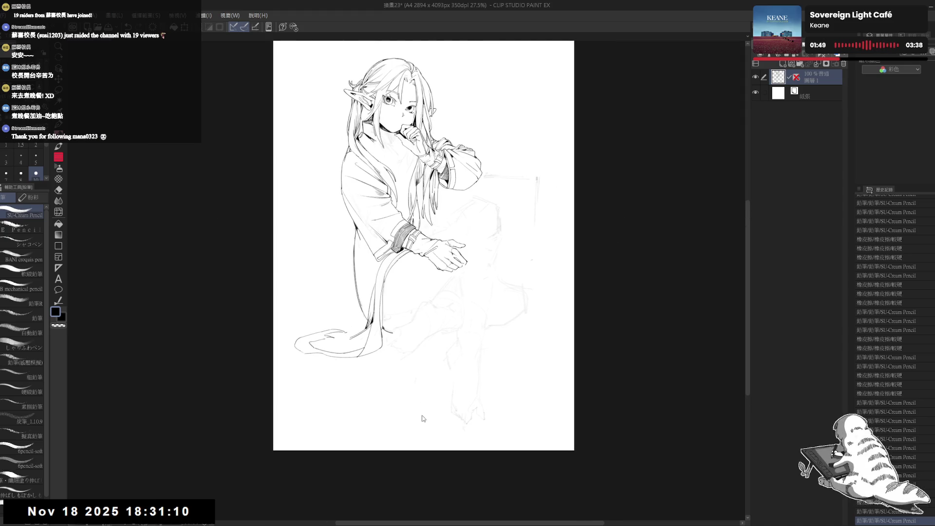
Add small ink marks on the robe folds while viewing the page mirrored.
key(h)
drag(423, 418, 351, 402)
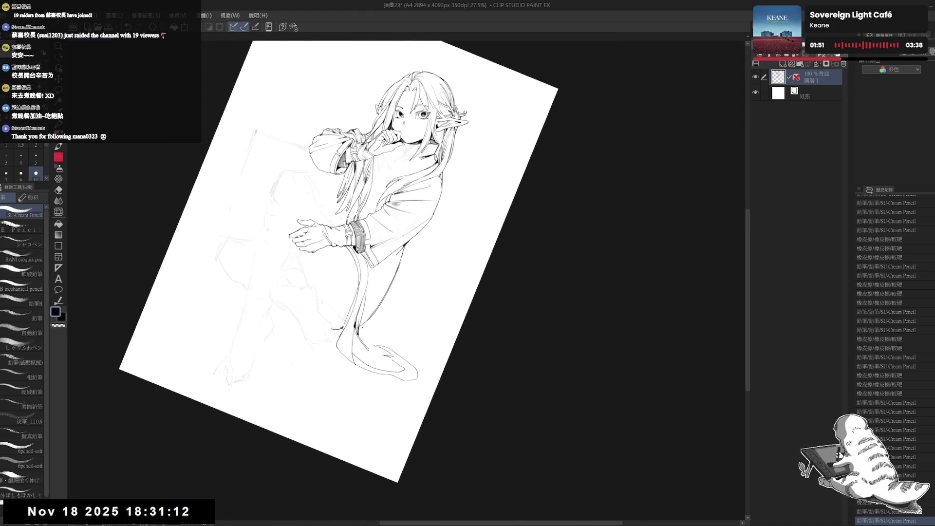
drag(366, 347, 435, 398)
key(h)
key(r)
key(p)
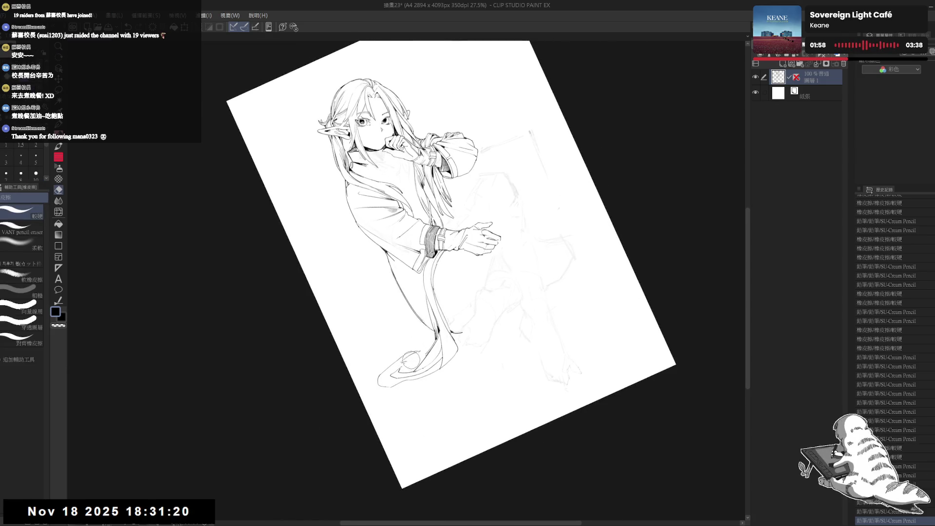
drag(410, 360, 404, 363)
click(410, 368)
key(ctrl+0)
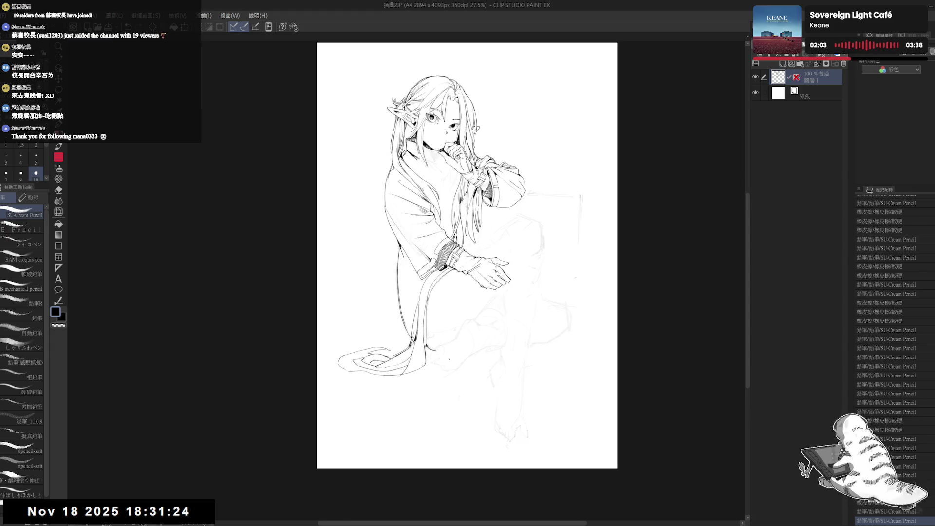
Erase part of the lines on the lower robe.
scroll(405, 205, down, 2)
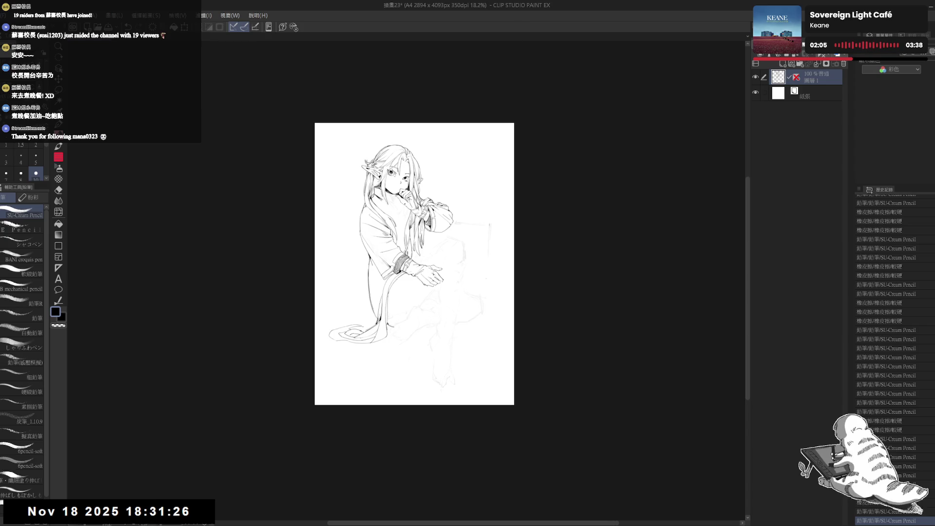
drag(404, 214, 391, 228)
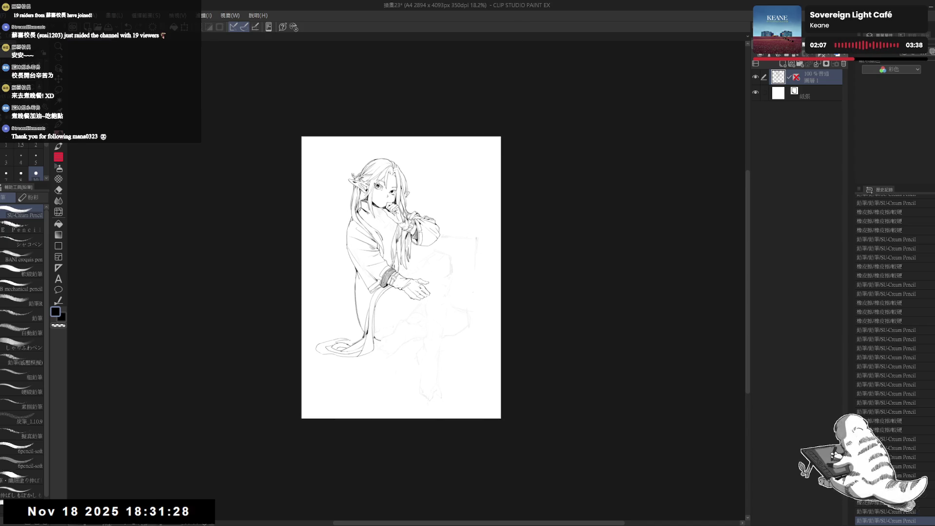
scroll(401, 228, up, 1)
scroll(425, 279, up, 2)
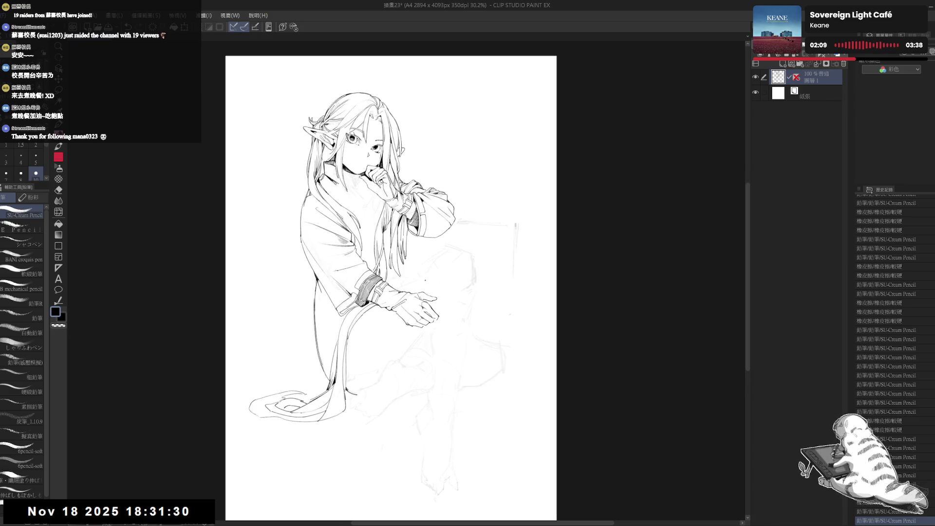
mouse_move(425, 280)
mouse_down()
mouse_move(402, 291)
mouse_move(460, 244)
mouse_up()
drag(333, 363, 358, 347)
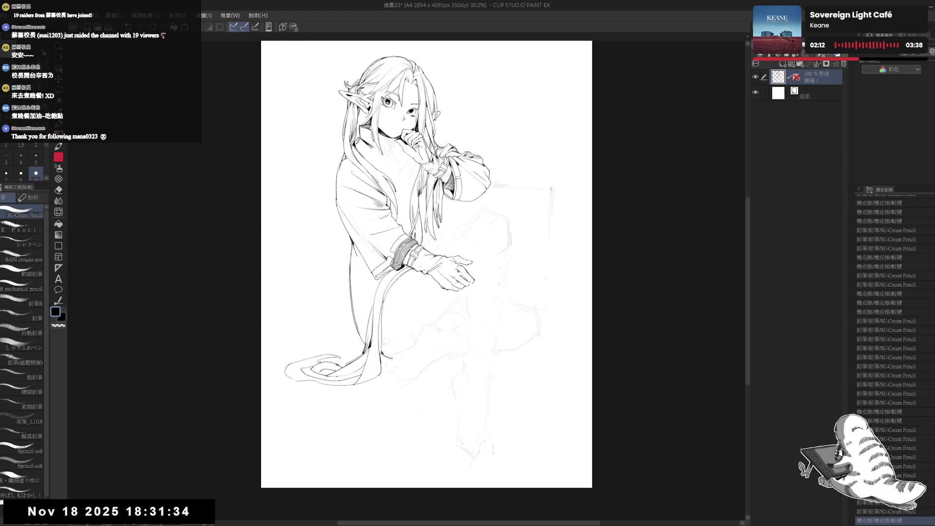
key(ctrl+z)
key(ctrl+y)
Ink small lines along the robe edge and fit the upright page to the window.
mouse_move(377, 309)
mouse_down()
mouse_move(339, 349)
mouse_move(347, 374)
mouse_up()
drag(346, 372, 348, 376)
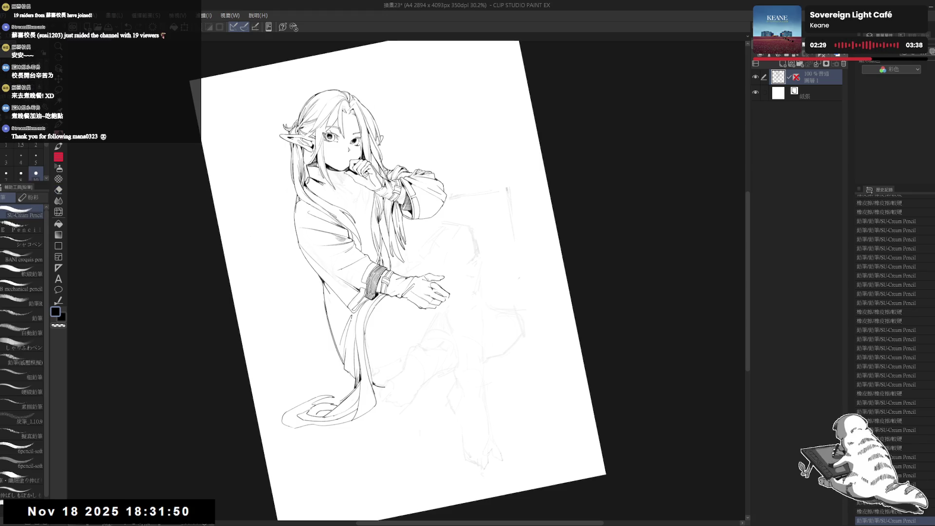
key(shift+space)
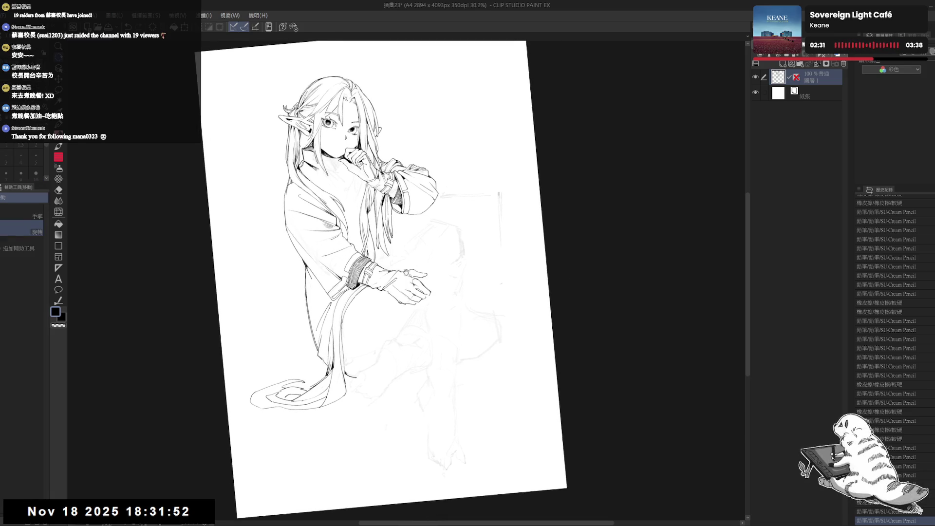
mouse_move(365, 292)
mouse_down()
mouse_move(380, 331)
mouse_move(368, 300)
mouse_move(363, 312)
mouse_up()
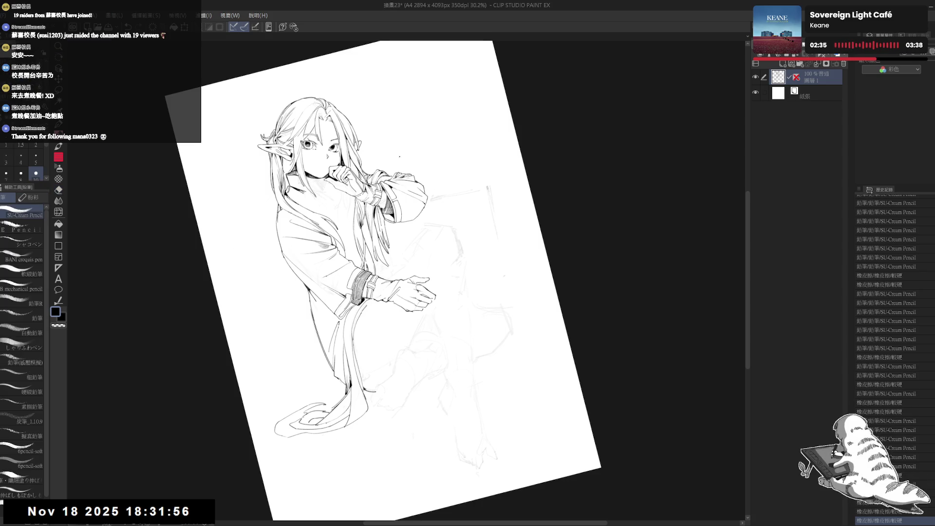
key(ctrl+0)
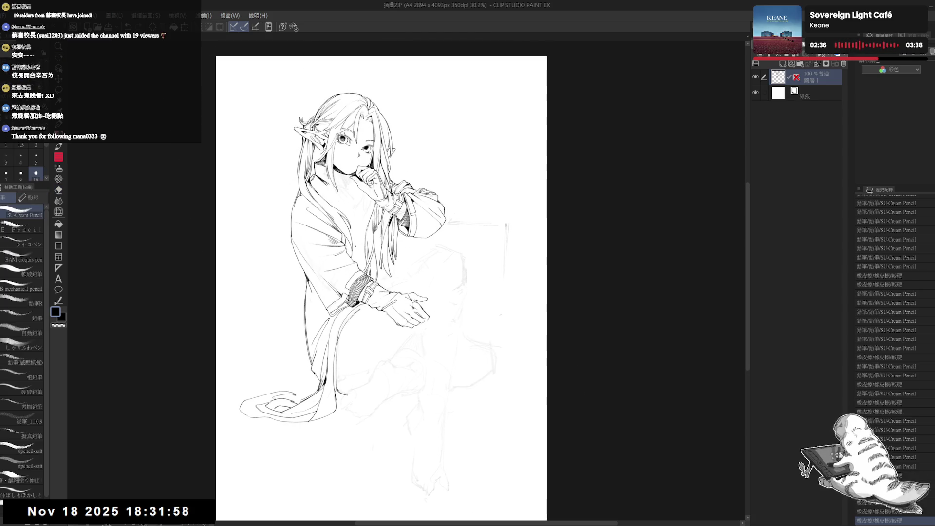
scroll(338, 257, down, 1)
Tilt the view slightly and erase stray line bits near the left cuff.
key(e)
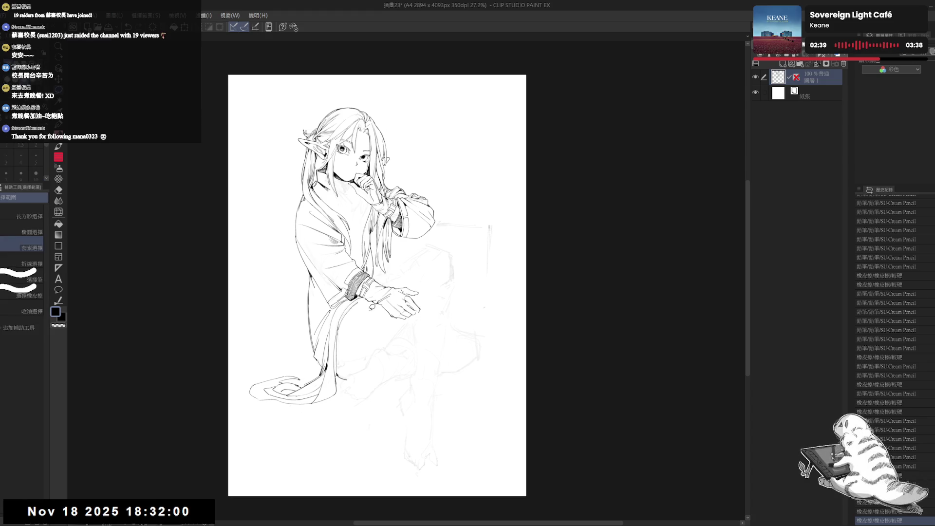
key(m)
mouse_move(322, 301)
mouse_down()
mouse_move(396, 468)
mouse_move(369, 312)
mouse_move(344, 307)
mouse_move(322, 284)
mouse_move(311, 308)
mouse_move(350, 316)
mouse_up()
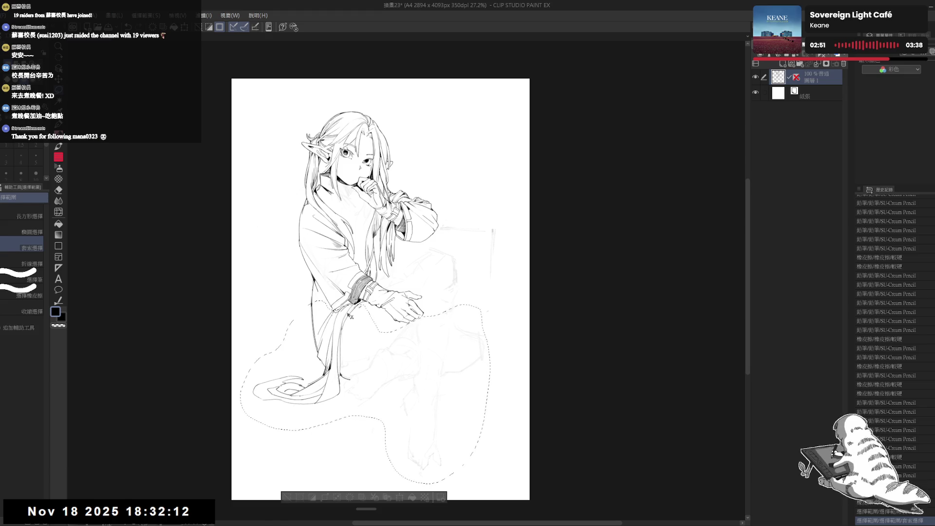
key(ctrl+d)
key(r)
drag(369, 409, 390, 407)
key(e)
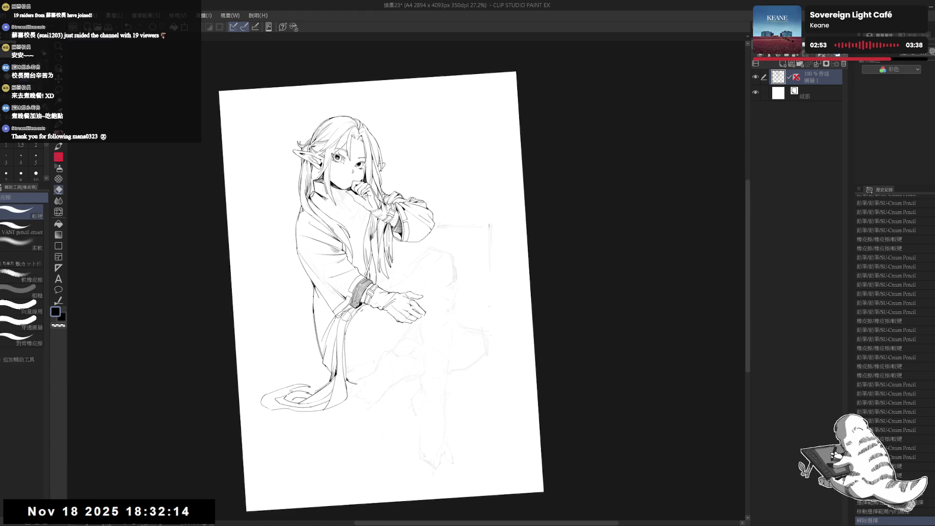
mouse_move(360, 312)
mouse_down()
mouse_move(374, 305)
mouse_move(319, 343)
mouse_up()
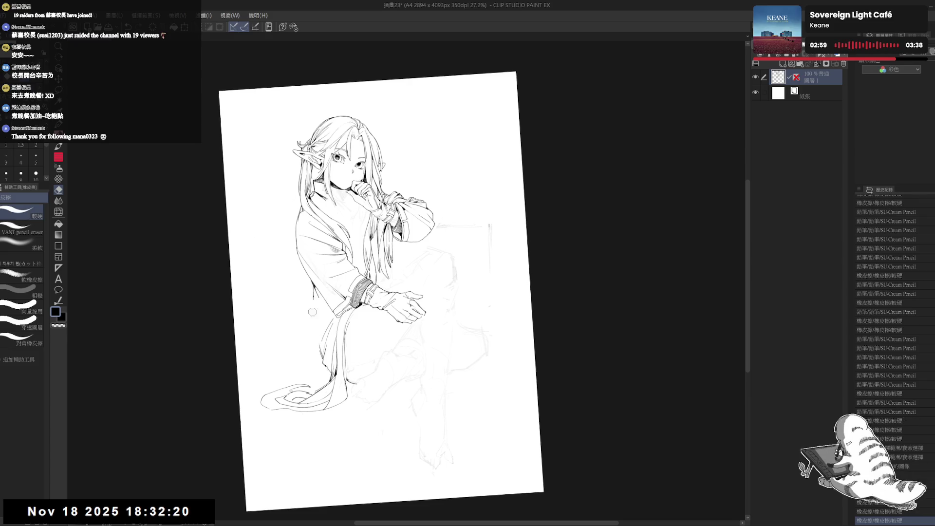
mouse_move(311, 297)
mouse_down()
mouse_move(304, 276)
mouse_move(319, 356)
mouse_up()
Redraw the robe edge line in pencil, erase its leftover marks, and straighten the view.
key(p)
key(ctrl+z)
drag(310, 279, 317, 343)
key(ctrl+z)
drag(311, 281, 319, 340)
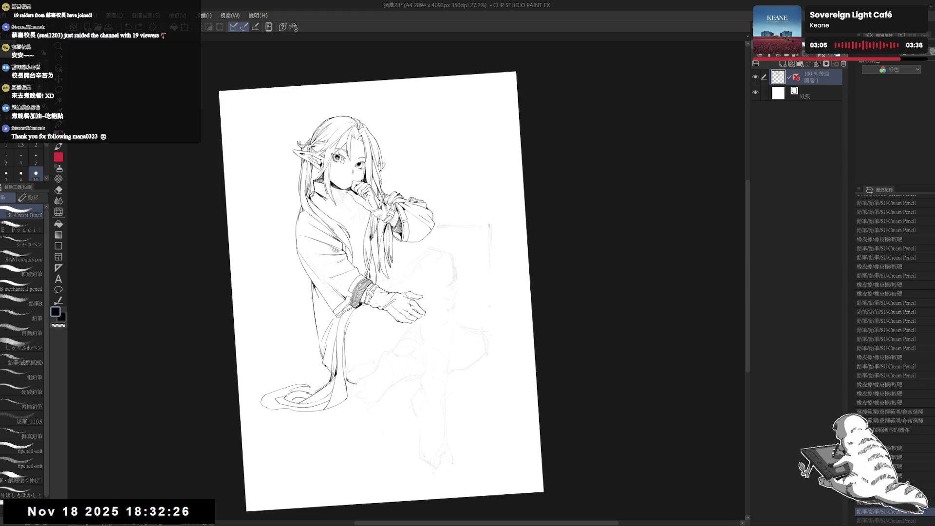
key(e)
drag(312, 285, 319, 297)
drag(312, 287, 322, 300)
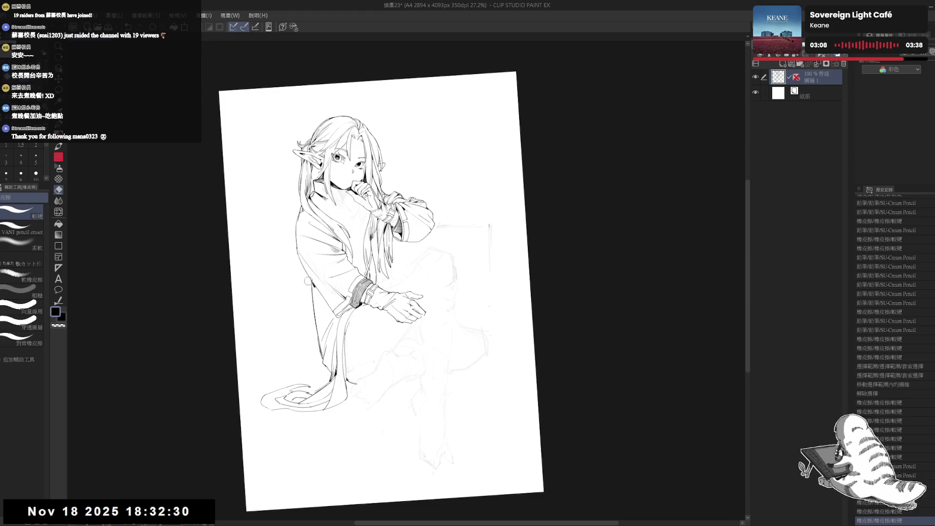
key(p)
key(ctrl+@)
drag(456, 269, 446, 274)
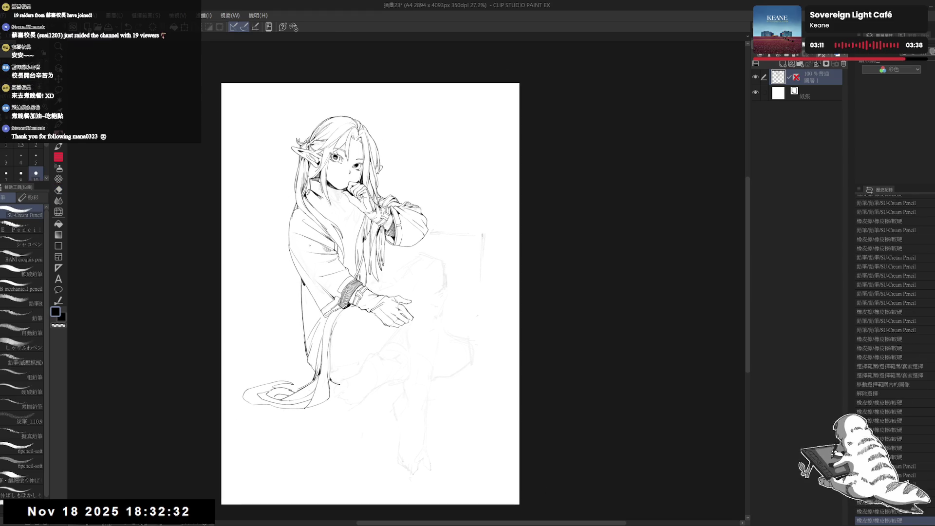
Erase and redraw the robe lines on the left side with a short corrective stroke.
key(e)
drag(302, 284, 303, 346)
key(p)
drag(295, 263, 295, 306)
key(ctrl+z)
key(ctrl+z)
drag(295, 264, 295, 285)
Lasso the whole figure and rotate it slightly clockwise with Scale/Rotate.
key(ctrl+t)
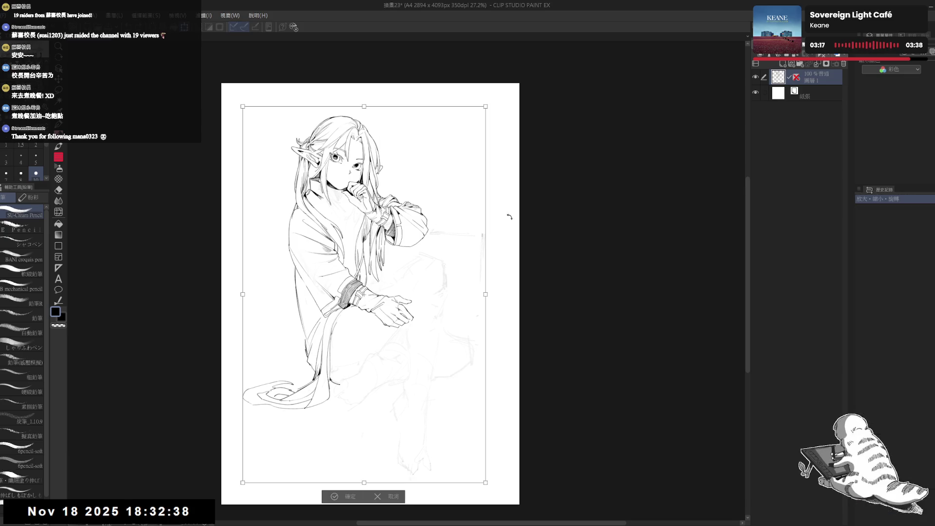
click(393, 496)
key(m)
mouse_move(323, 108)
mouse_down()
mouse_move(368, 457)
mouse_move(289, 84)
mouse_up()
key(ctrl+t)
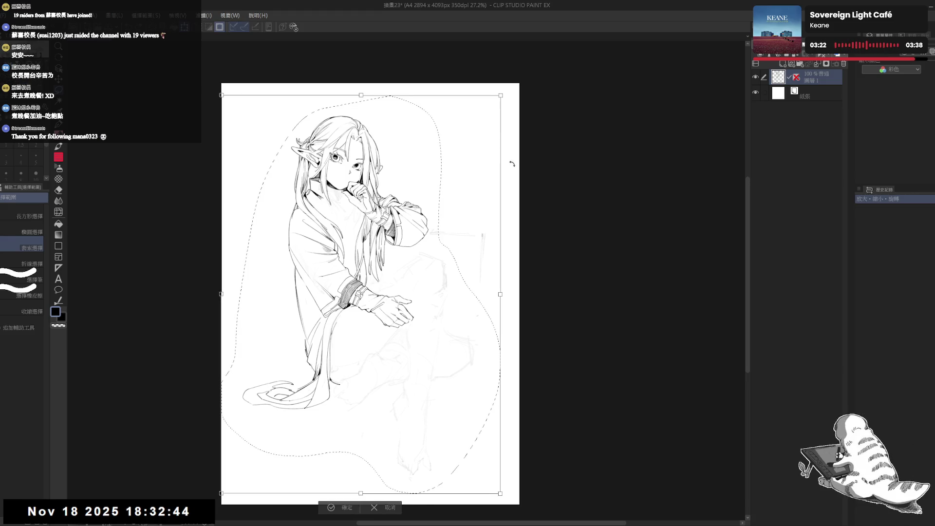
drag(526, 161, 529, 168)
mouse_move(539, 133)
mouse_down()
mouse_move(528, 120)
mouse_move(509, 140)
mouse_up()
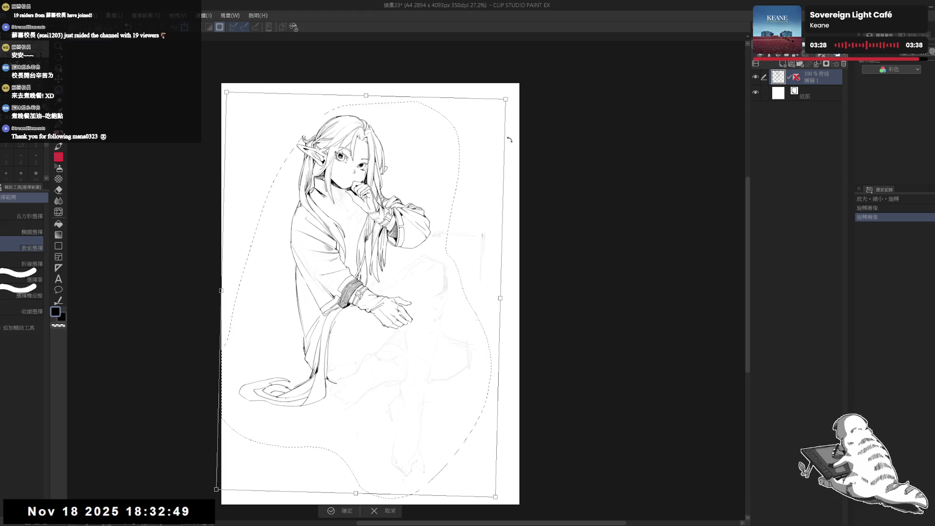
click(343, 511)
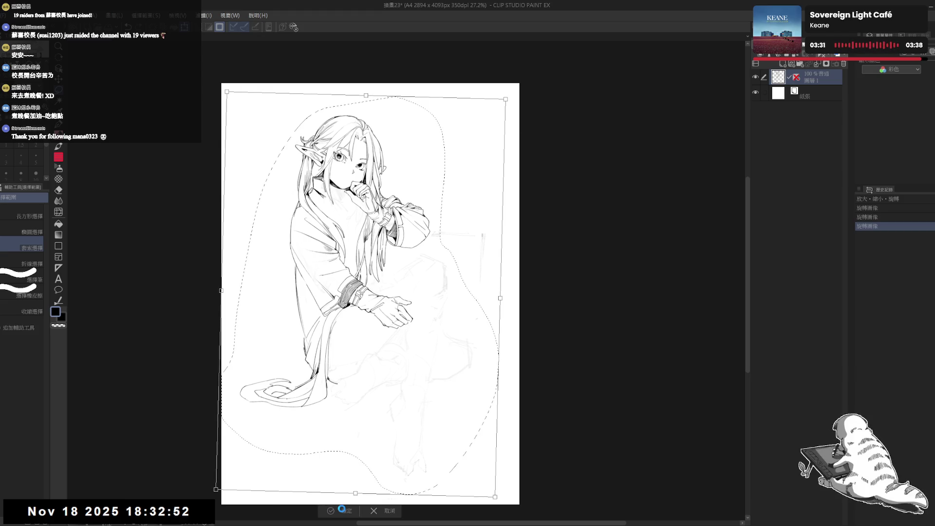
key(ctrl+d)
Erase faint sketch lines near the box outline and leftover lines by the sleeve.
key(e)
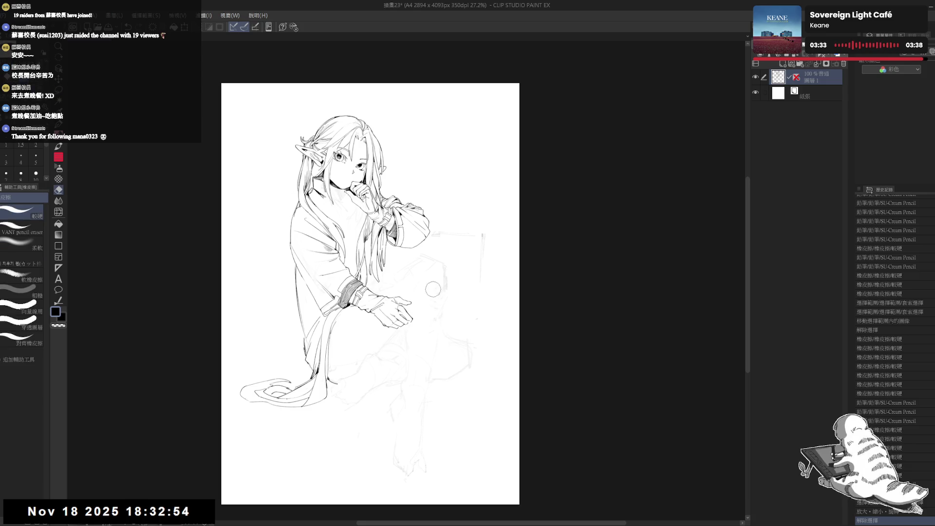
mouse_move(440, 311)
mouse_down()
mouse_move(468, 303)
mouse_move(450, 293)
mouse_up()
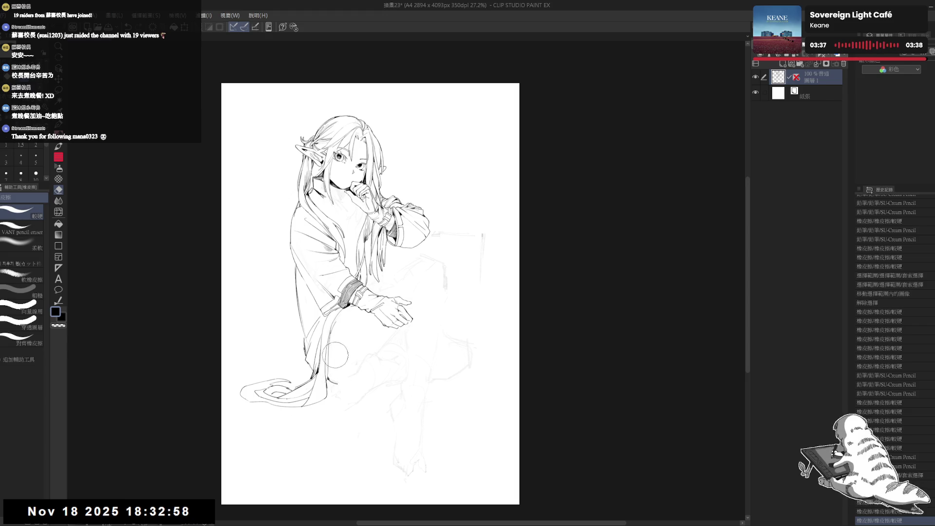
drag(335, 355, 352, 317)
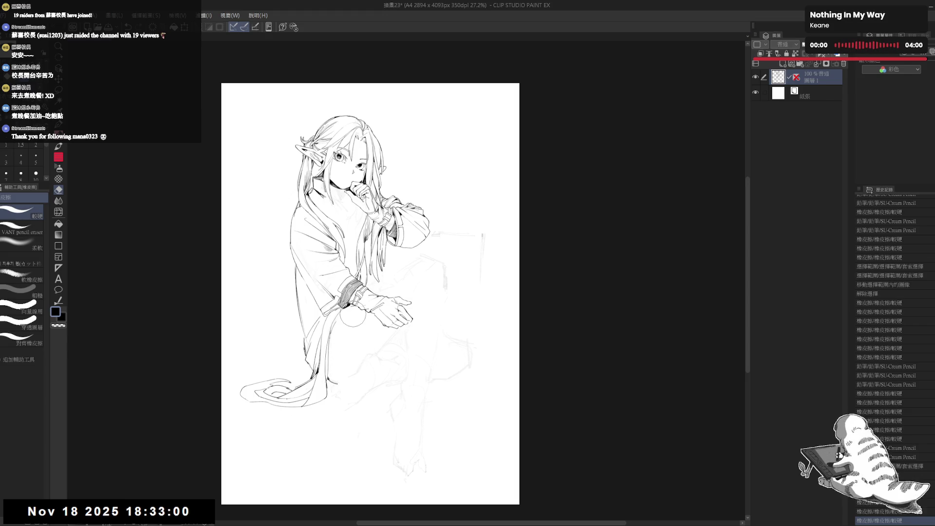
drag(337, 348, 350, 322)
mouse_move(332, 409)
mouse_down()
mouse_move(322, 415)
mouse_move(338, 410)
mouse_up()
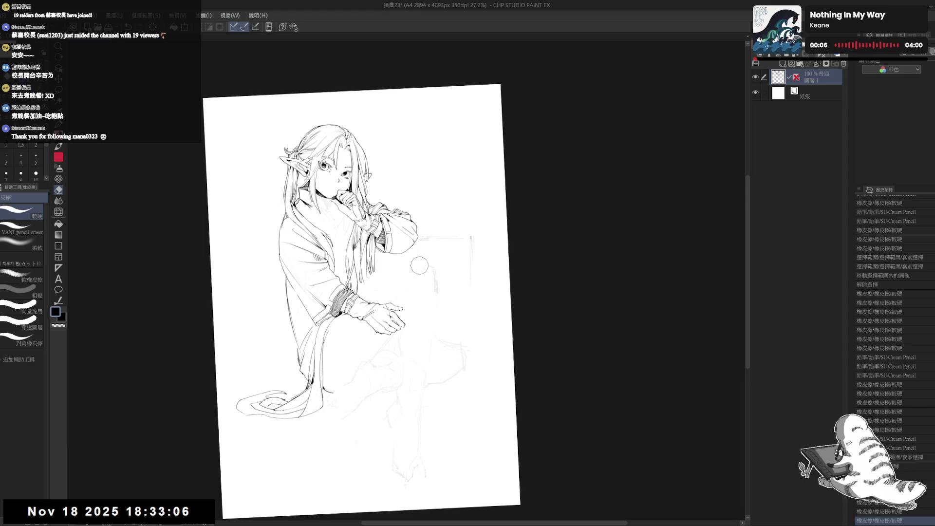
Add small pencil dots and marks on the robe, then reset rotation and zoom out.
key(p)
click(339, 326)
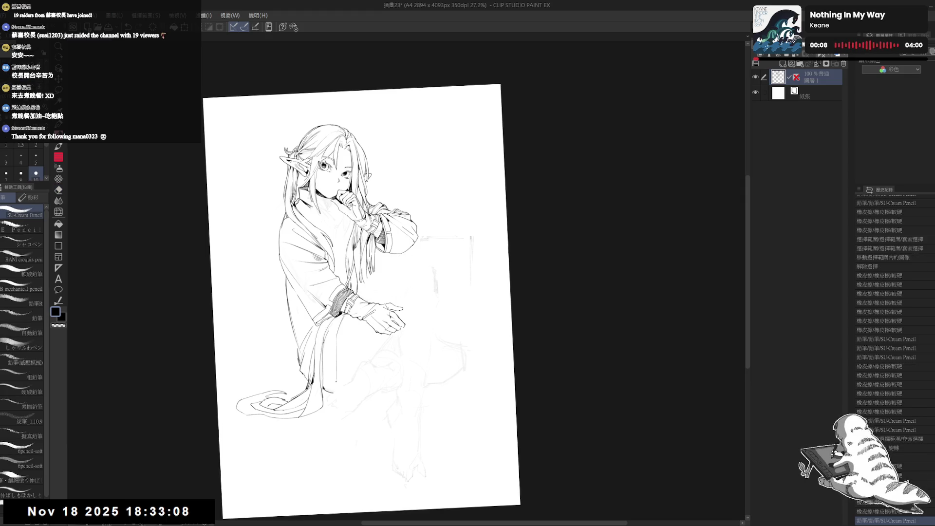
click(332, 349)
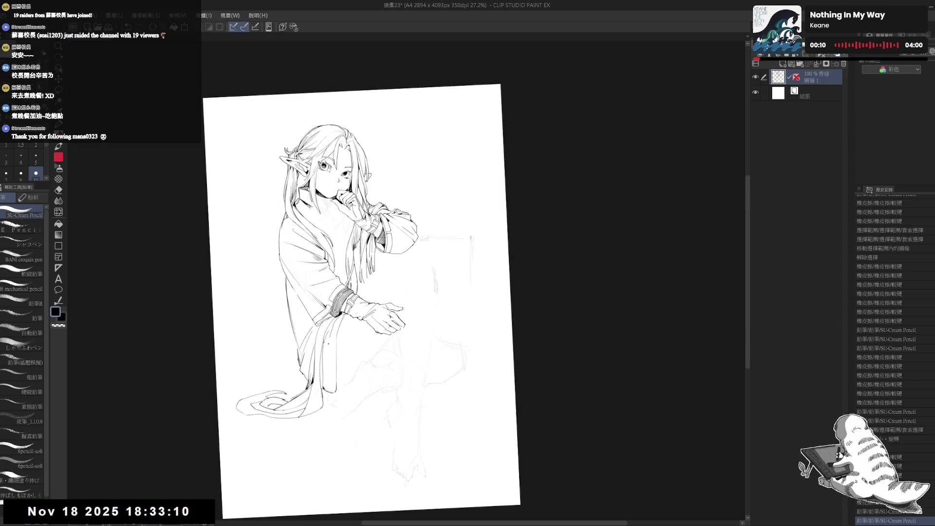
key(e)
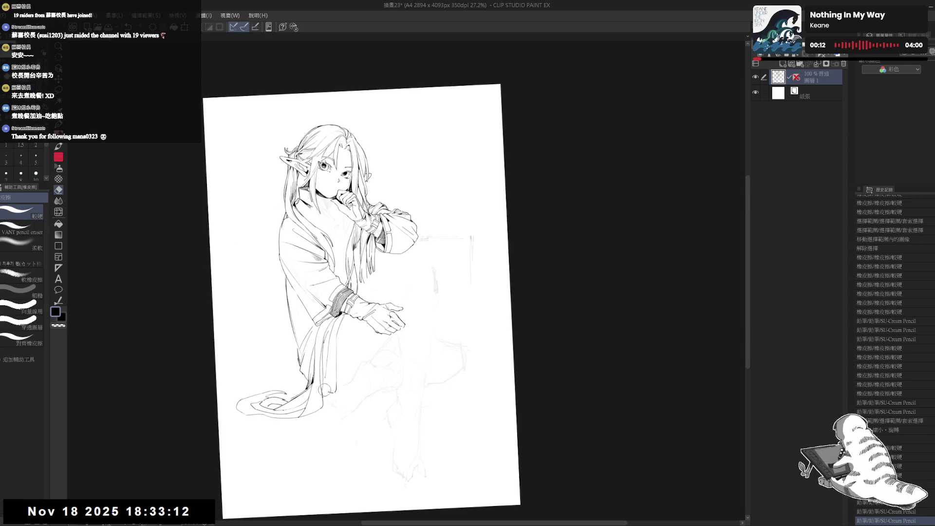
drag(341, 358, 331, 384)
key(p)
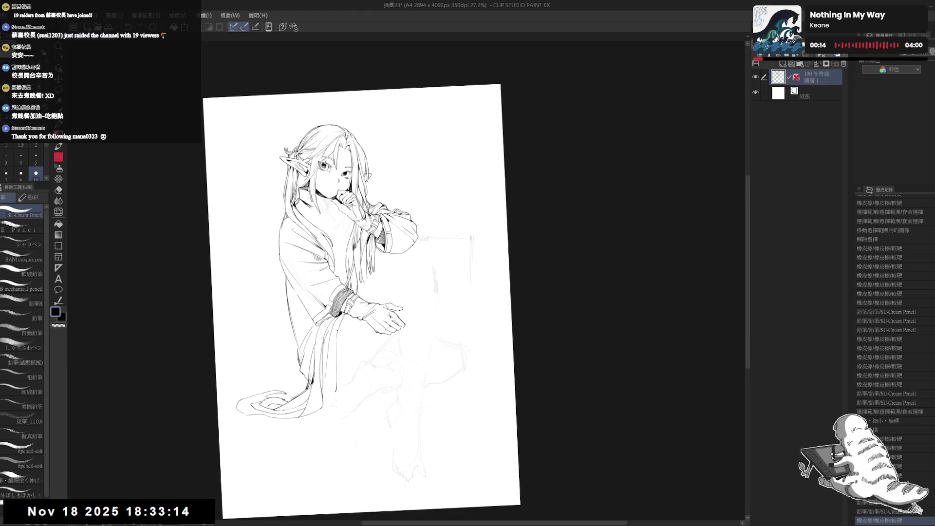
click(340, 393)
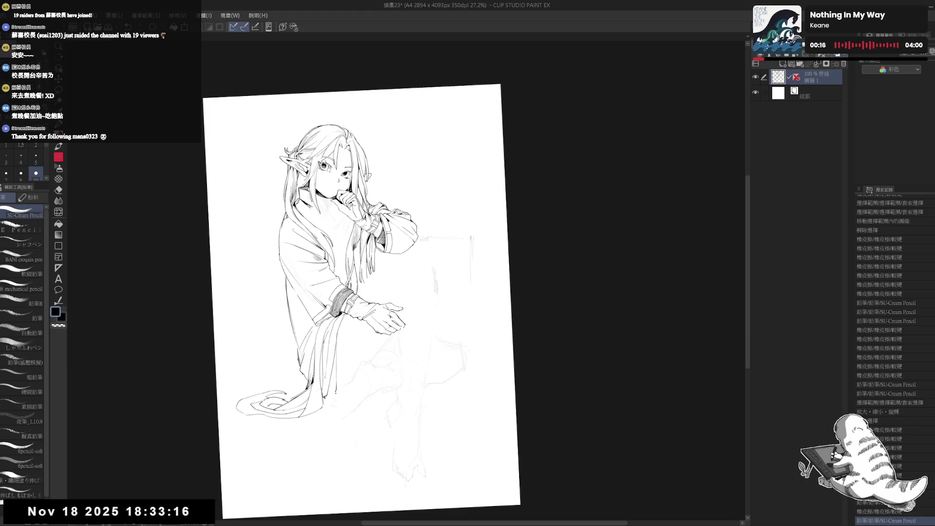
key(e)
drag(322, 393, 331, 402)
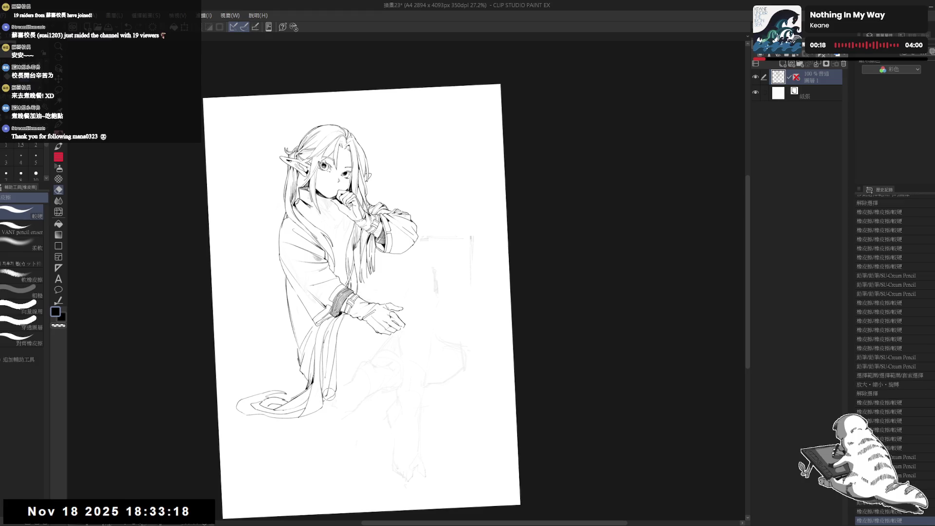
key(p)
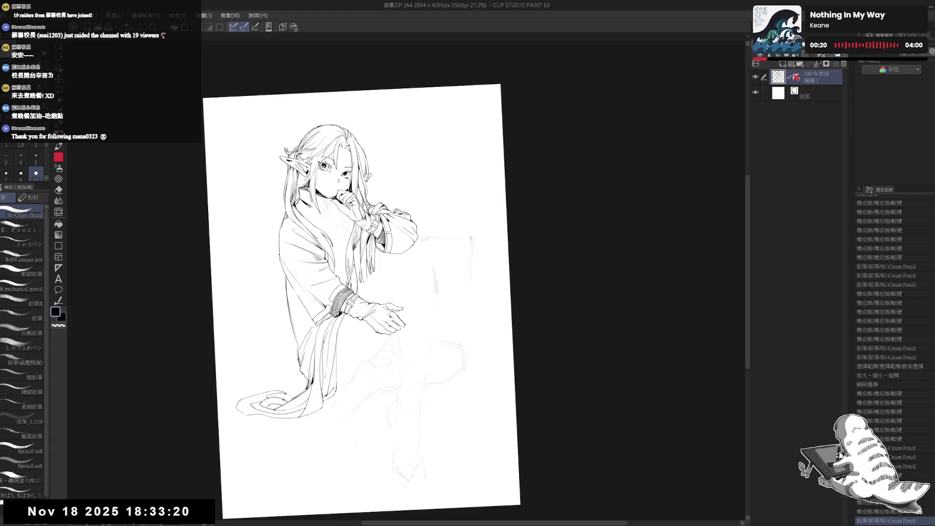
key(ctrl+0)
scroll(313, 378, down, 1)
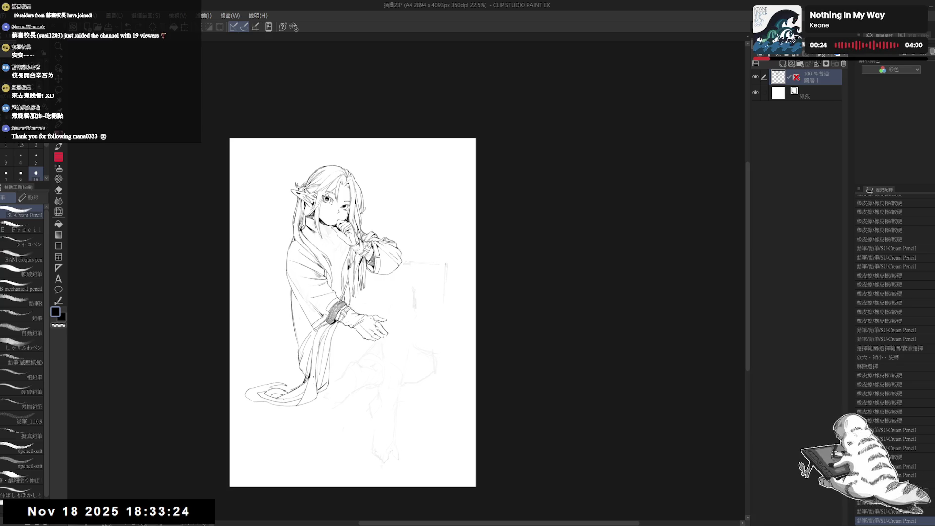
Erase faint stray marks below the forearm and near the lower robe.
key(e)
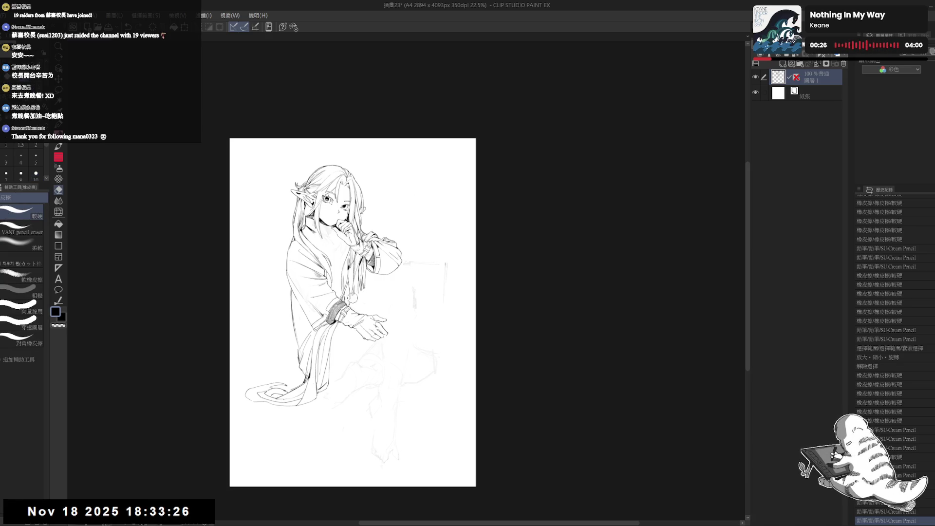
drag(356, 294, 371, 285)
click(368, 288)
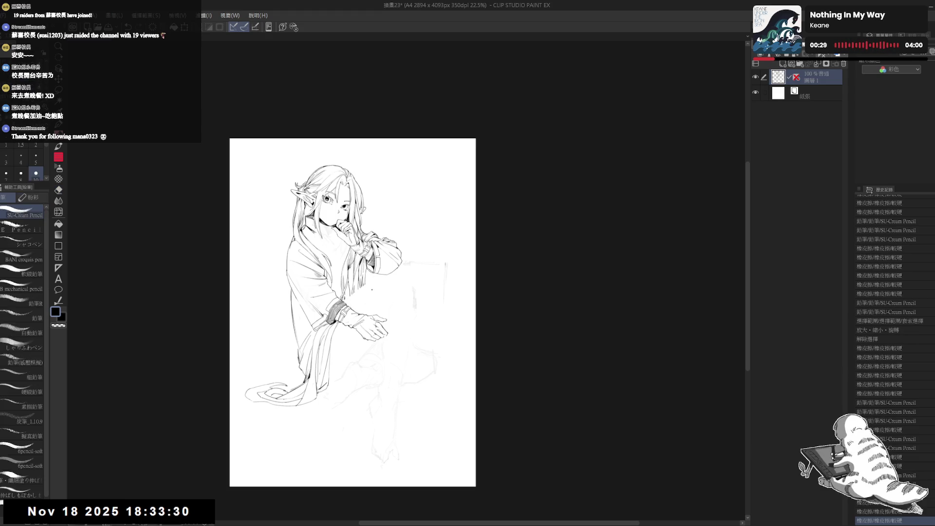
click(371, 279)
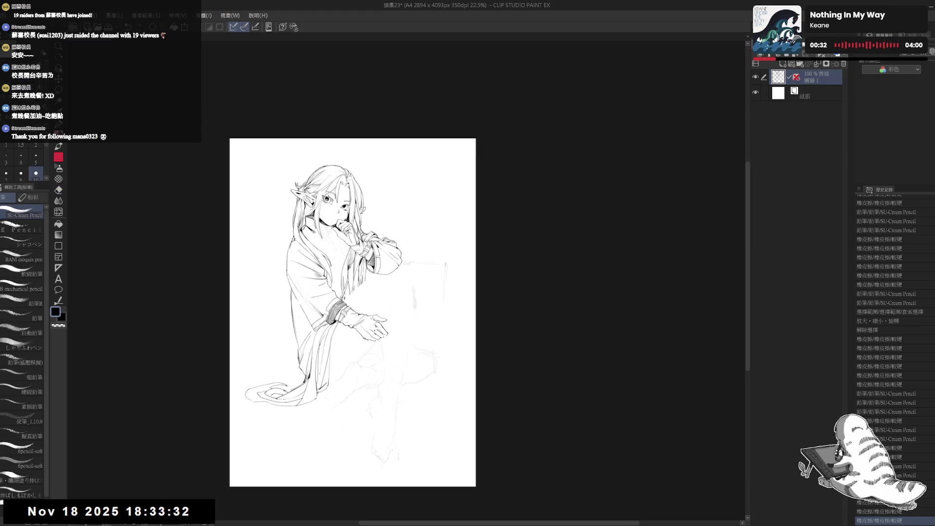
drag(331, 396, 349, 372)
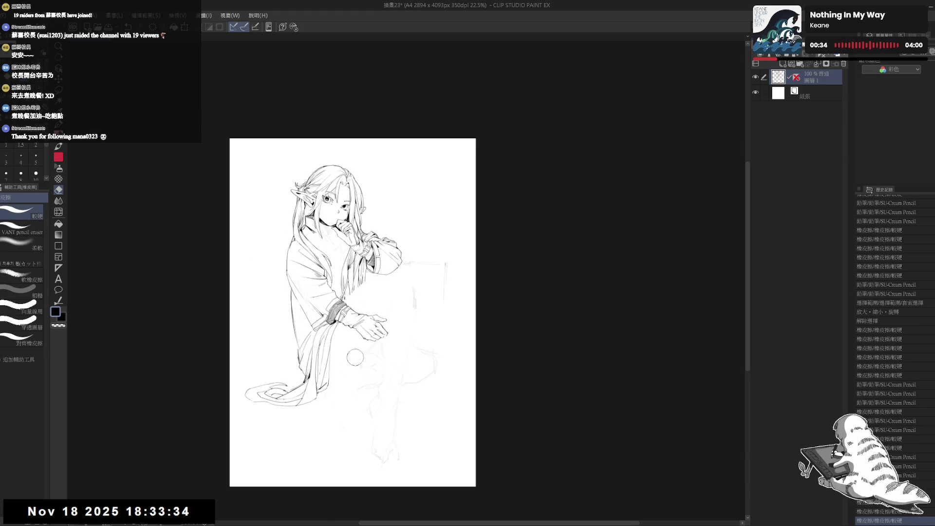
drag(390, 351, 429, 380)
key(p)
mouse_move(353, 290)
mouse_down()
mouse_move(368, 302)
mouse_move(362, 284)
mouse_move(377, 276)
mouse_move(348, 302)
mouse_move(387, 269)
mouse_move(391, 282)
mouse_up()
Zoom in, undo the trial knee strokes, and begin a lasso left of the figure.
key(e)
key(p)
key(e)
key(p)
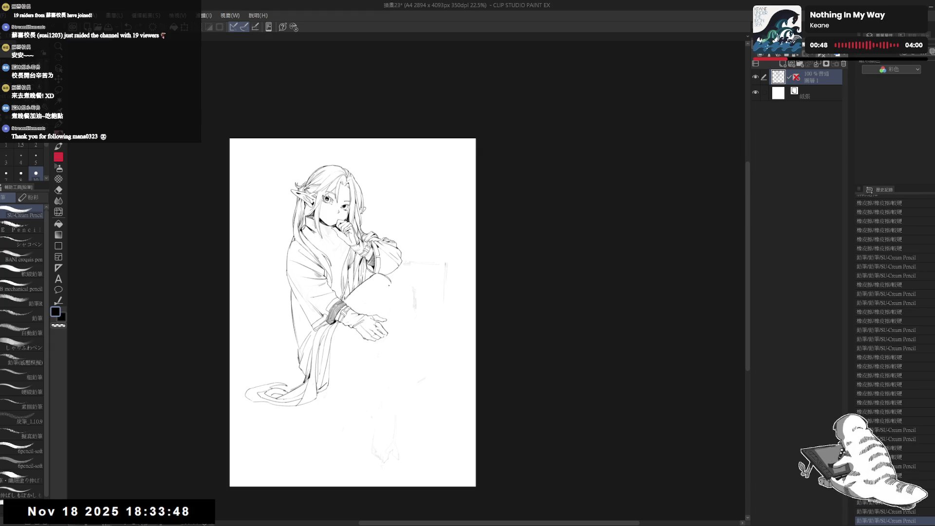
click(373, 293)
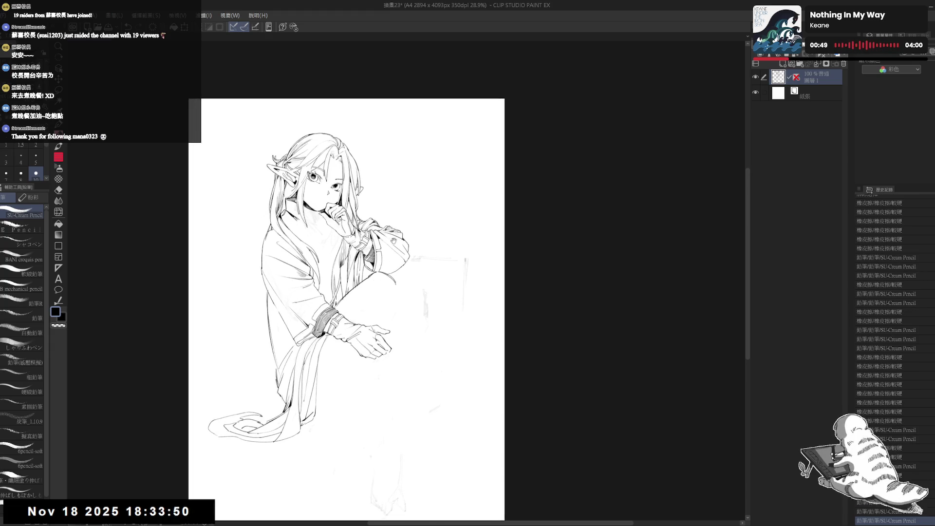
key(ctrl+z)
key(ctrl+z)
key(ctrl+z)
key(ctrl+z)
key(ctrl+z)
key(ctrl+z)
key(ctrl+z)
key(ctrl+z)
key(ctrl+z)
key(ctrl+z)
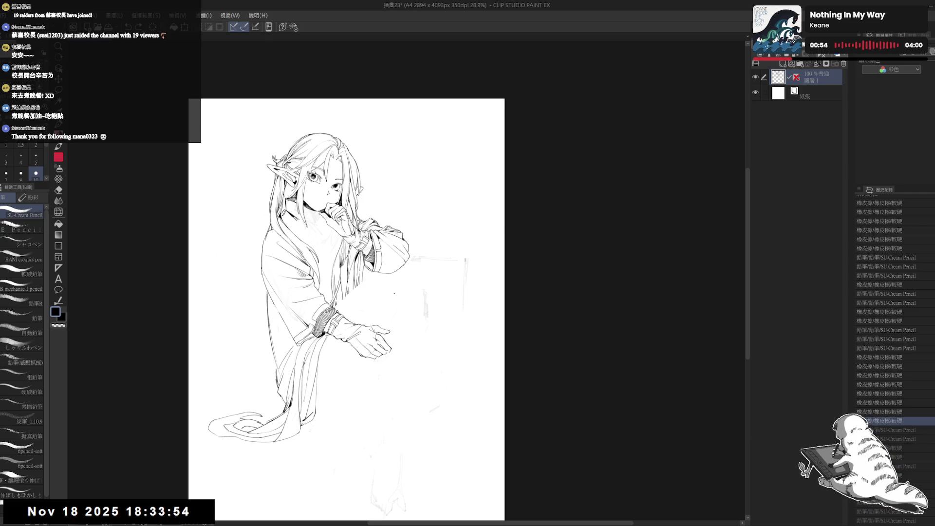
key(m)
mouse_move(291, 126)
mouse_down()
mouse_move(305, 297)
mouse_move(291, 134)
mouse_up()
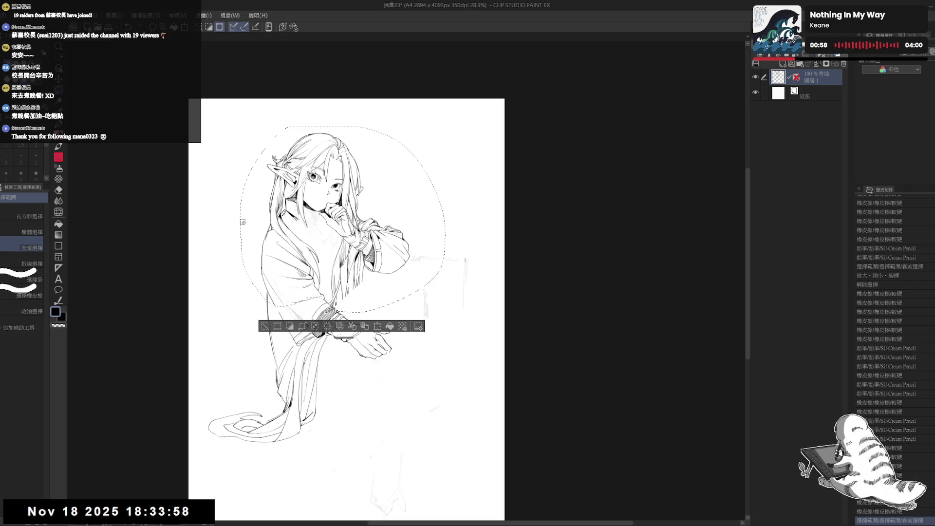
Nudge the circled head-and-arm section down slightly, erasing stray lines near the sleeve.
drag(336, 224, 334, 222)
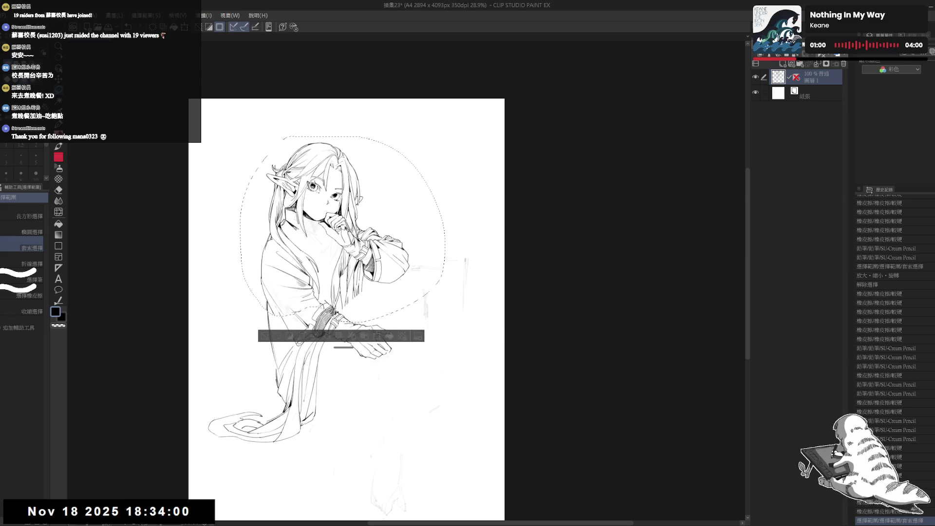
key(ctrl+z)
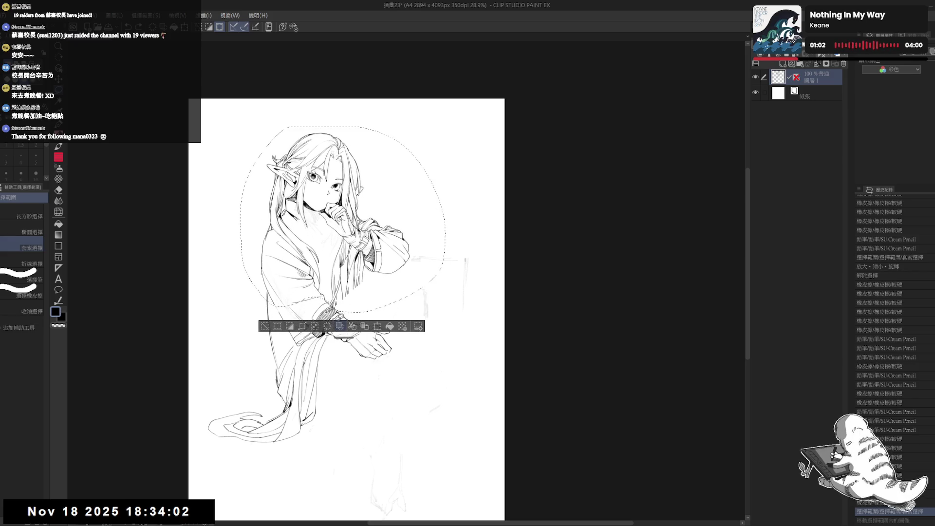
key(e)
drag(323, 295, 339, 309)
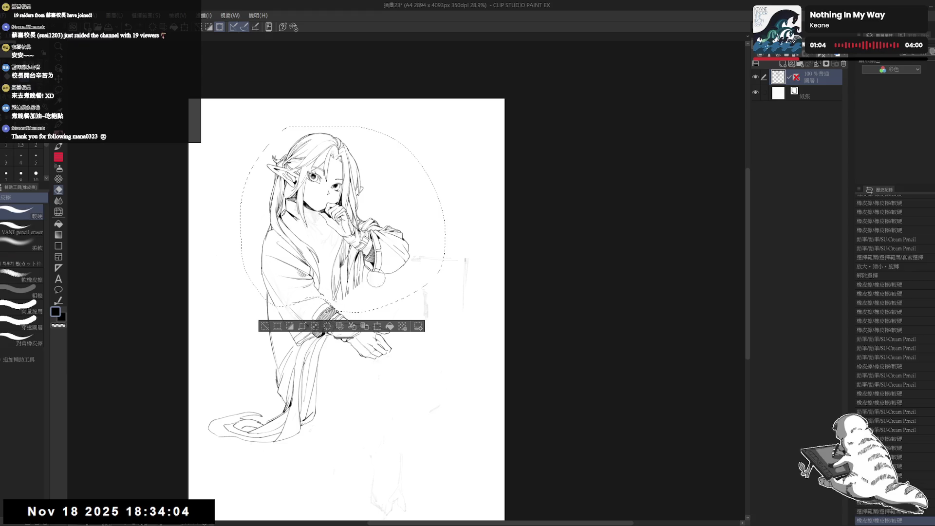
key(m)
mouse_move(386, 238)
mouse_down()
mouse_move(386, 248)
mouse_move(387, 238)
mouse_up()
key(e)
drag(336, 307, 341, 312)
Erase the remaining small strokes by the sleeve and drop the selection.
key(m)
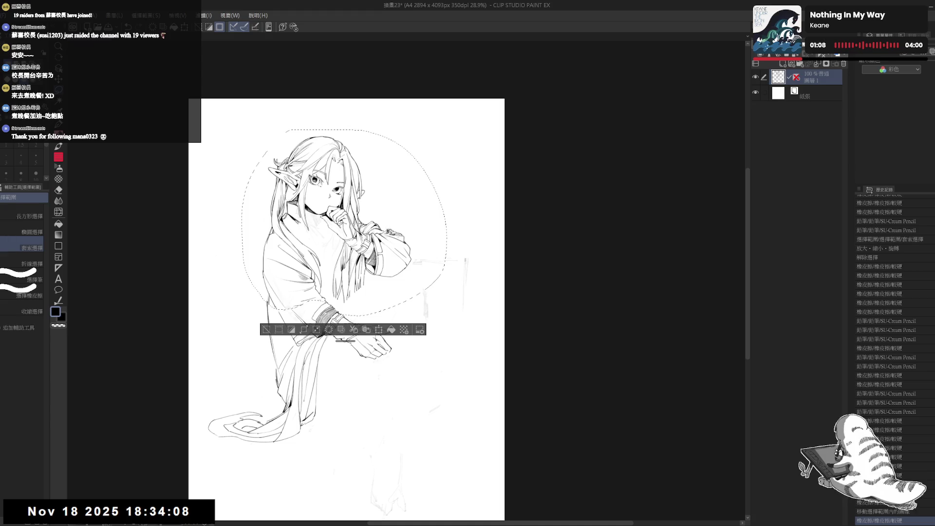
drag(386, 238, 386, 248)
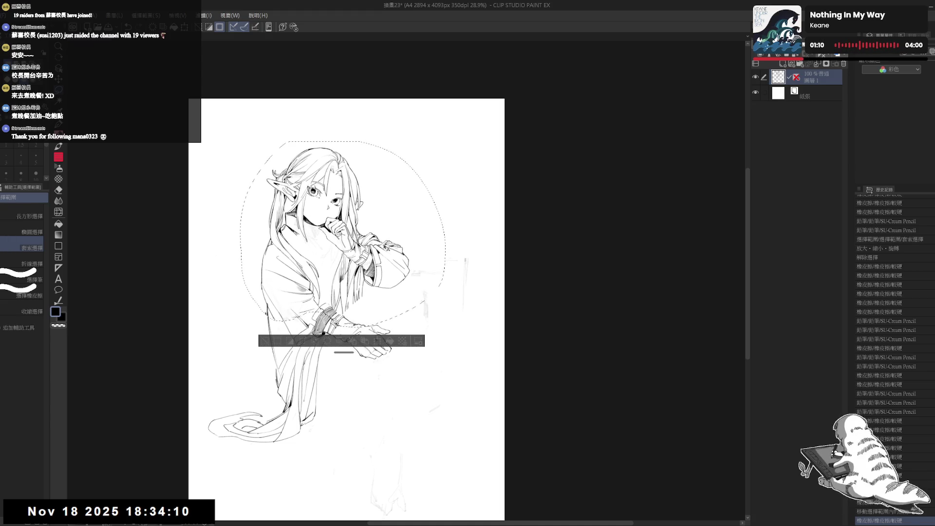
key(ctrl+z)
key(e)
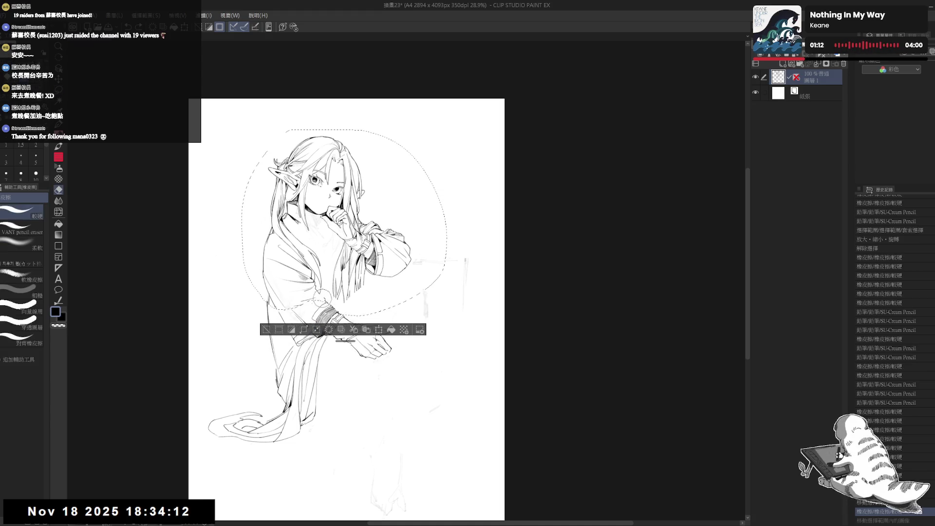
drag(404, 262, 376, 289)
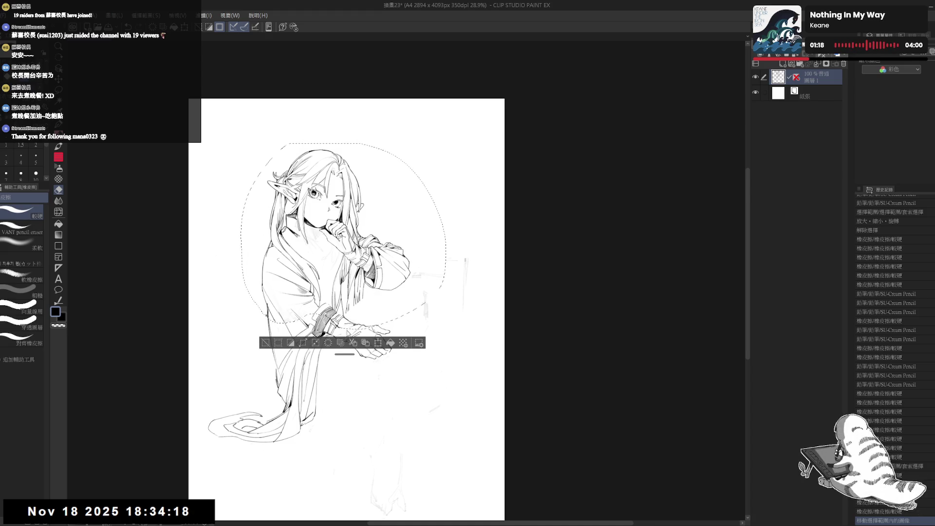
key(ctrl+d)
mouse_move(267, 323)
mouse_down()
mouse_move(264, 308)
mouse_move(345, 364)
mouse_up()
Erase stray marks near the sleeve and bracelet with a different eraser brush.
key(e)
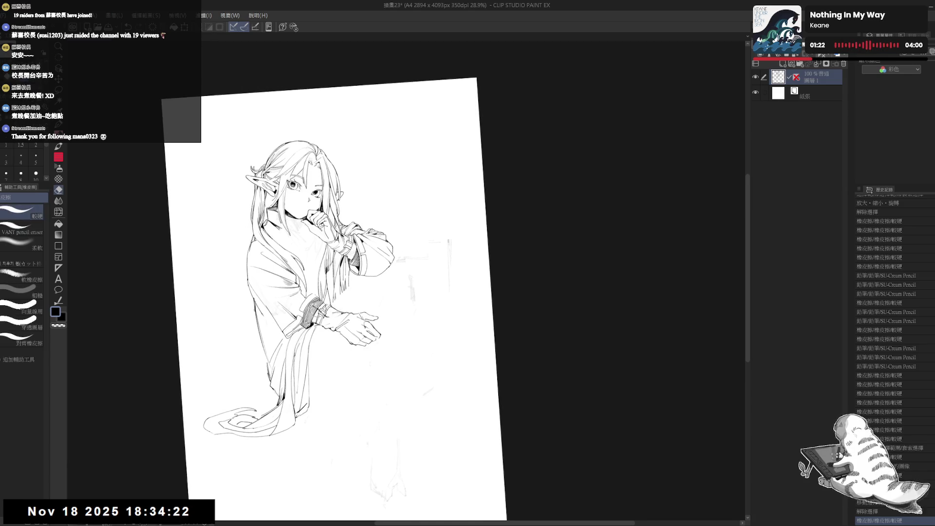
drag(314, 289, 320, 283)
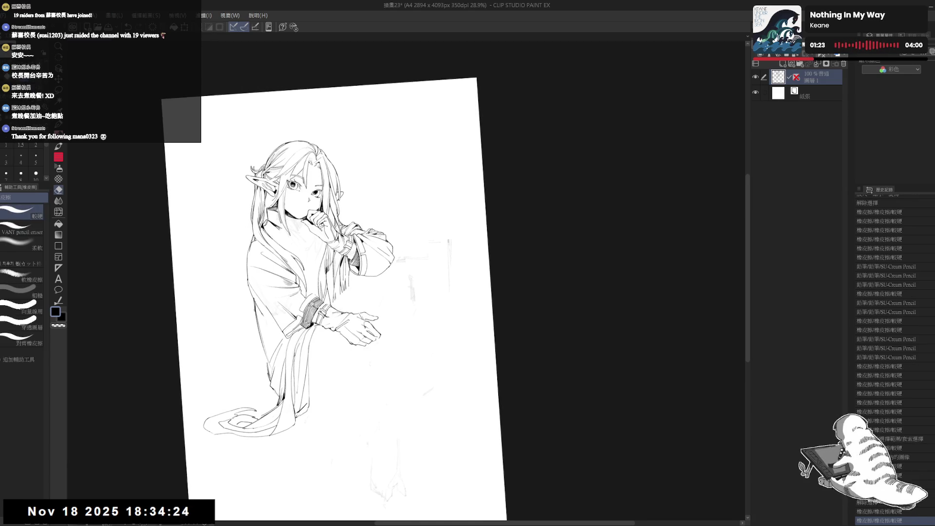
key(ctrl+@)
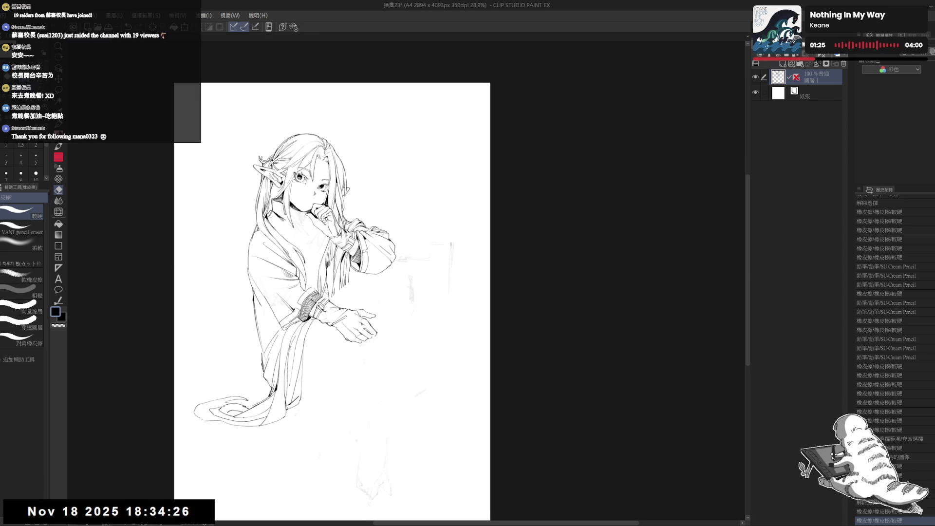
drag(312, 312, 319, 316)
click(22, 226)
key(-)
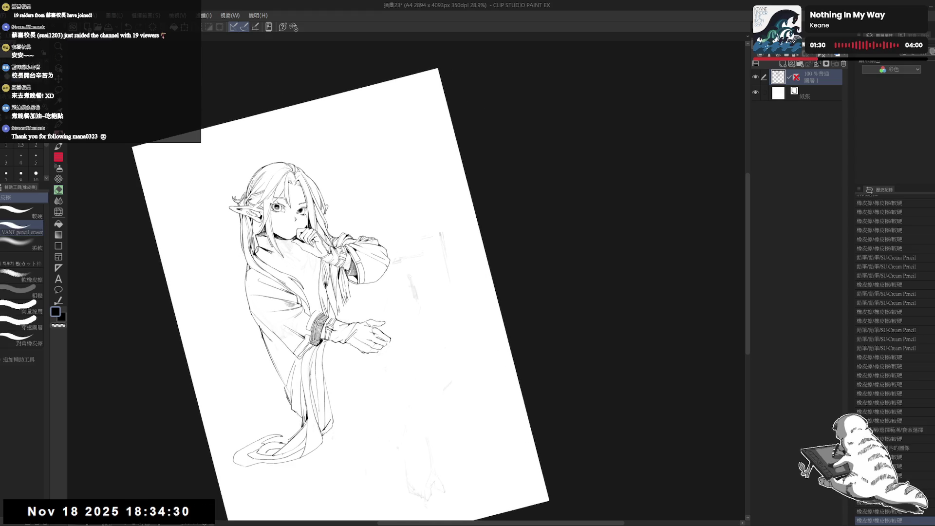
drag(317, 317, 325, 326)
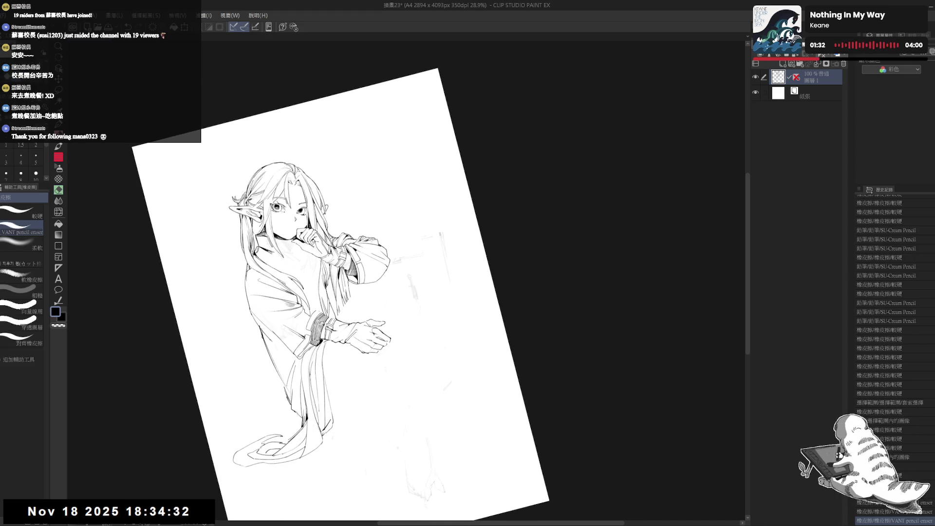
key(ctrl+0)
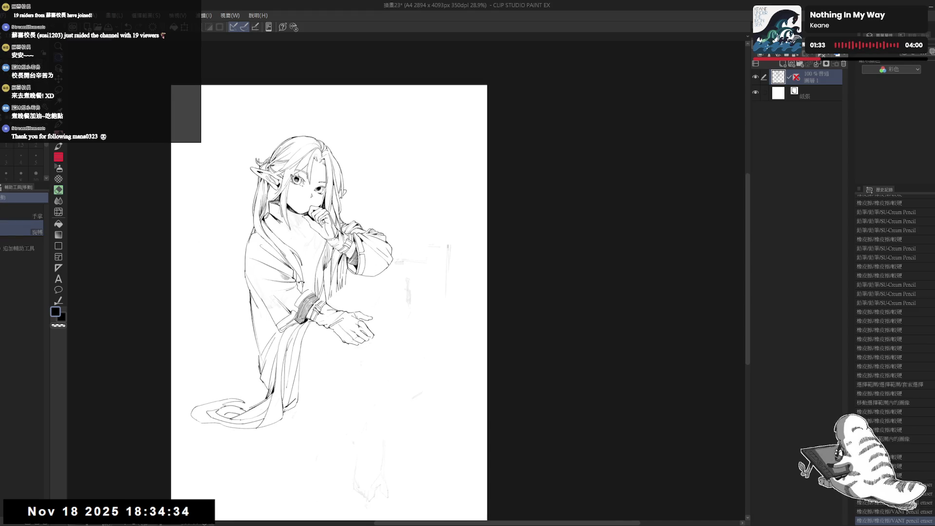
Add a short pencil stroke and small marks below the sleeve, erasing a stray mark.
key(p)
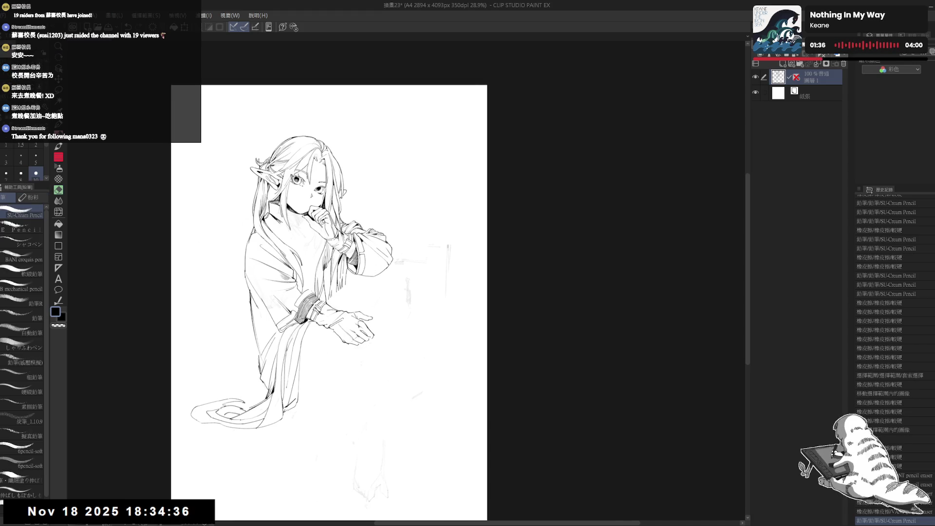
drag(363, 290, 369, 296)
key(e)
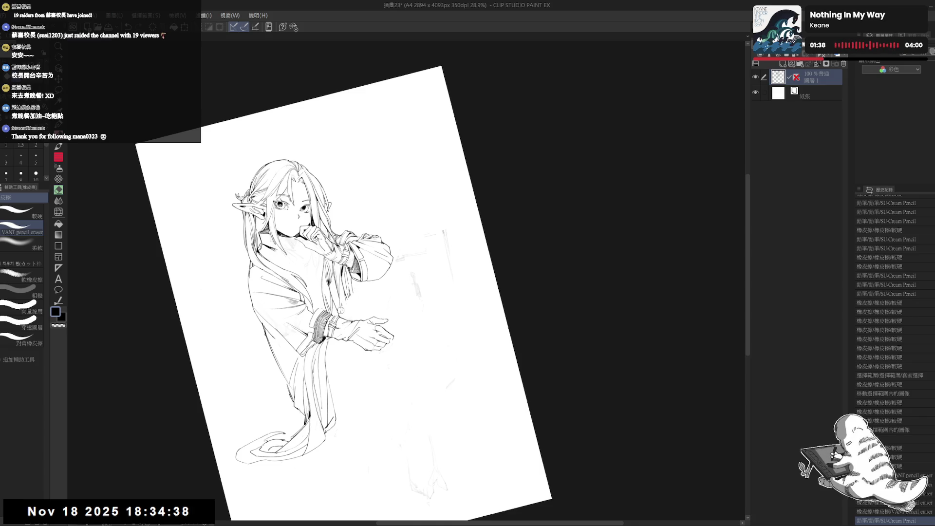
drag(375, 317, 380, 322)
key(ctrl+0)
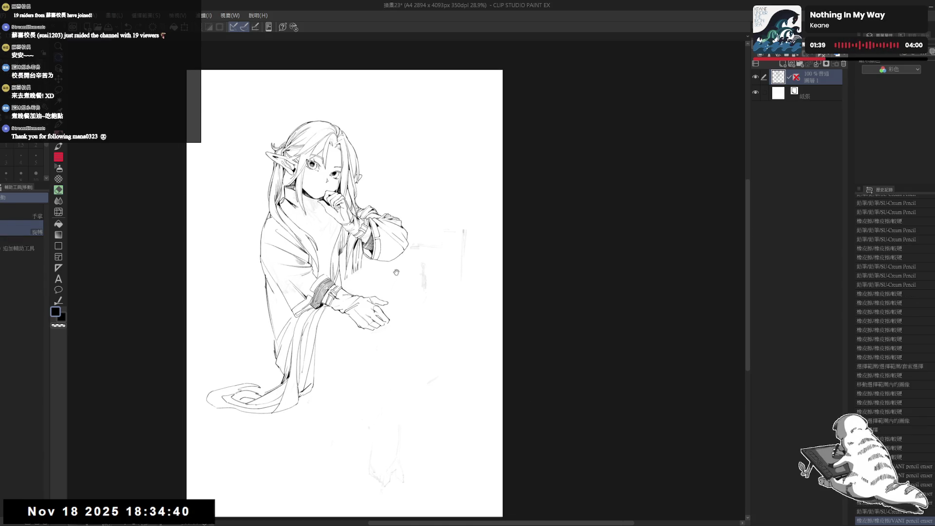
scroll(380, 297, down, 1)
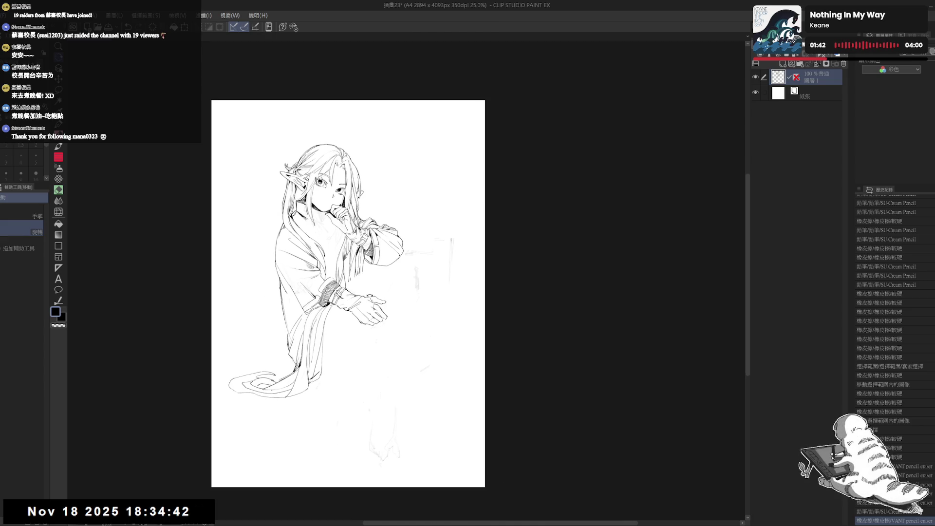
scroll(372, 350, up, 2)
drag(372, 350, 306, 422)
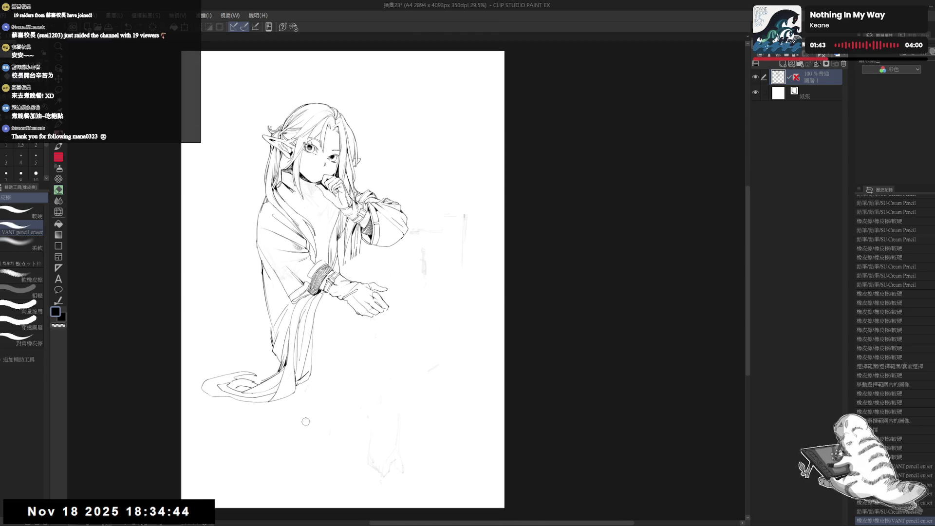
key(p)
click(348, 323)
drag(324, 379, 340, 376)
key(ctrl+z)
Place small pencil marks beside the hands and draw a new stroke right of them.
key(e)
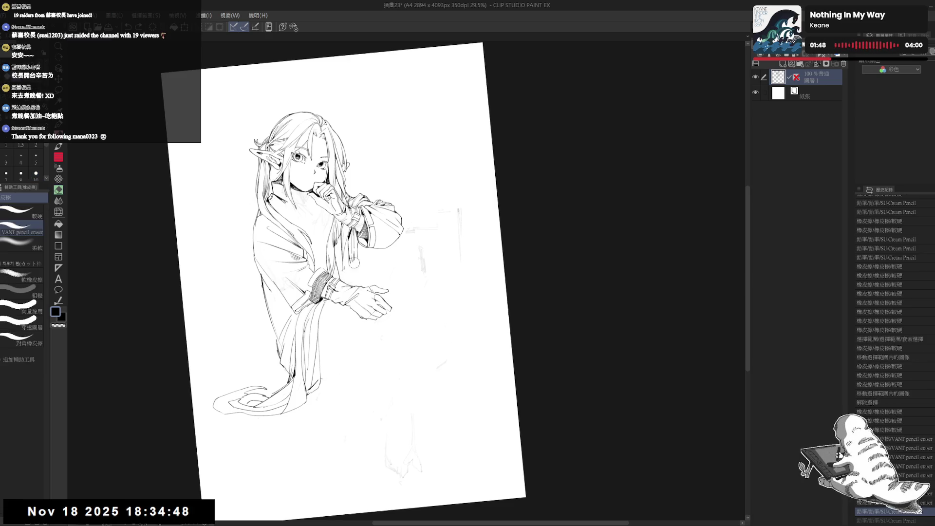
key(p)
click(349, 264)
click(349, 264)
key(e)
key(p)
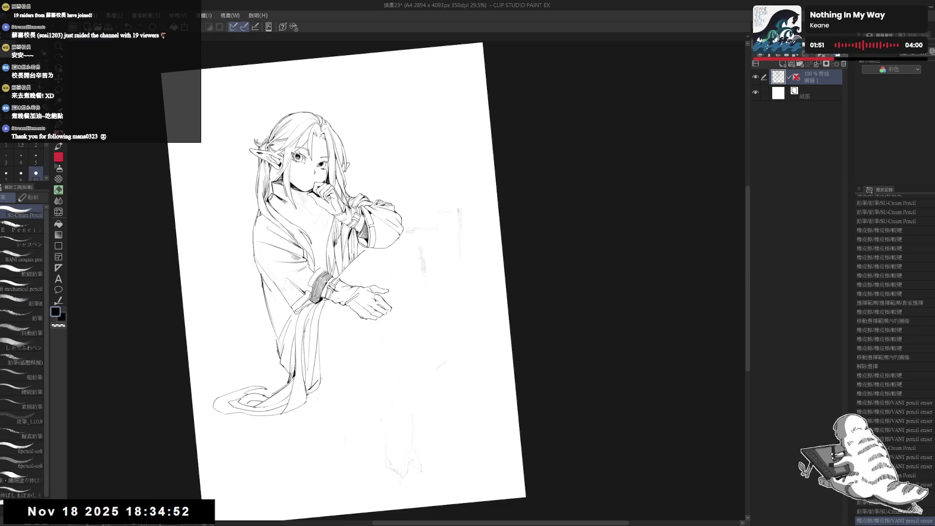
click(350, 264)
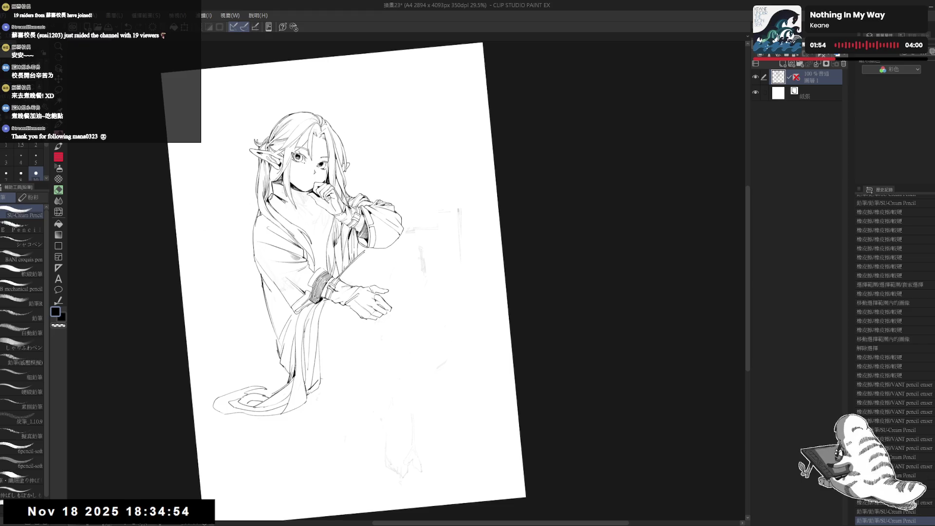
click(346, 276)
key(ctrl+z)
click(370, 253)
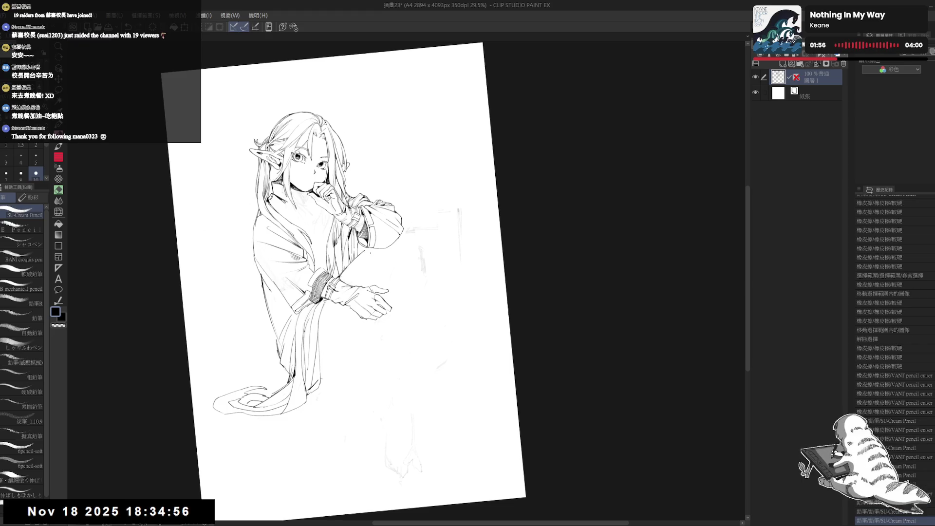
key(e)
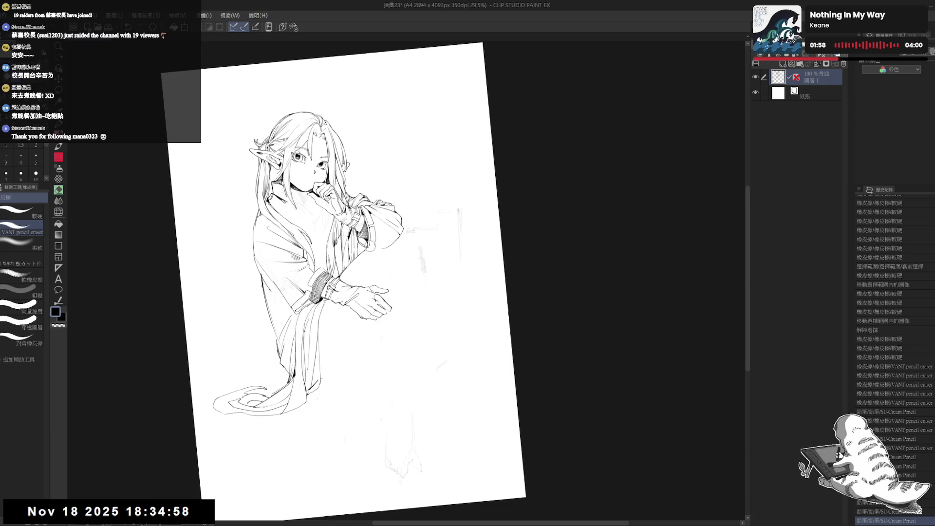
key(p)
drag(386, 245, 369, 251)
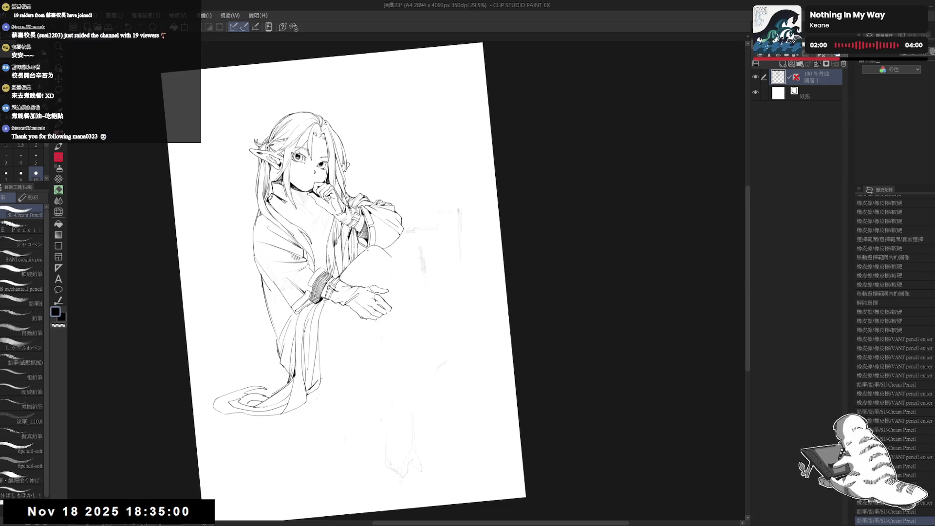
Erase the raised knee's old outline and redraw it in pencil, trimming the line's end.
key(ctrl+z)
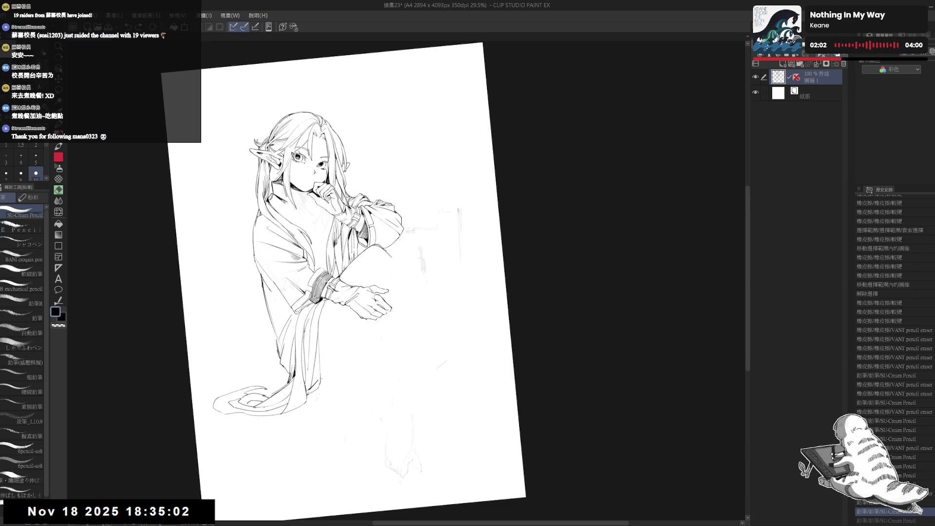
drag(390, 245, 378, 256)
key(e)
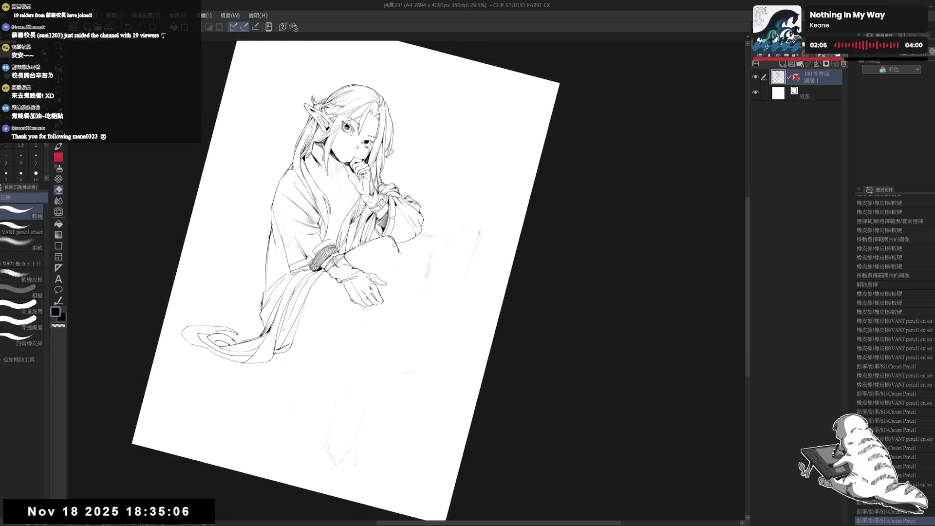
drag(394, 248, 399, 264)
key(p)
key(e)
mouse_move(395, 258)
mouse_down()
mouse_move(398, 276)
mouse_move(393, 255)
mouse_up()
key(p)
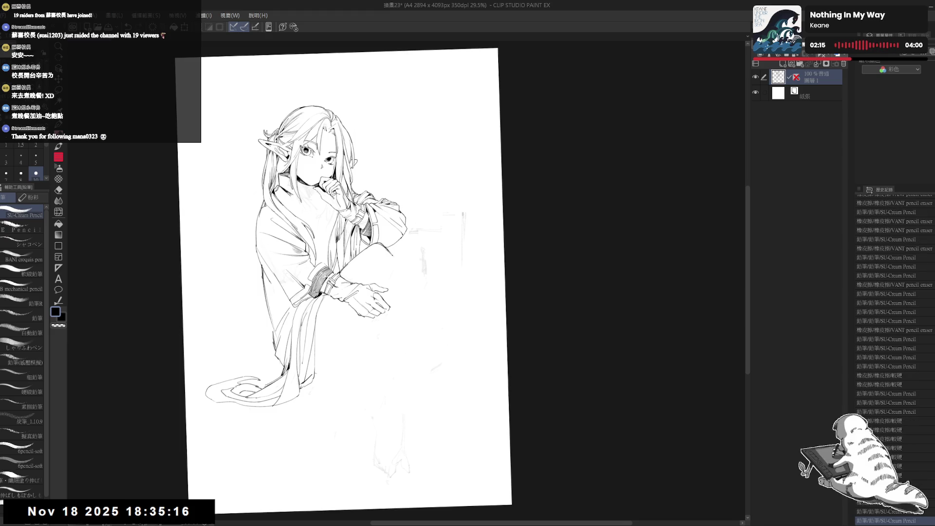
drag(396, 267, 394, 275)
key(p)
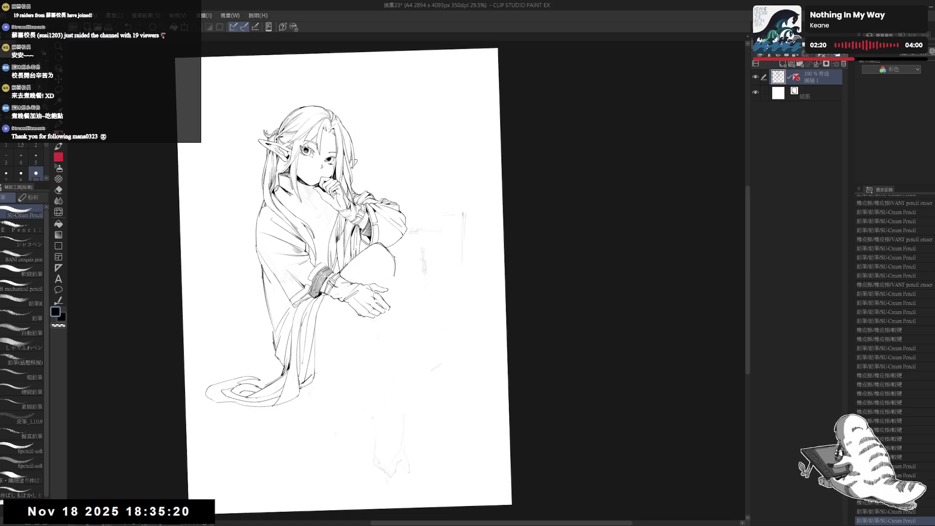
Reset the view upright, mirror it to check, then zoom in and tilt the canvas.
key(ctrl+at)
key(ctrl+minus)
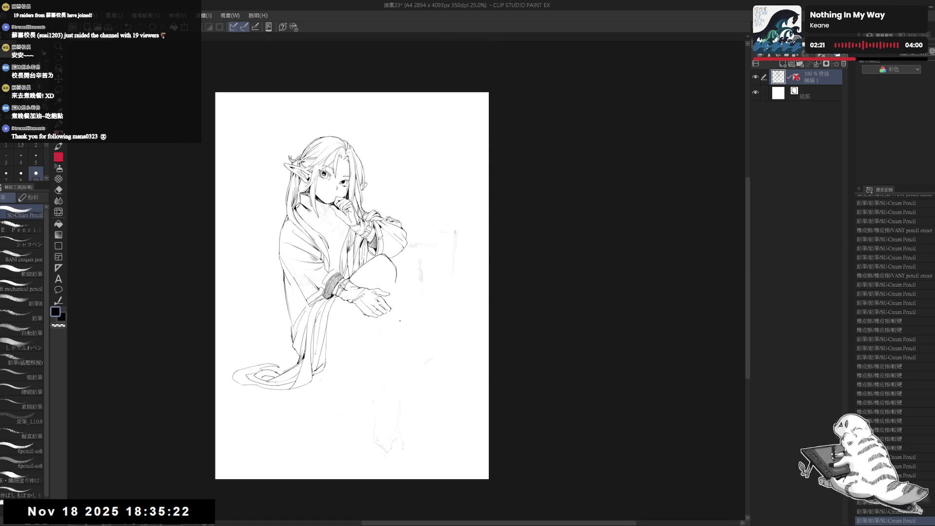
key(h)
key(h)
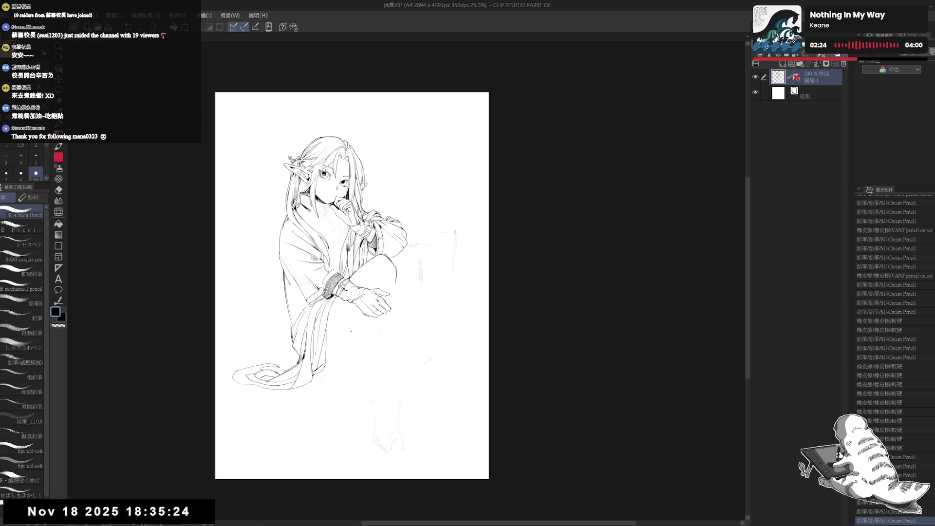
drag(393, 367, 389, 353)
key(ctrl+plus)
key(r)
drag(359, 302, 268, 306)
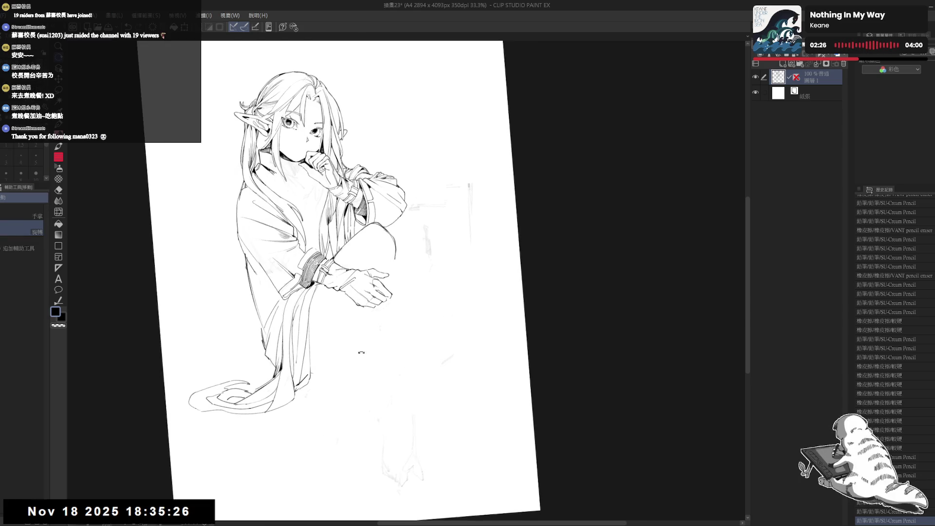
key(p)
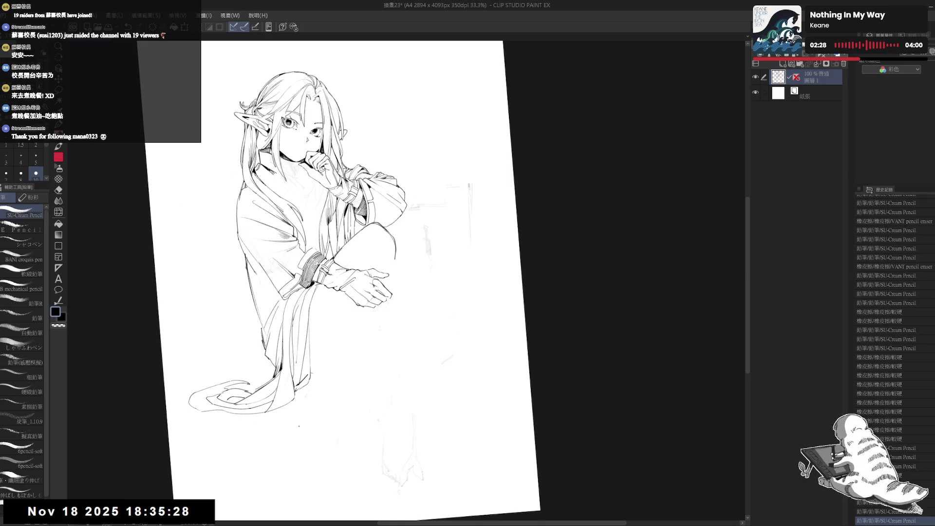
drag(428, 323, 385, 324)
Erase a stray line and redraw the short knee line with the SU-Cream Pencil.
key(e)
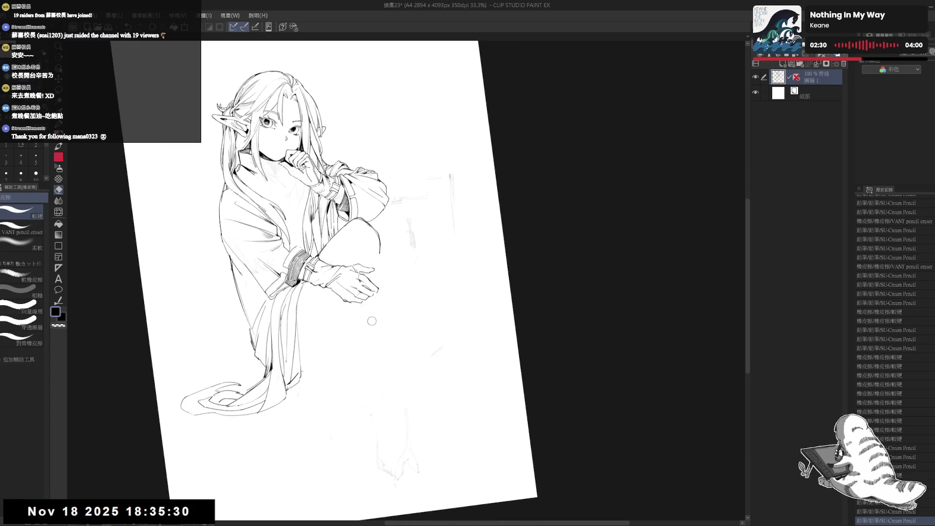
drag(308, 373, 305, 384)
key(p)
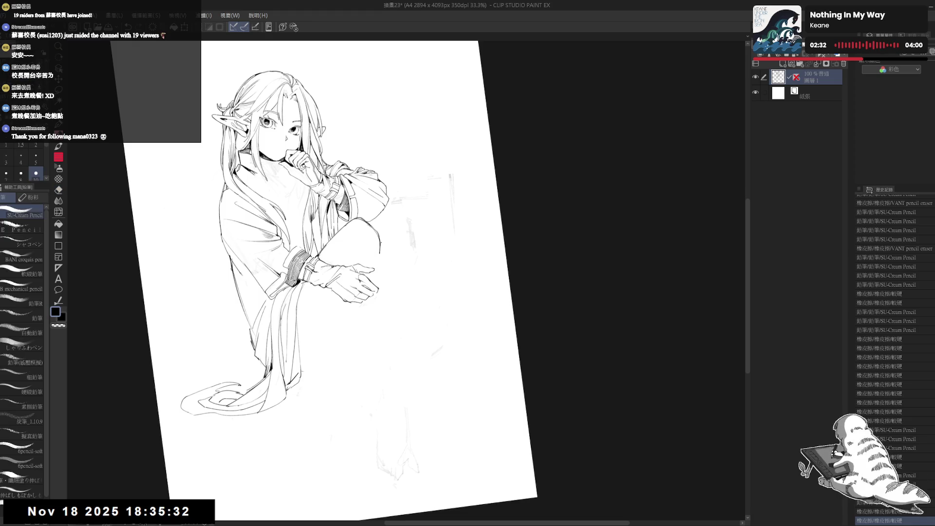
click(441, 201)
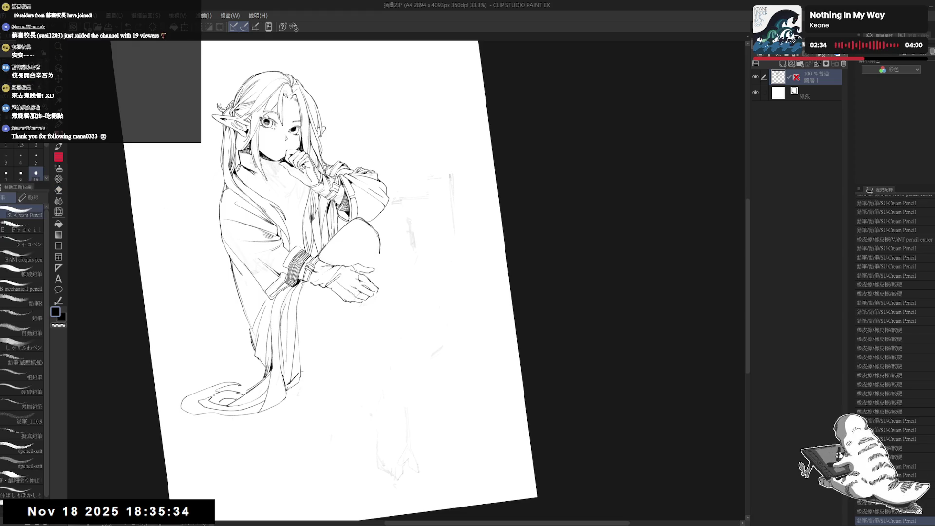
key(e)
mouse_move(378, 241)
mouse_down()
mouse_move(391, 253)
mouse_move(378, 246)
mouse_move(381, 263)
mouse_up()
key(p)
key(r)
key(p)
drag(365, 230, 376, 243)
Undo the last knee stroke and add small hatching strokes on the knee.
key(ctrl+z)
drag(376, 237, 380, 248)
mouse_move(379, 242)
mouse_down()
mouse_move(382, 248)
mouse_move(373, 242)
mouse_up()
drag(374, 236, 377, 246)
mouse_move(377, 240)
mouse_down()
mouse_move(381, 249)
mouse_move(372, 247)
mouse_up()
mouse_move(371, 241)
mouse_down()
mouse_move(374, 249)
mouse_move(355, 248)
mouse_move(374, 247)
mouse_up()
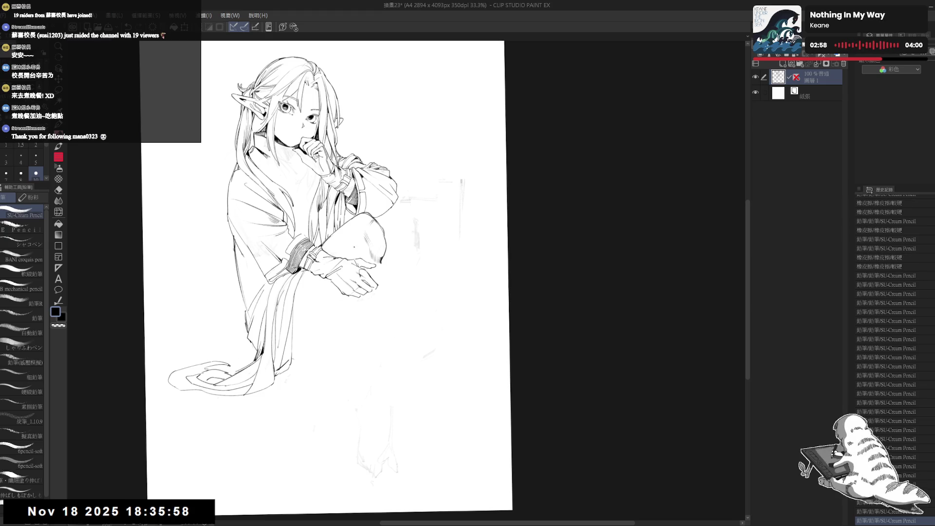
Rotate the view and extend the lower-leg contour down-left below the knee.
key(r)
drag(336, 352, 361, 348)
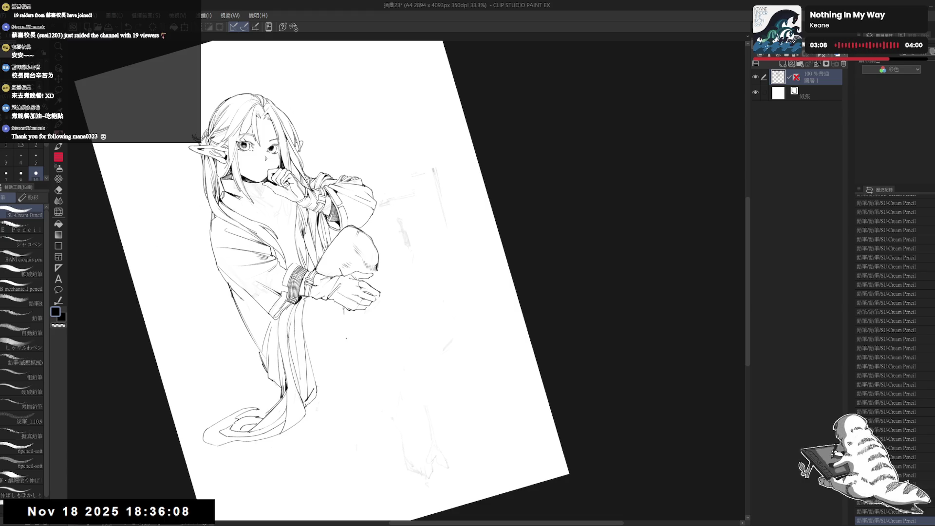
drag(341, 359, 324, 389)
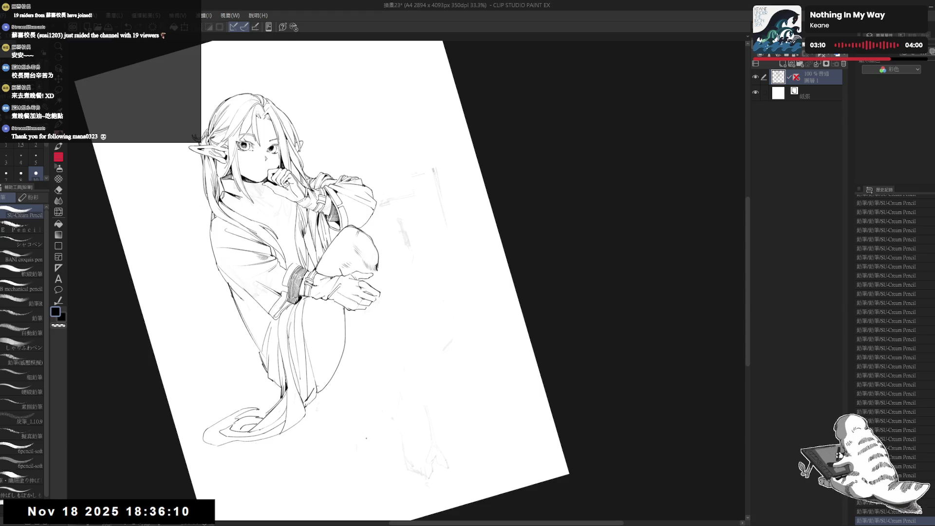
key(ctrl+z)
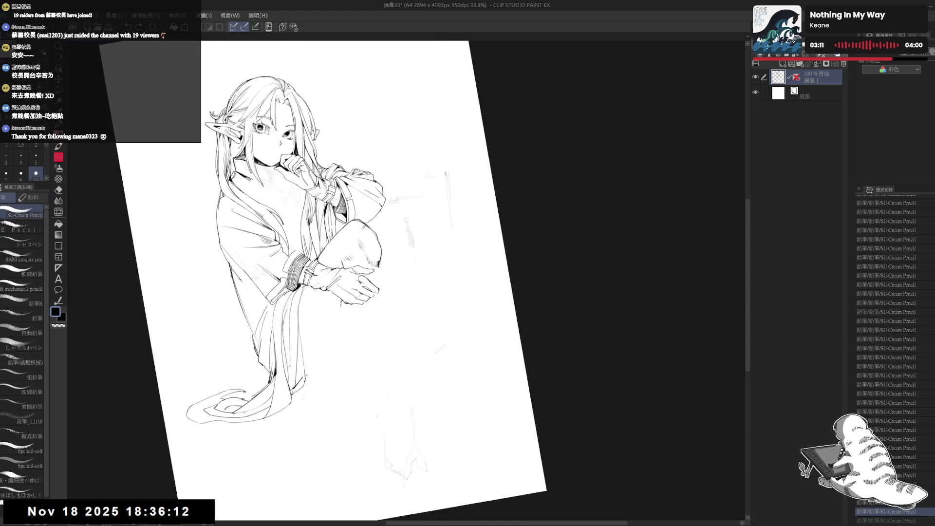
click(339, 327)
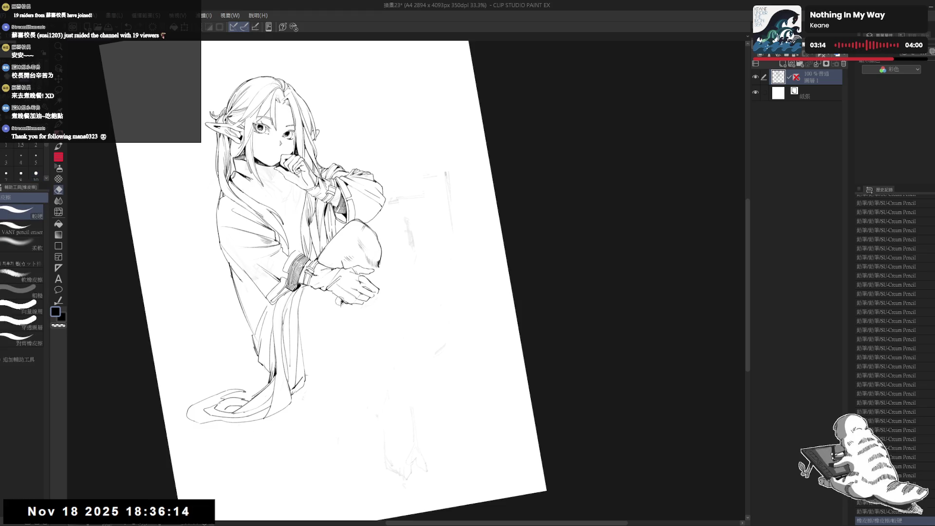
drag(338, 334, 333, 348)
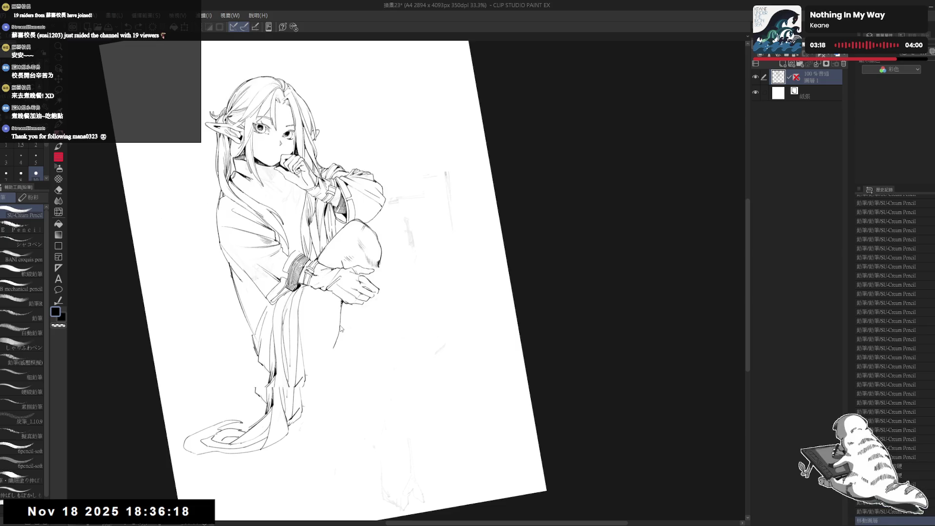
drag(341, 313, 338, 338)
key(e)
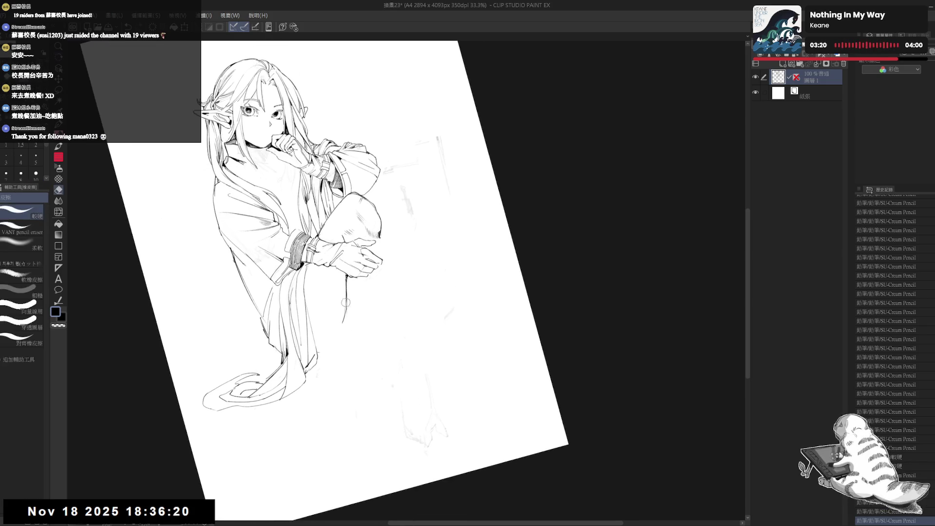
key(p)
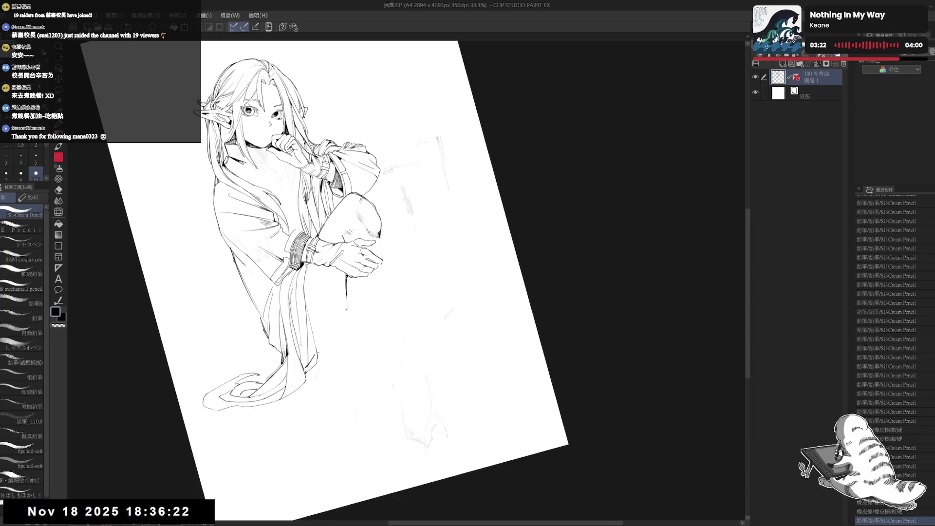
drag(335, 348, 317, 362)
key(ctrl+z)
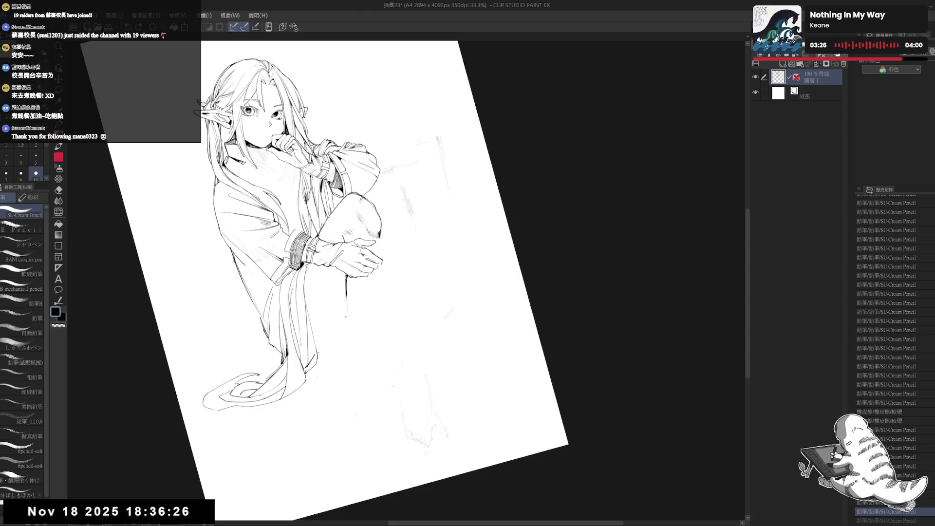
drag(343, 331, 321, 354)
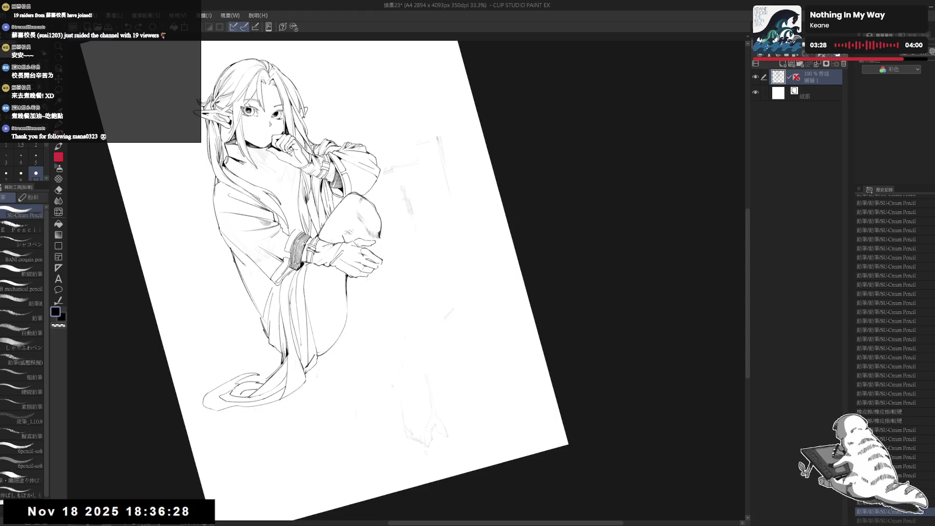
Erase a small spot near the knee and save the illustration with Ctrl+S.
mouse_move(402, 464)
mouse_down()
mouse_move(343, 464)
mouse_move(308, 284)
mouse_up()
key(e)
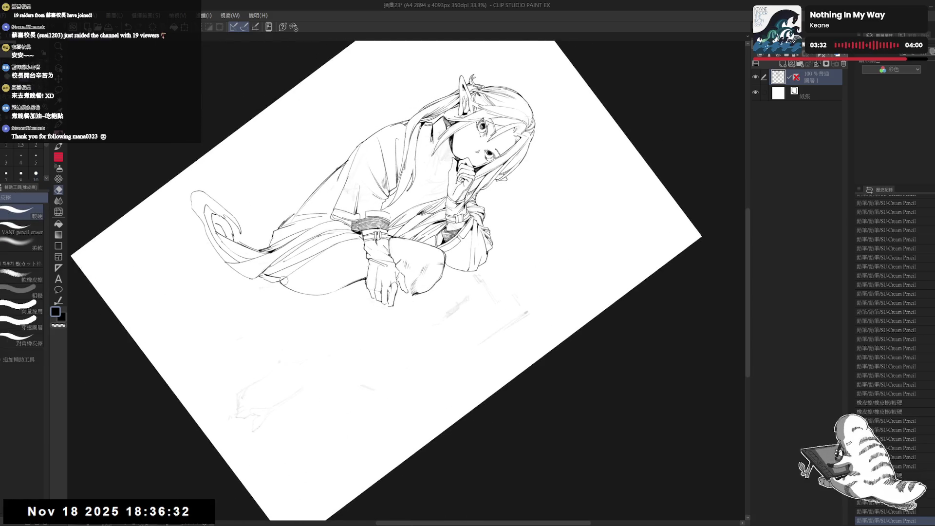
key(p)
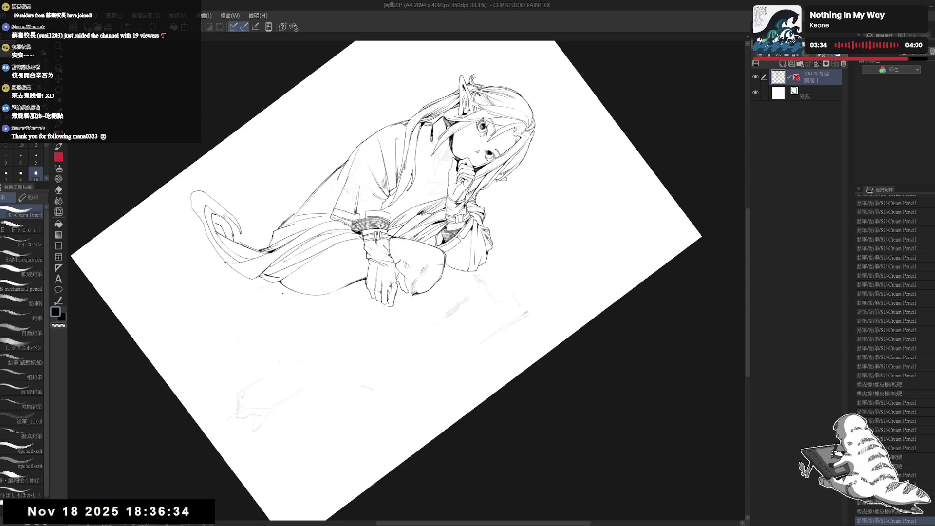
drag(309, 283, 389, 360)
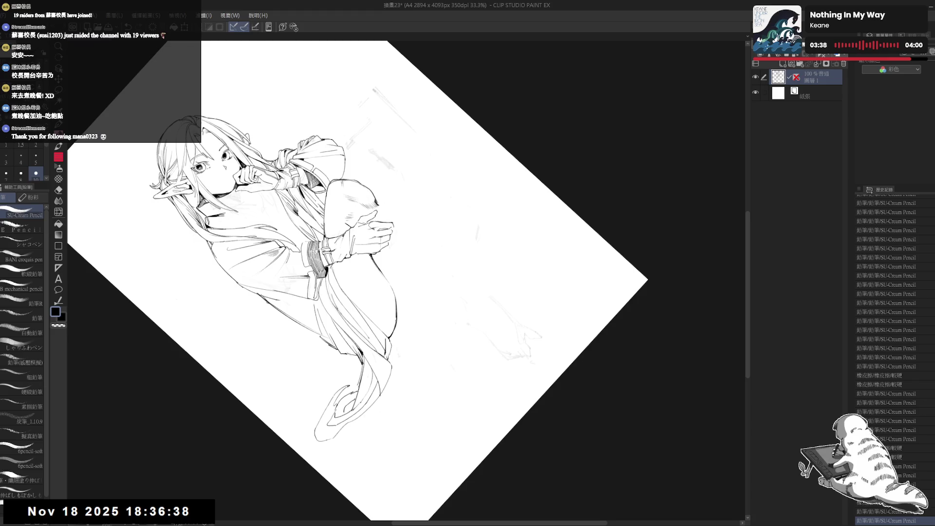
drag(438, 341, 370, 370)
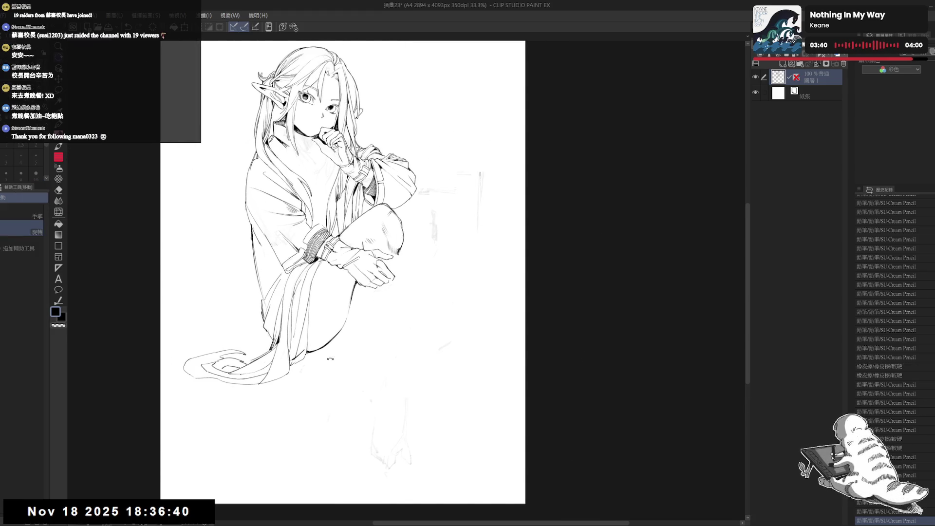
click(400, 252)
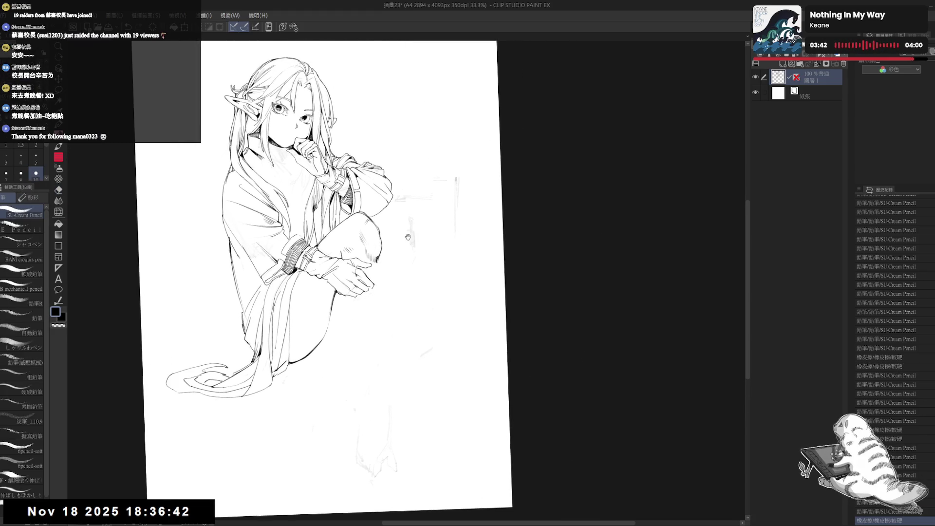
scroll(341, 273, down, 2)
key(ctrl+s)
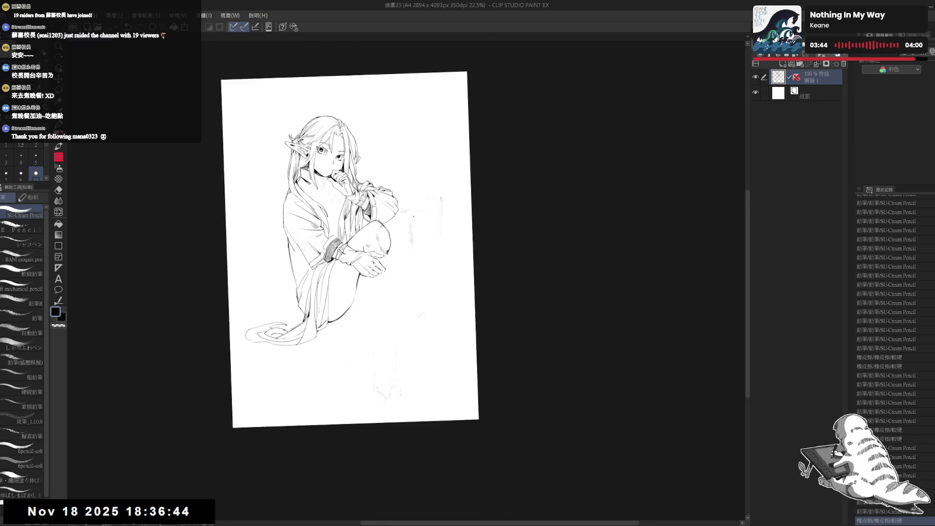
drag(471, 29, 417, 206)
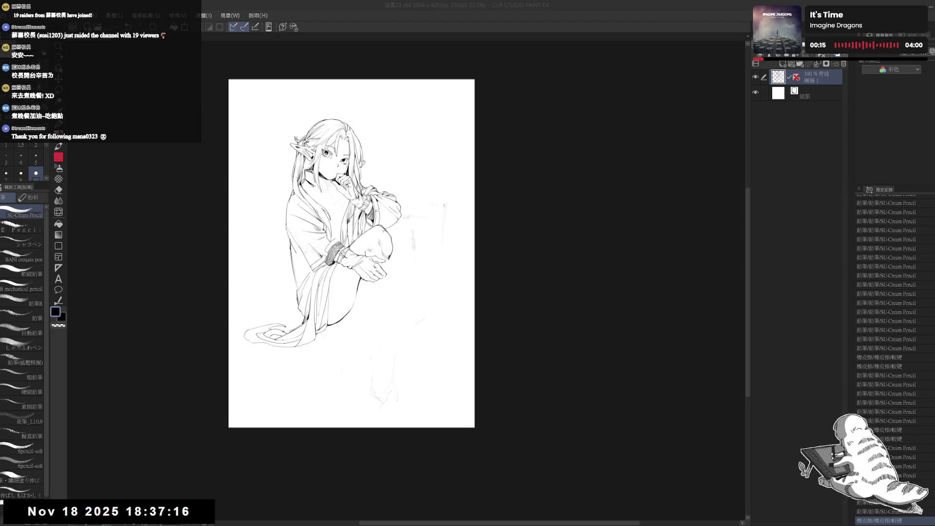
Zoom in and dab small pencil marks near the knee and lower leg, mirroring the view to check.
scroll(418, 261, up, 1)
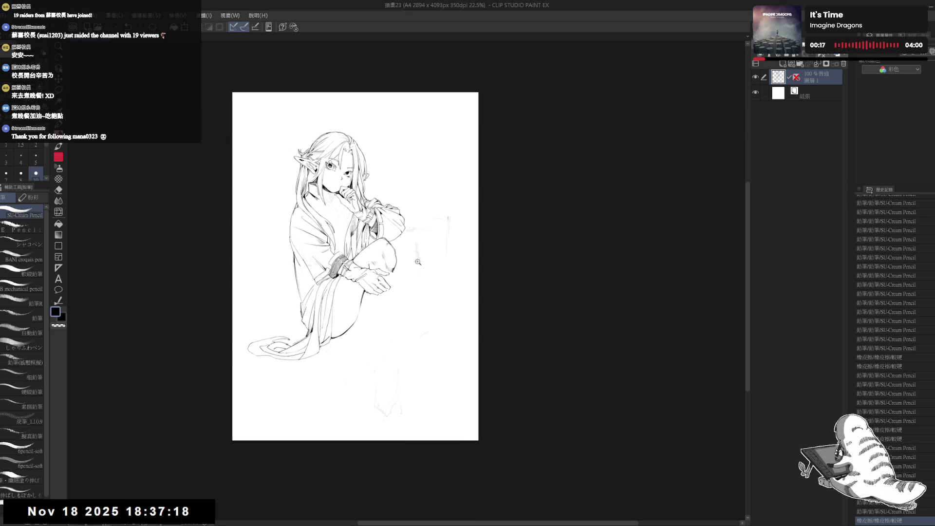
scroll(417, 251, up, 1)
drag(421, 273, 415, 274)
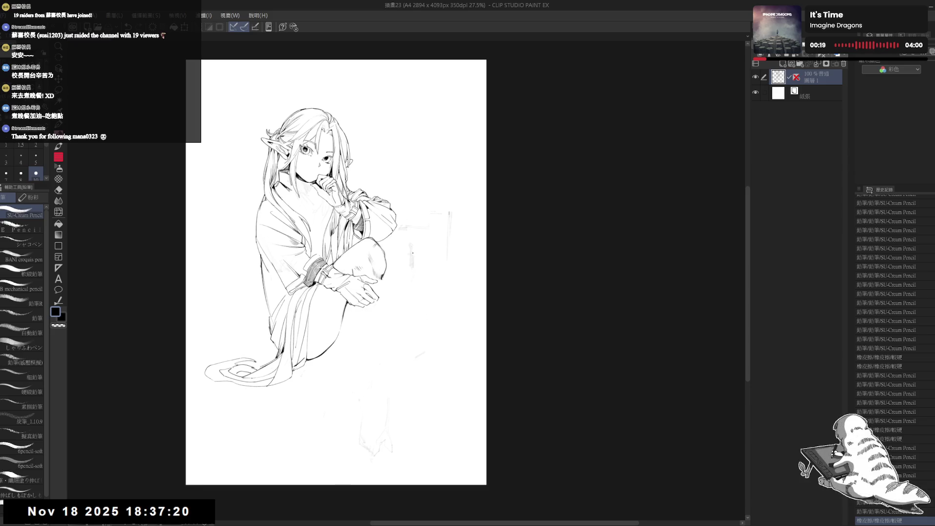
key(e)
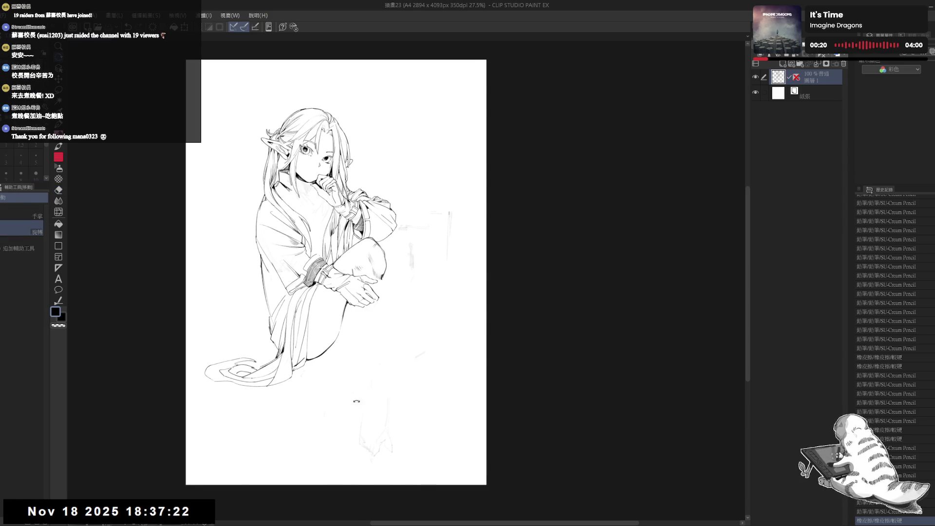
key(p)
drag(359, 266, 370, 253)
click(186, 510)
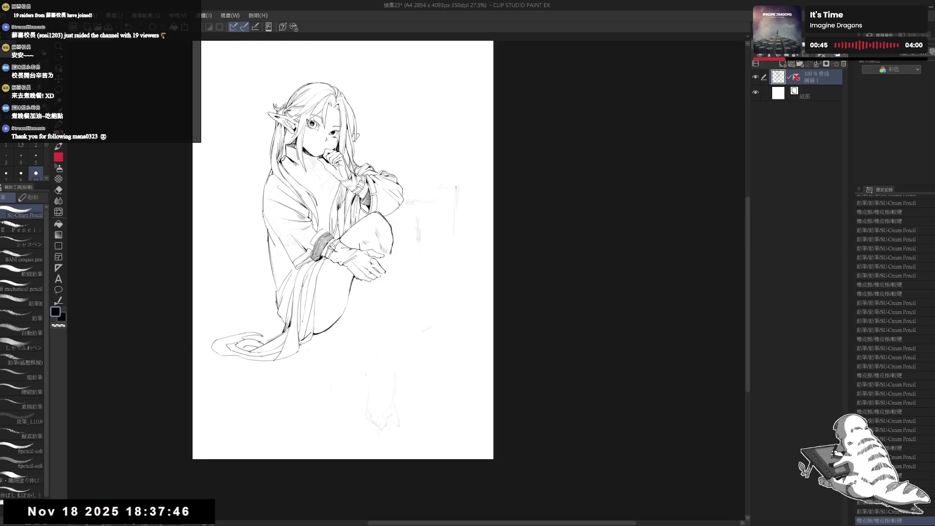
drag(385, 236, 395, 263)
click(389, 265)
click(355, 344)
key(h)
key(h)
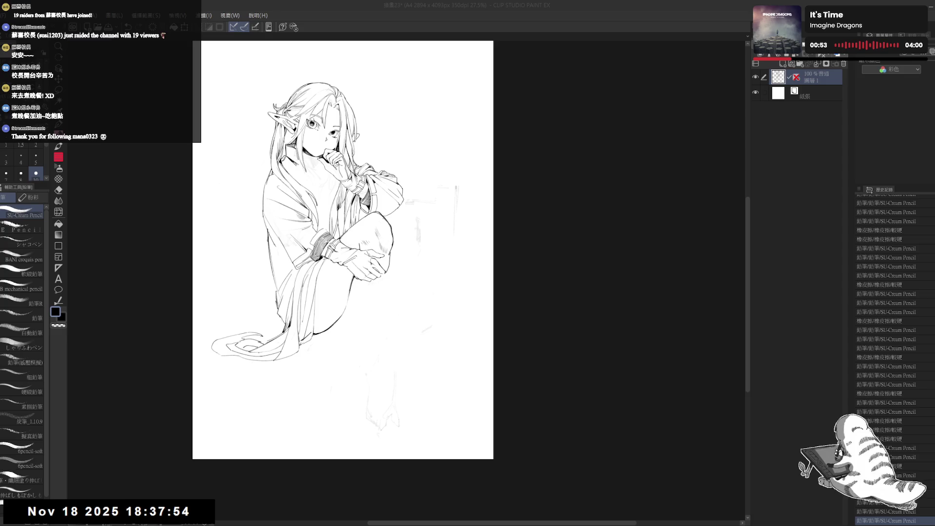
drag(371, 312, 386, 336)
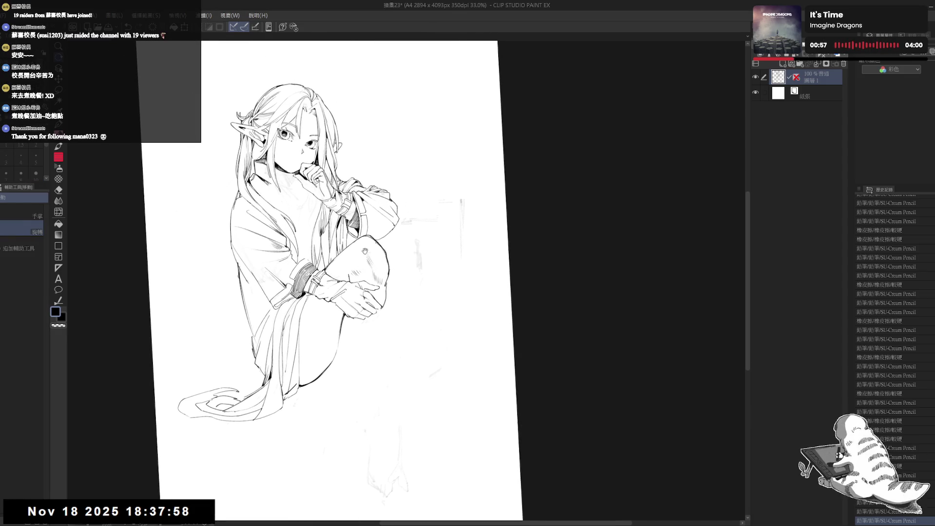
Erase stray lines around the raised knee, then reset the view rotation upright.
key(e)
drag(390, 253, 380, 265)
key(p)
drag(370, 195, 419, 224)
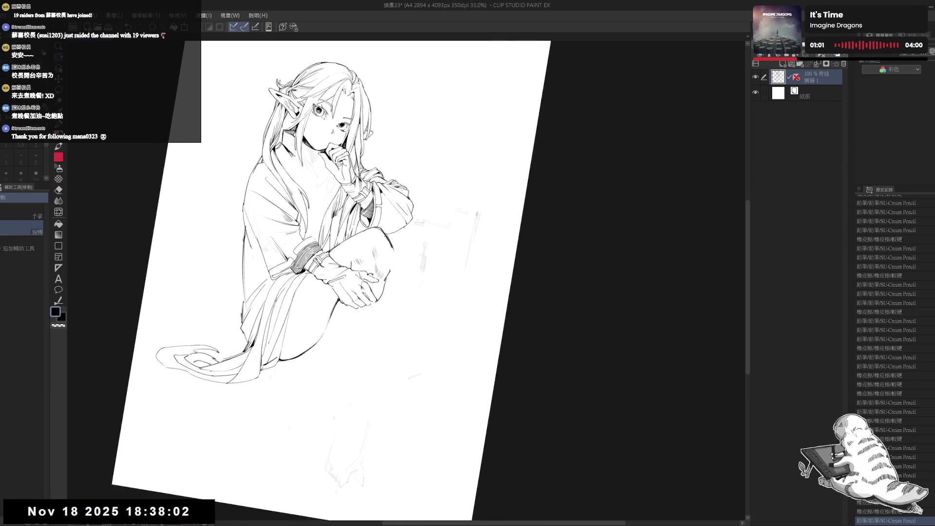
key(p)
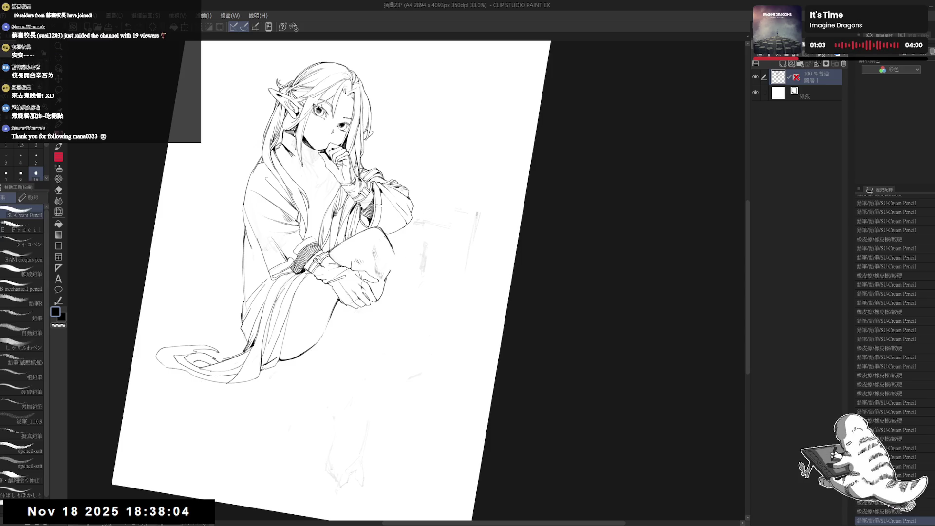
key(e)
drag(392, 263, 387, 278)
key(p)
key(e)
mouse_move(385, 229)
mouse_down()
mouse_move(382, 246)
mouse_move(394, 254)
mouse_up()
key(ctrl+at)
key(p)
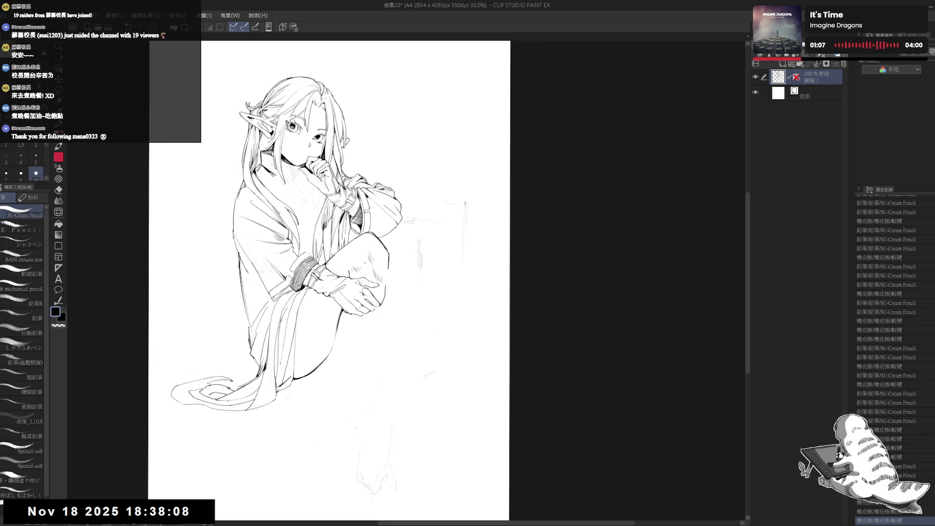
Erase a stray stroke and draw the lower-leg contour below the knee.
key(ctrl+z)
mouse_move(346, 274)
mouse_down()
mouse_move(364, 265)
mouse_move(380, 292)
mouse_move(386, 276)
mouse_up()
key(ctrl+z)
key(e)
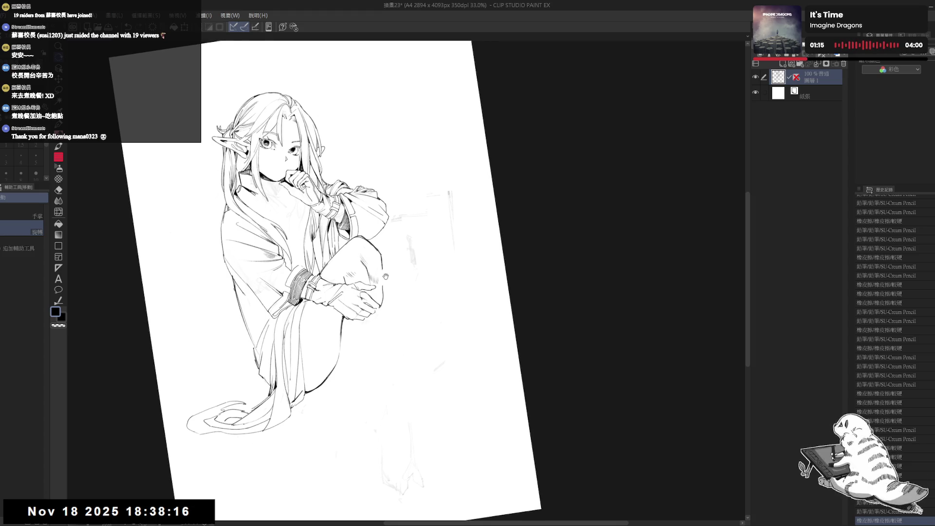
mouse_move(385, 271)
mouse_down()
mouse_move(384, 258)
mouse_move(370, 285)
mouse_move(383, 288)
mouse_move(378, 304)
mouse_move(382, 270)
mouse_move(381, 291)
mouse_up()
key(p)
drag(383, 285, 382, 295)
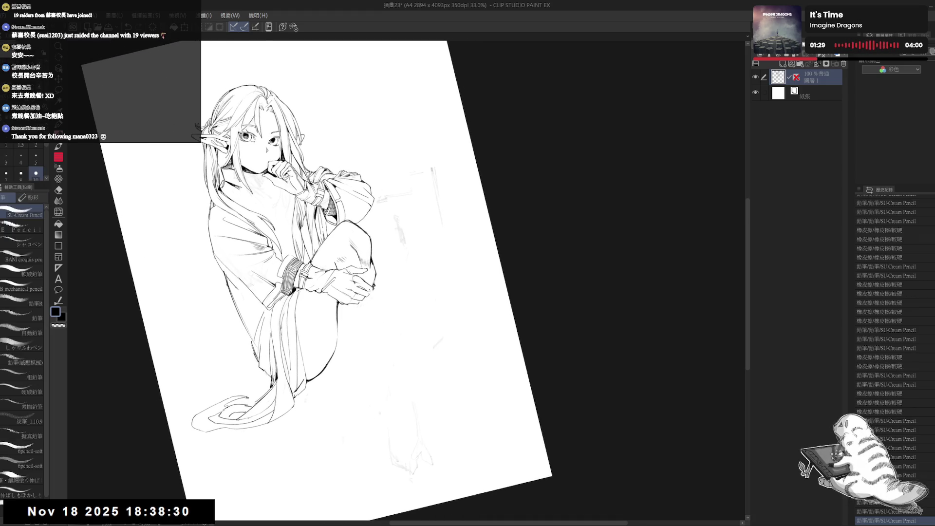
drag(375, 279, 364, 336)
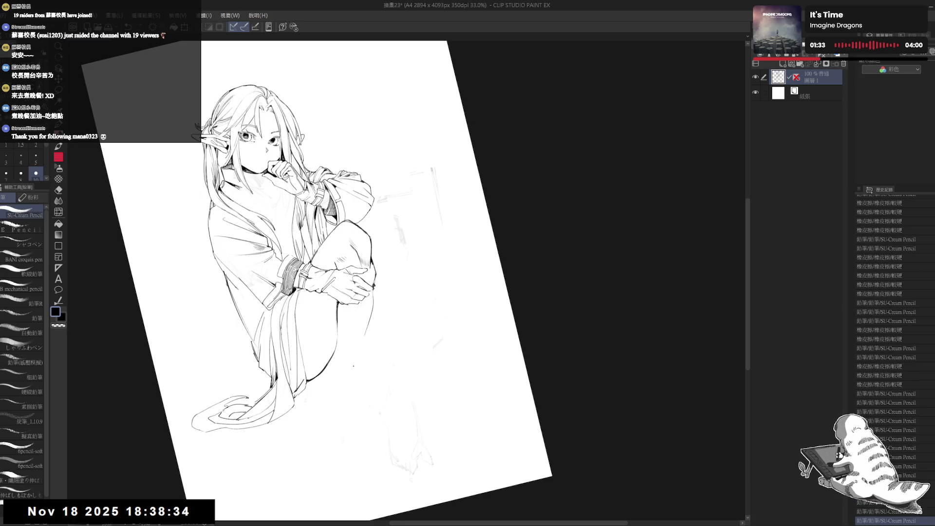
drag(375, 288, 355, 355)
key(ctrl+z)
key(ctrl+z)
mouse_move(373, 299)
mouse_down()
mouse_move(352, 373)
mouse_move(336, 360)
mouse_up()
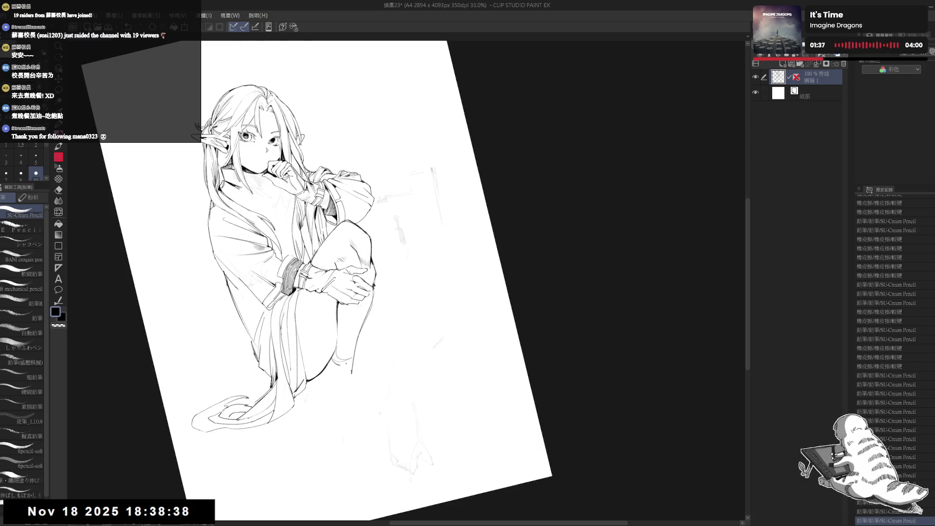
Zoom out and tilt the view, then add a small stroke to the leg.
key(ctrl+@)
key(ctrl+minus)
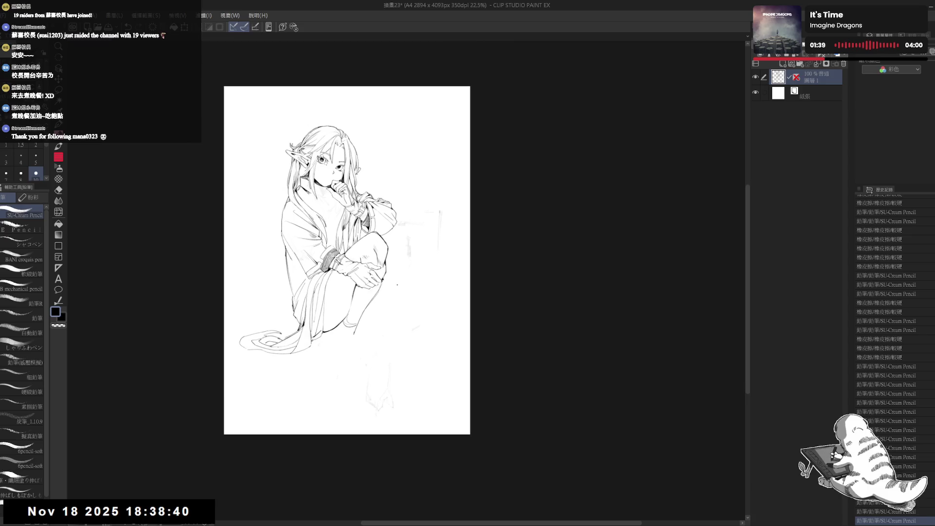
key(minus)
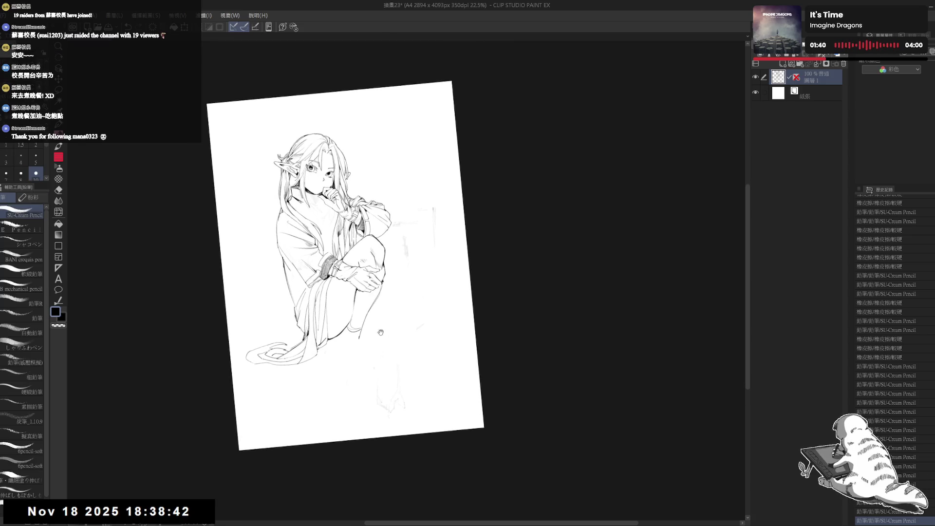
drag(380, 332, 352, 340)
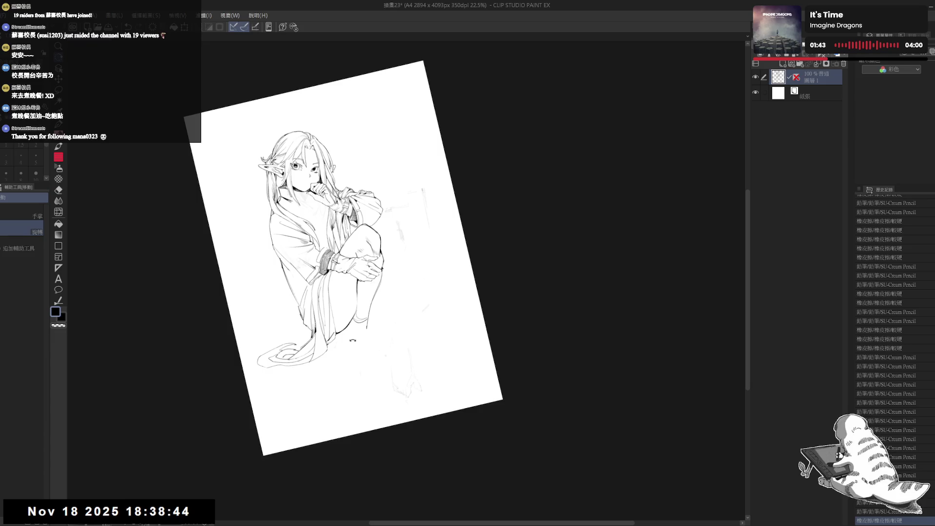
key(p)
drag(382, 265, 384, 268)
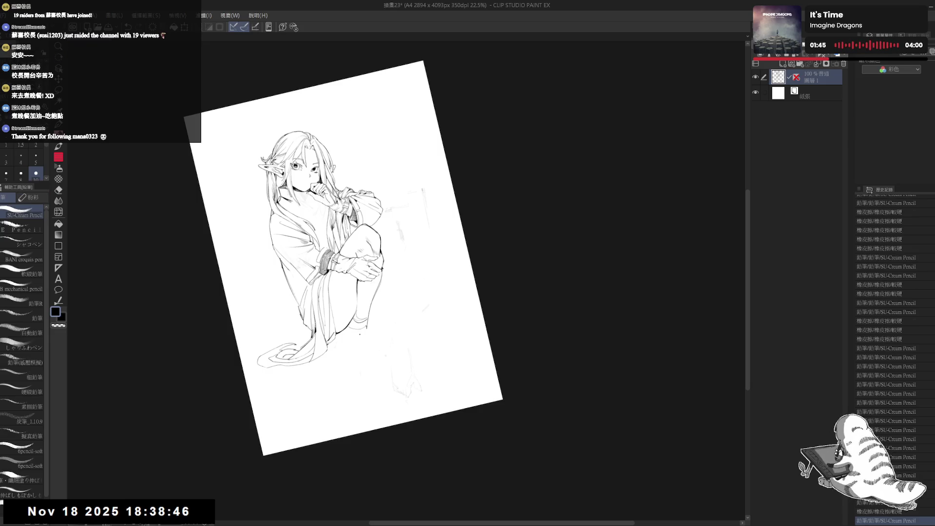
scroll(308, 366, up, 3)
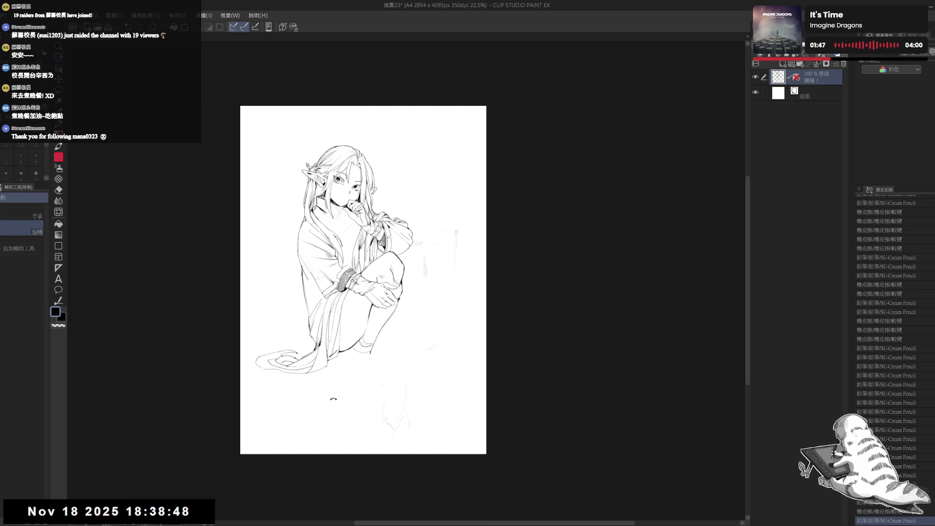
mouse_move(341, 341)
mouse_down()
mouse_move(309, 366)
mouse_move(312, 342)
mouse_up()
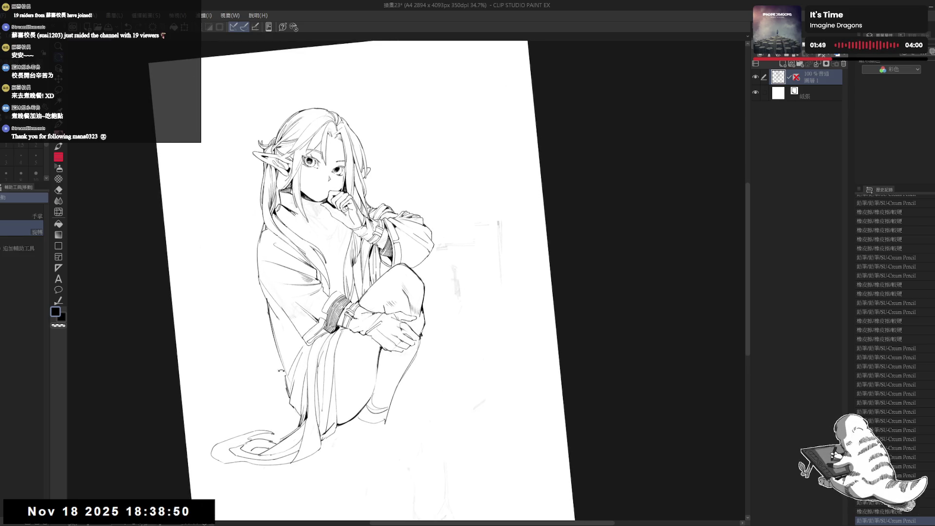
Erase stray marks near the left sleeve and faint lines around the lower leg.
key(e)
drag(262, 325, 309, 386)
drag(261, 304, 263, 329)
key(p)
click(356, 466)
scroll(339, 366, down, 3)
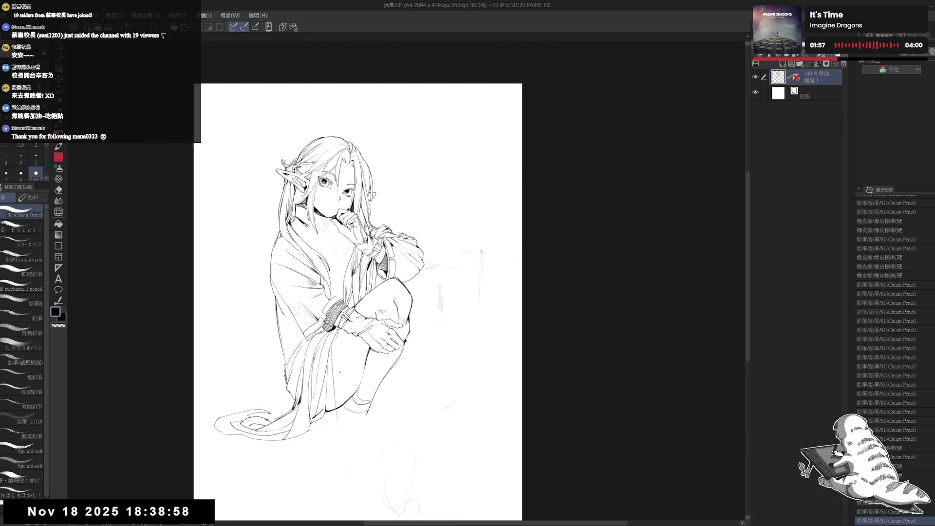
drag(339, 376, 345, 361)
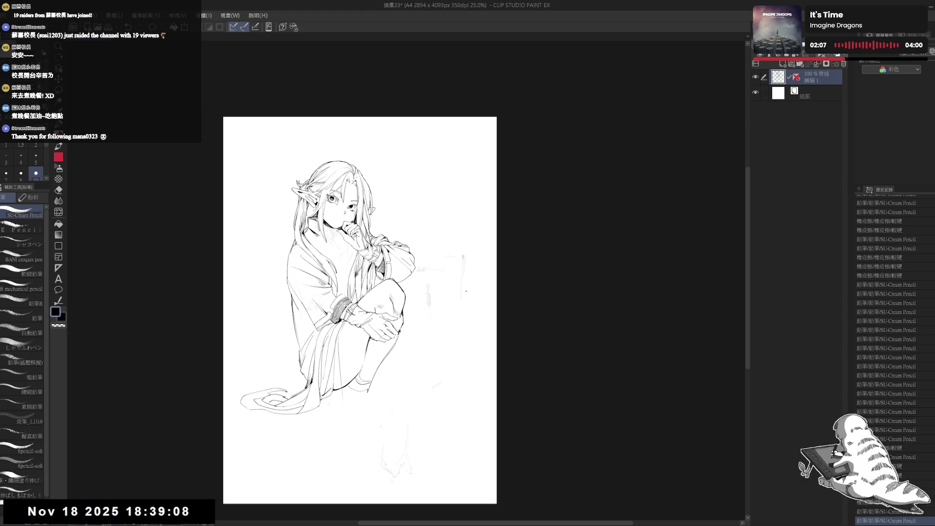
scroll(320, 367, up, 1)
scroll(320, 367, up, 1)
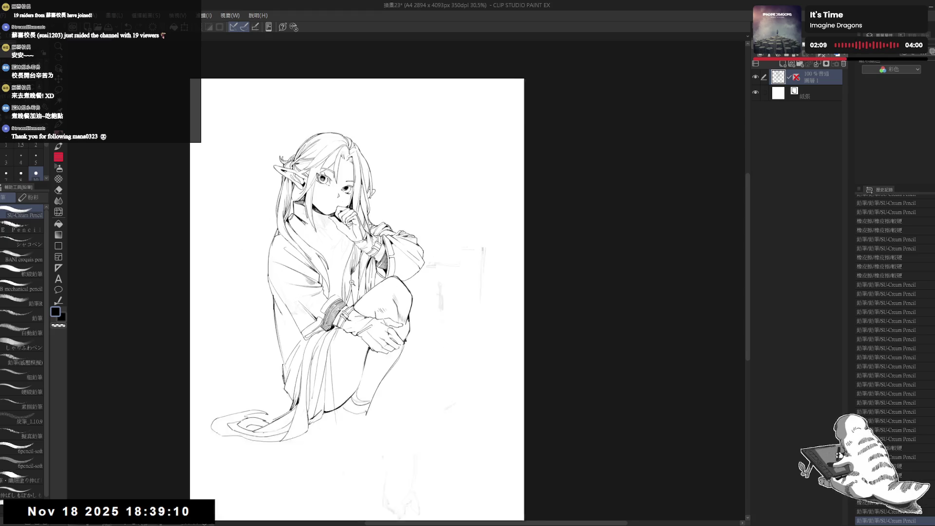
scroll(321, 367, up, 1)
scroll(321, 367, up, 1)
drag(344, 375, 347, 397)
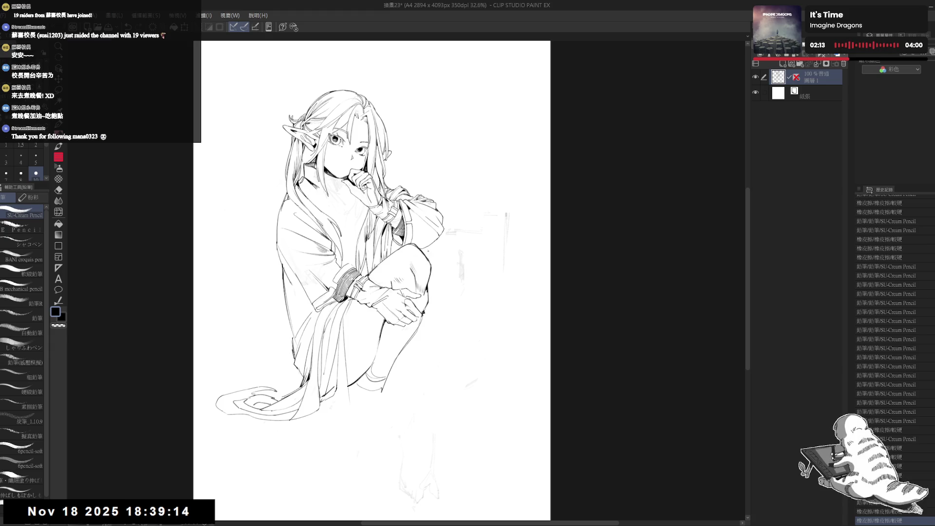
key(e)
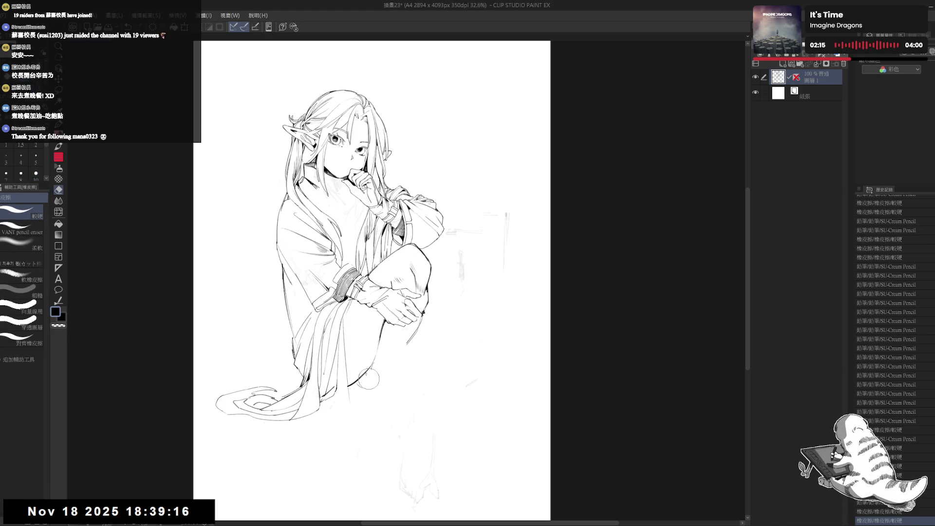
Erase small marks near the knee and hand, then extend the knee line downward.
drag(409, 341, 415, 330)
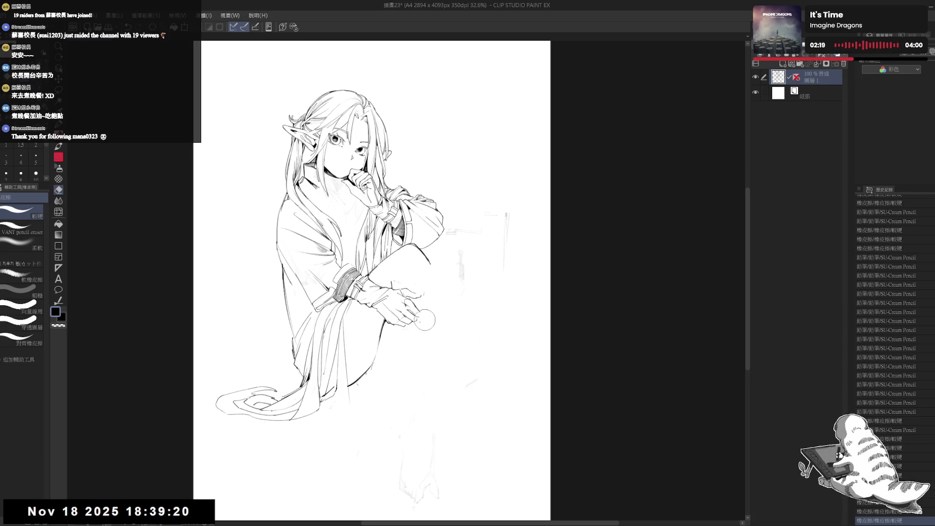
mouse_move(420, 282)
mouse_down()
mouse_move(393, 285)
mouse_move(425, 307)
mouse_up()
drag(421, 301, 385, 341)
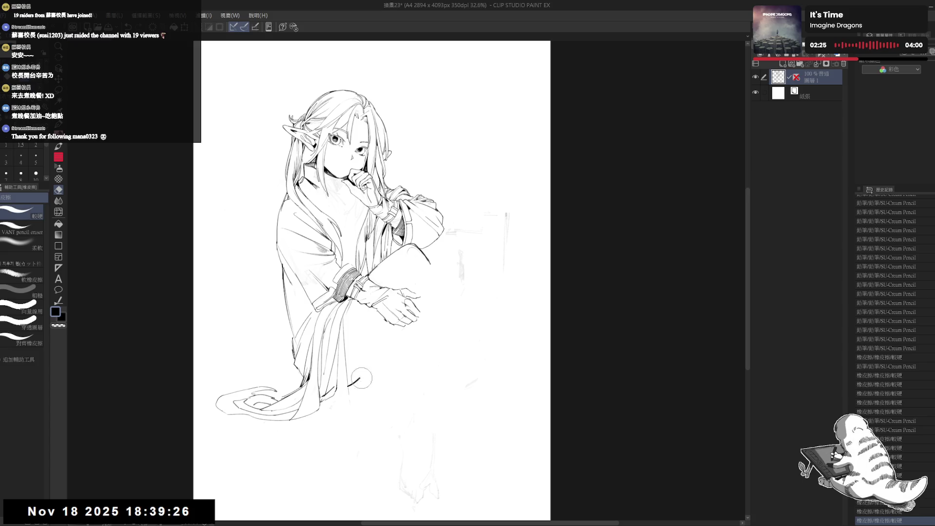
key(p)
drag(431, 264, 432, 266)
drag(403, 327, 369, 361)
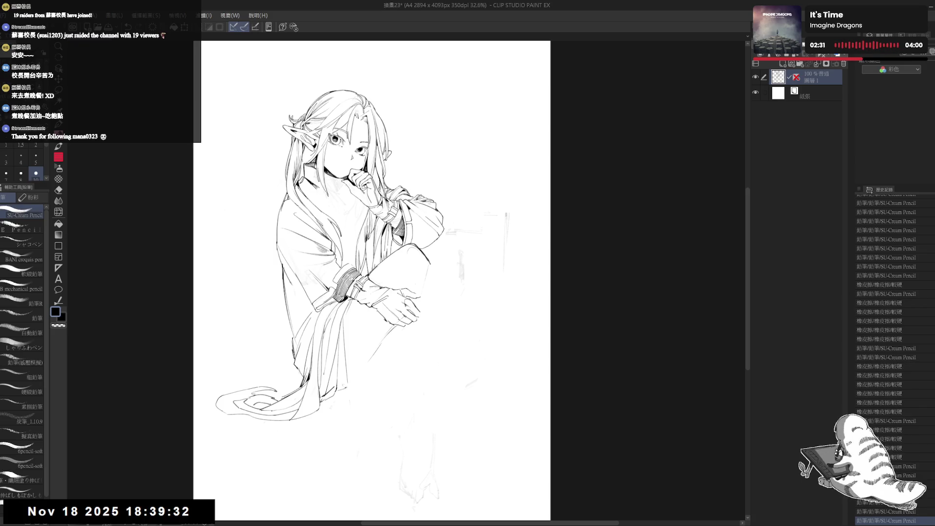
drag(368, 363, 400, 321)
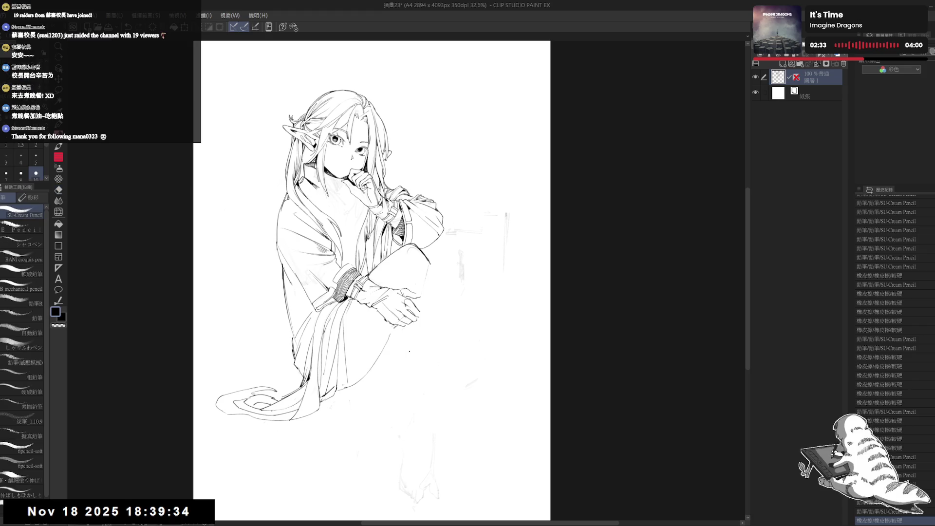
Draw a new line running from the knee down-right toward the shin.
drag(431, 265, 463, 309)
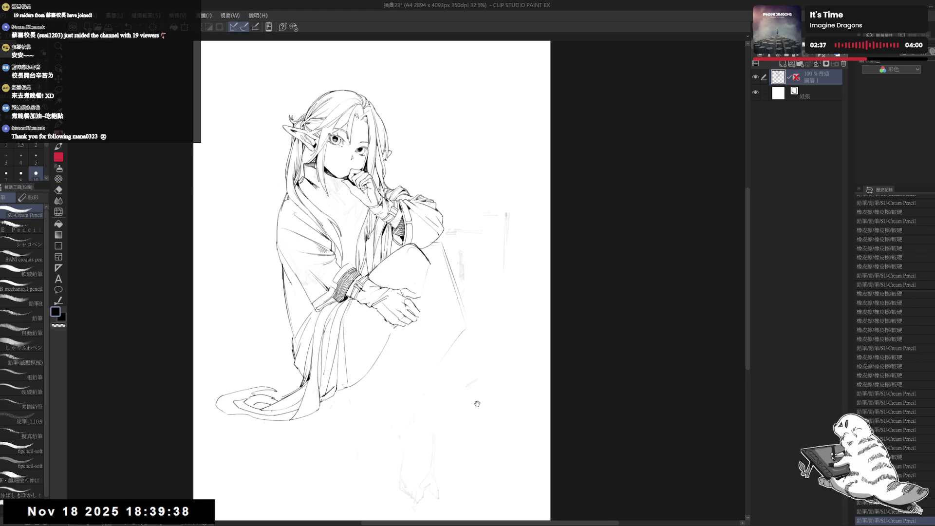
drag(476, 403, 462, 373)
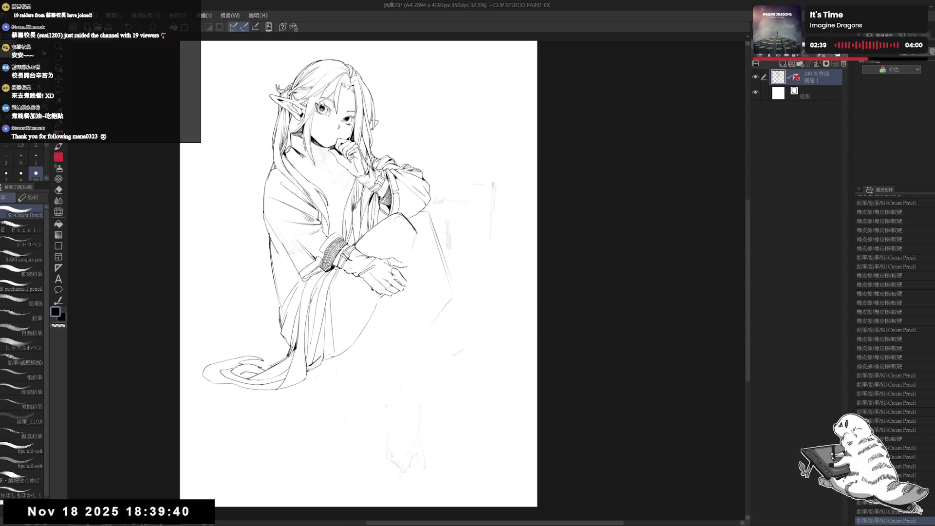
key(e)
key(p)
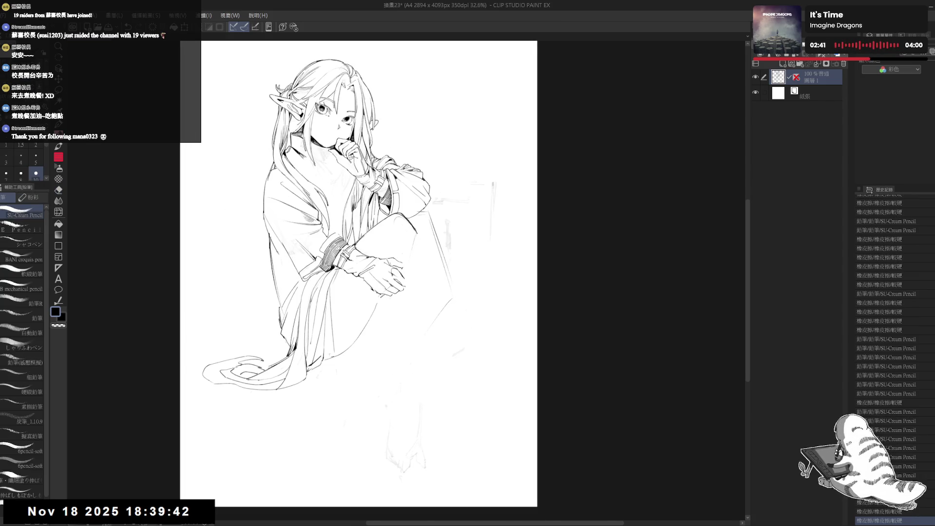
Fill two small gaps near the clasped hands and touch up nearby marks.
key(g)
click(405, 259)
click(410, 268)
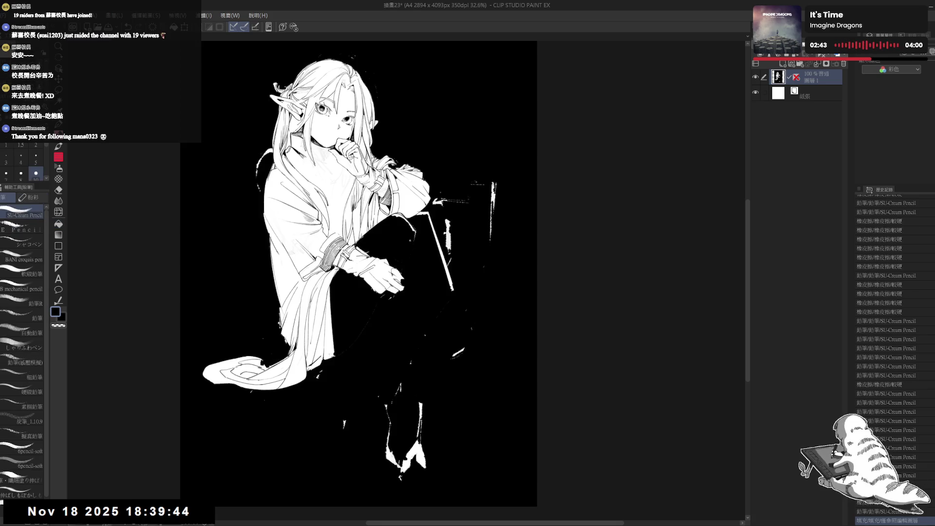
key(e)
drag(387, 240, 412, 268)
Erase leftover sketch marks near the raised knee after adding a small mark by the clasped hands.
key(p)
click(419, 225)
key(e)
drag(390, 215, 419, 244)
key(p)
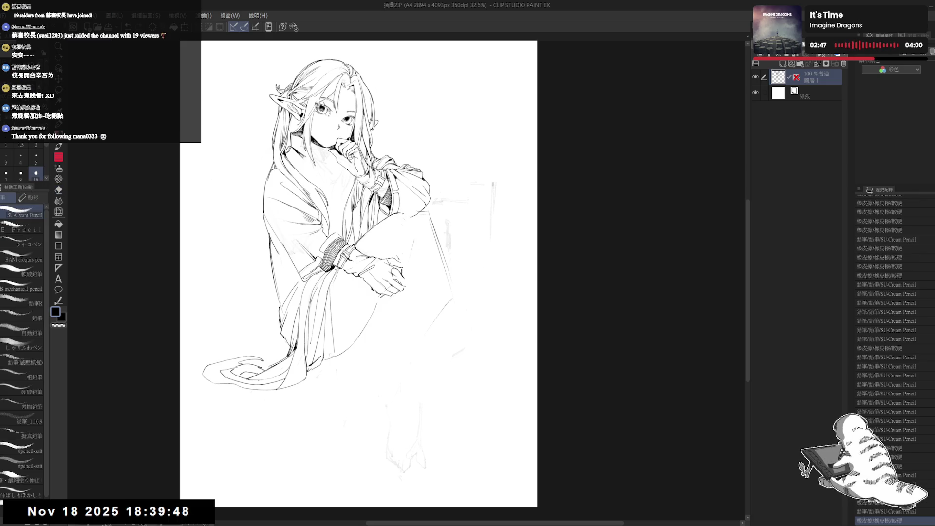
key(e)
drag(455, 375, 438, 341)
Make further eraser passes over the faint sketch lines above and along the knee.
key(p)
key(e)
drag(417, 210, 421, 243)
key(p)
key(e)
mouse_move(407, 210)
mouse_down()
mouse_move(429, 242)
mouse_move(421, 255)
mouse_move(434, 249)
mouse_move(435, 264)
mouse_move(435, 253)
mouse_move(434, 319)
mouse_up()
key(p)
Ink a long shin line from just below the knee down toward the page bottom.
click(397, 301)
drag(397, 293, 422, 449)
key(minus)
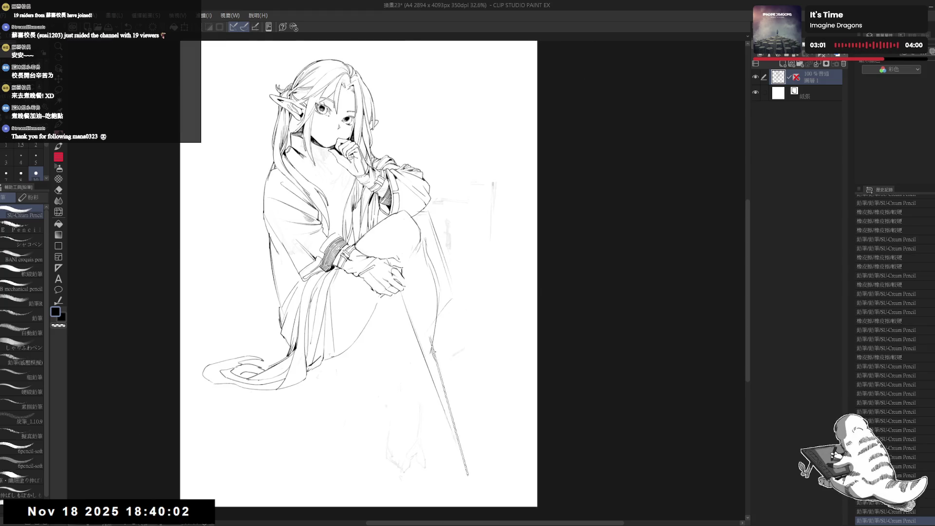
Erase the remaining faint sketch lines around the knee.
key(minus)
key(e)
drag(434, 250, 423, 285)
key(p)
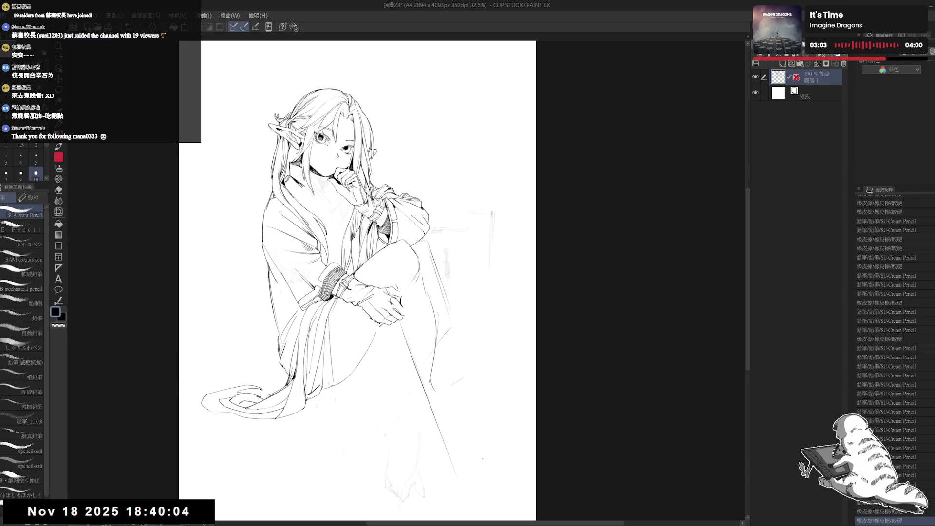
mouse_move(416, 246)
mouse_down()
mouse_move(407, 249)
mouse_move(412, 306)
mouse_move(390, 311)
mouse_up()
key(e)
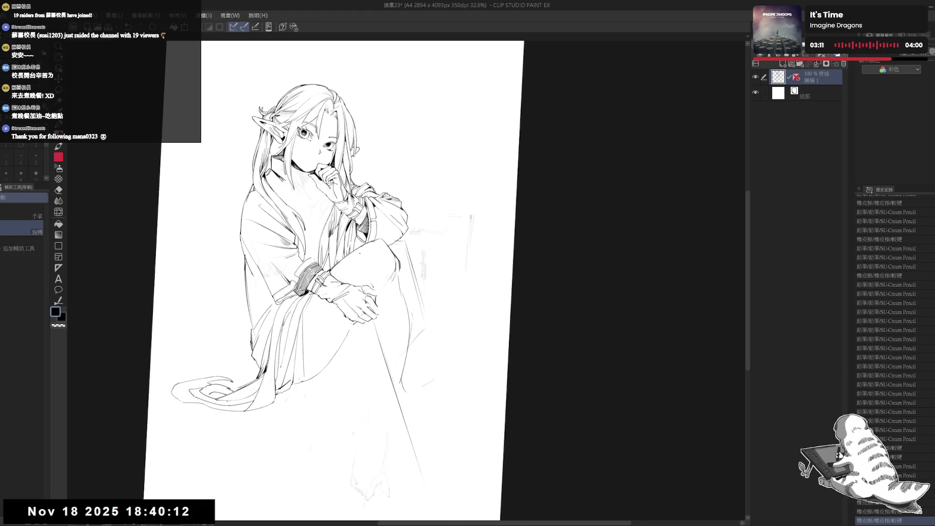
Redraw the knee outline with short pencil strokes, tilting the page to a comfortable angle.
key(p)
mouse_move(389, 279)
mouse_down()
mouse_move(412, 310)
mouse_move(403, 288)
mouse_move(376, 335)
mouse_move(398, 338)
mouse_up()
key(e)
key(p)
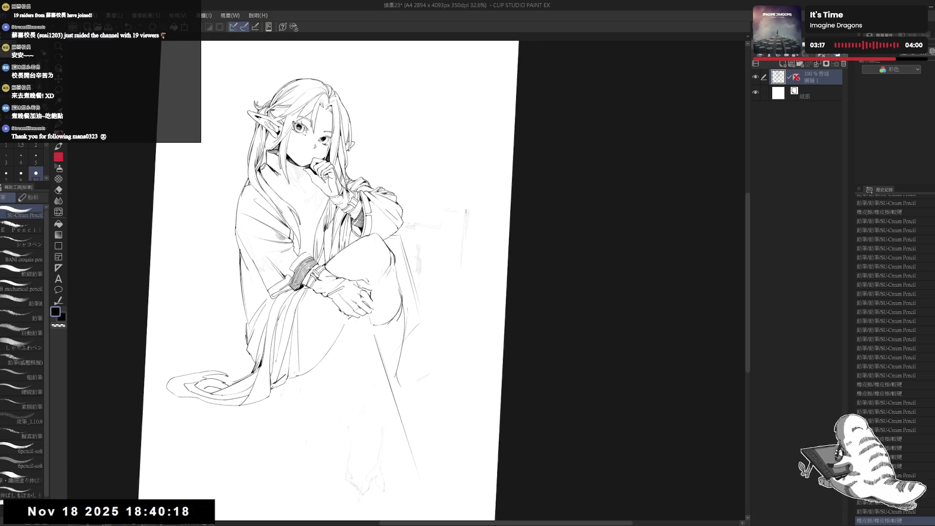
mouse_move(401, 300)
mouse_down()
mouse_move(414, 329)
mouse_move(407, 337)
mouse_up()
key(e)
key(p)
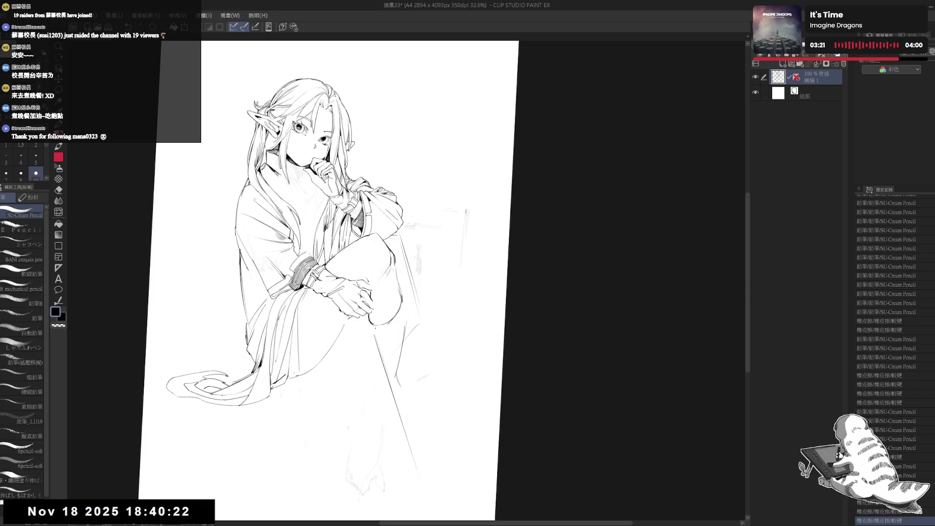
key(e)
drag(392, 236, 411, 255)
key(p)
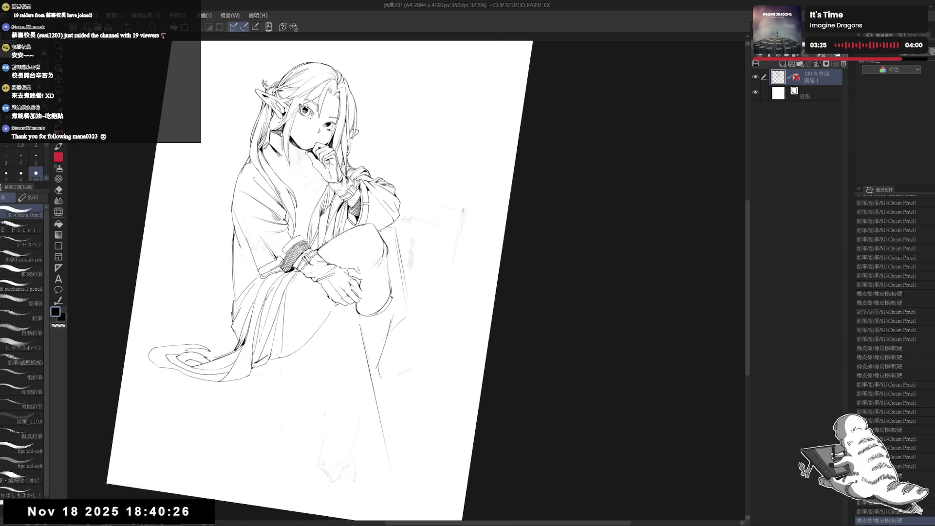
drag(397, 307, 407, 321)
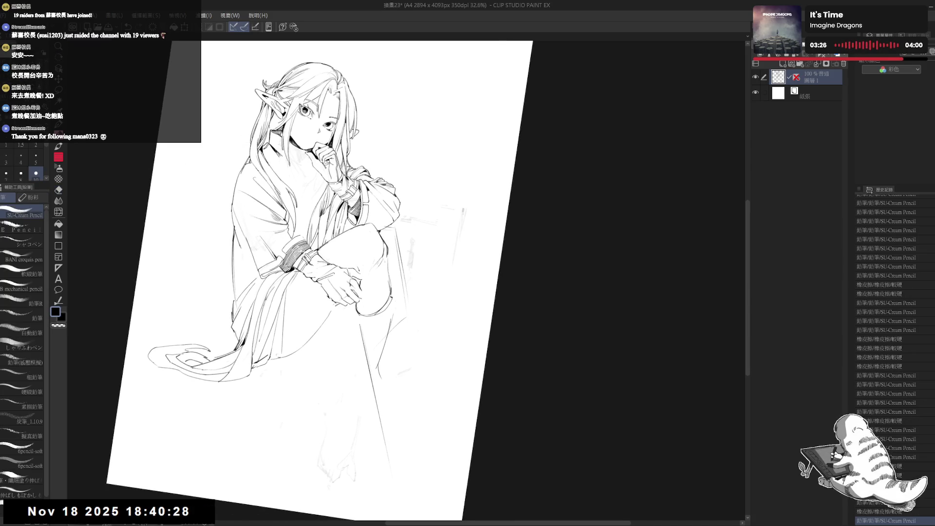
Erase stray lines around the knee and the faint leg lines below it.
key(e)
drag(350, 225, 338, 236)
key(p)
key(e)
mouse_move(394, 238)
mouse_down()
mouse_move(404, 312)
mouse_move(392, 382)
mouse_move(422, 482)
mouse_up()
mouse_move(348, 441)
mouse_down()
mouse_move(382, 484)
mouse_move(370, 492)
mouse_up()
key(p)
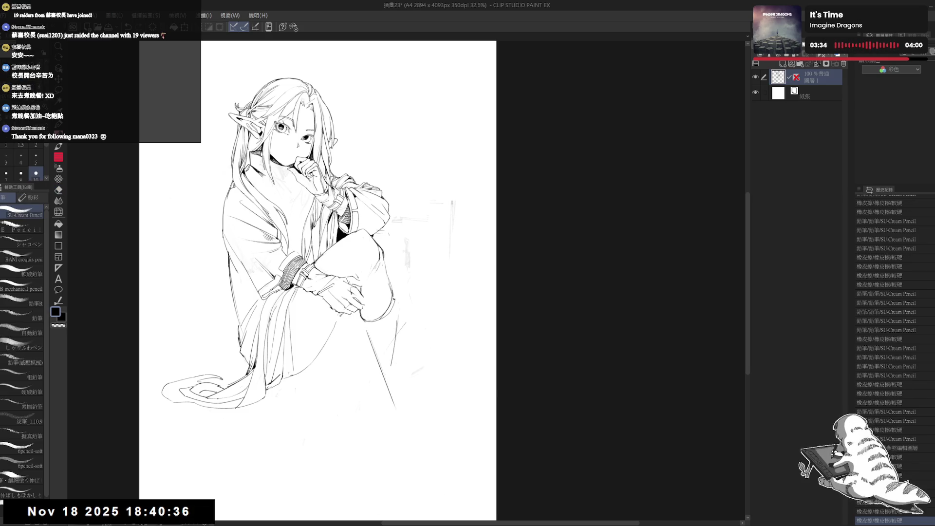
Try a short stroke with undo/redo, reset the view upright, and flip the canvas to check.
key(minus)
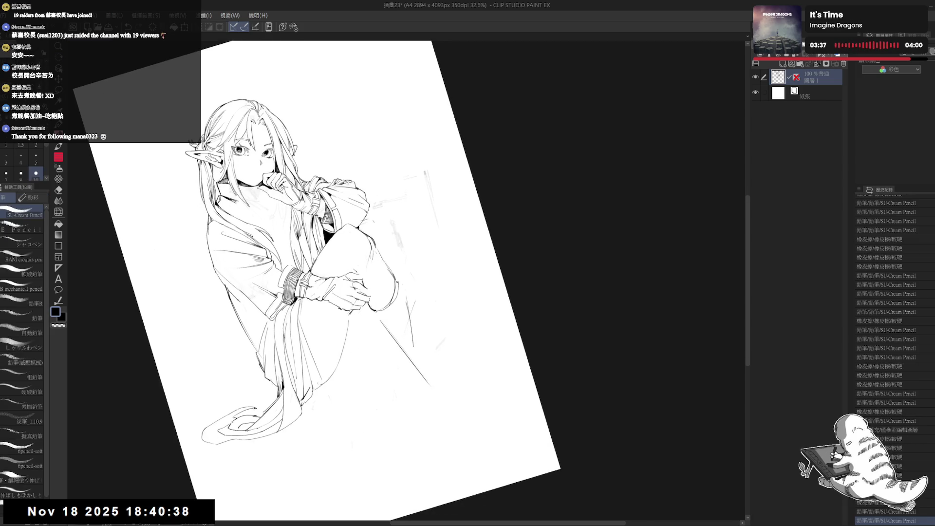
drag(338, 368, 349, 361)
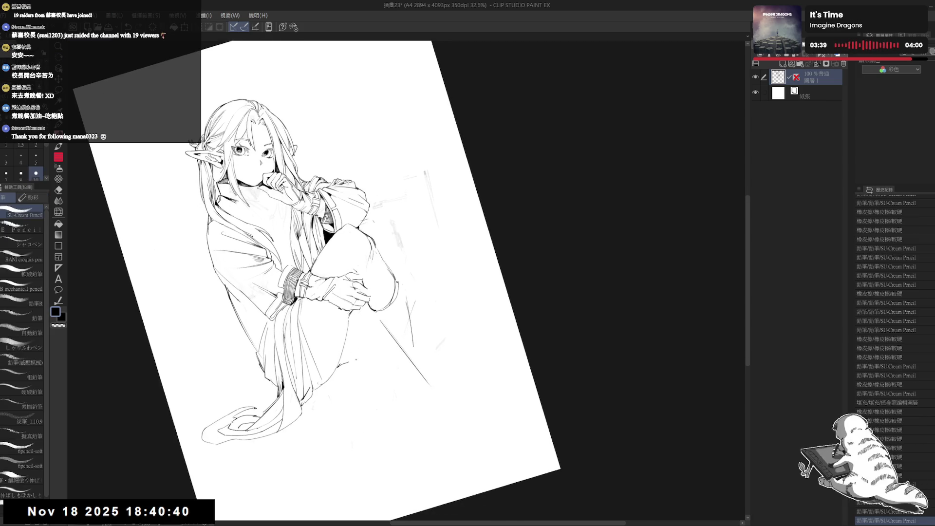
key(ctrl+z)
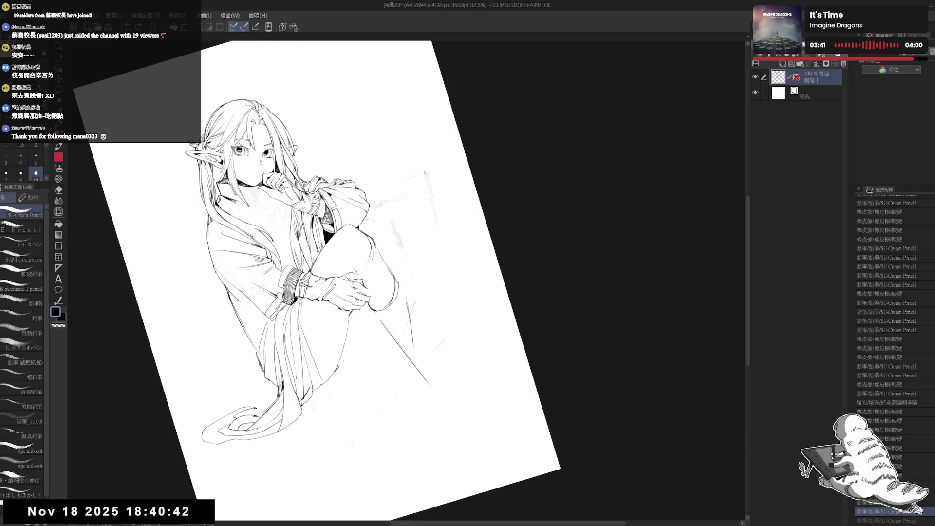
key(ctrl+y)
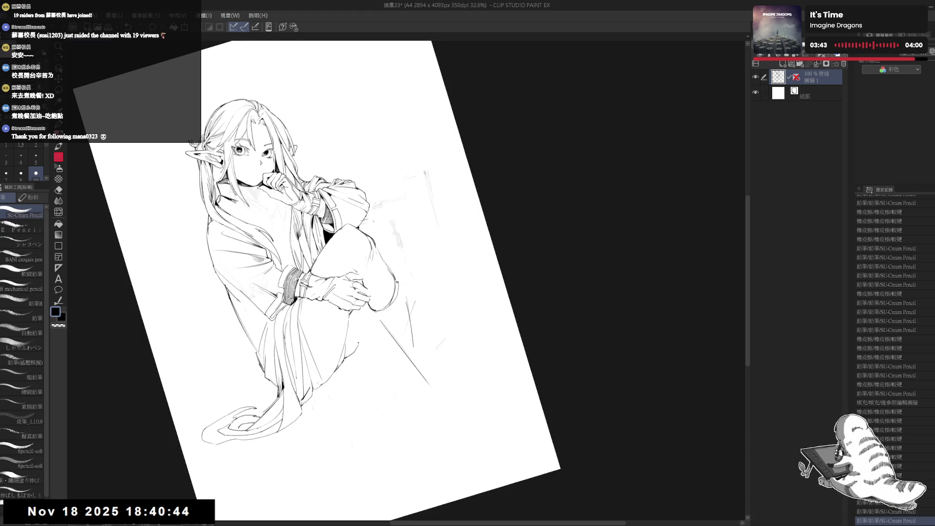
key(ctrl+0)
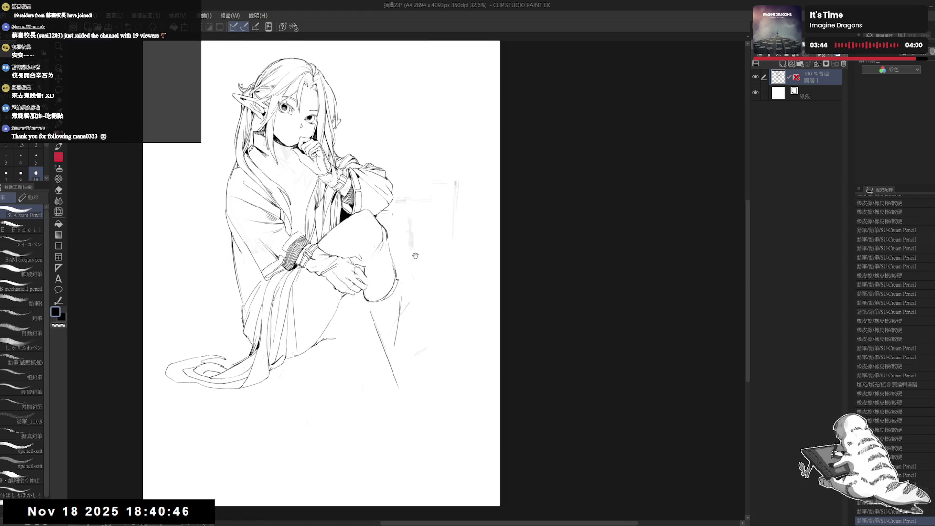
drag(416, 255, 412, 261)
drag(334, 344, 340, 342)
key(ctrl+z)
key(ctrl+z)
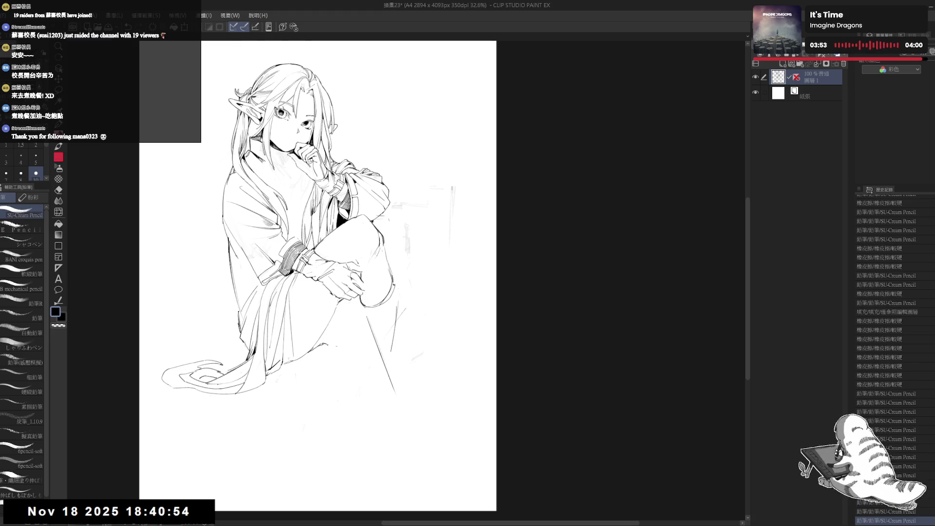
key(h)
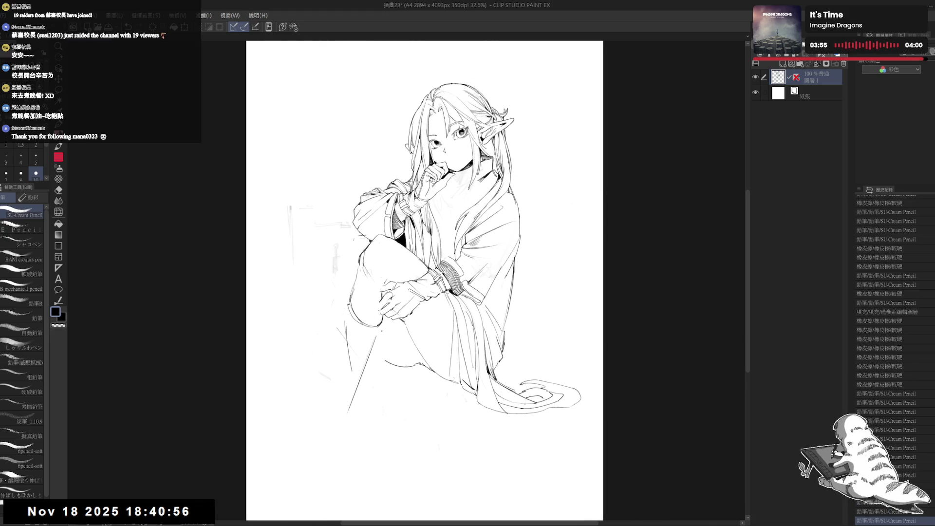
Erase small stray marks near the leg and flip the view back to normal.
key(e)
key(p)
mouse_move(414, 362)
mouse_down()
mouse_move(422, 368)
mouse_move(403, 341)
mouse_up()
key(e)
key(p)
key(h)
key(e)
key(p)
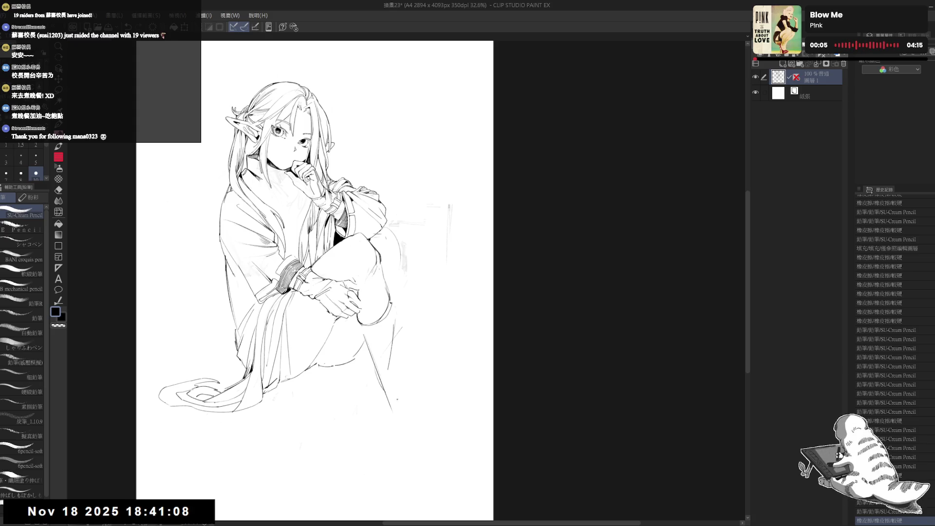
Redraw the knee and outer shin line down to the boot, trimming overshoot and undoing a misplaced stroke.
drag(384, 394, 399, 386)
key(e)
drag(399, 327, 388, 371)
key(p)
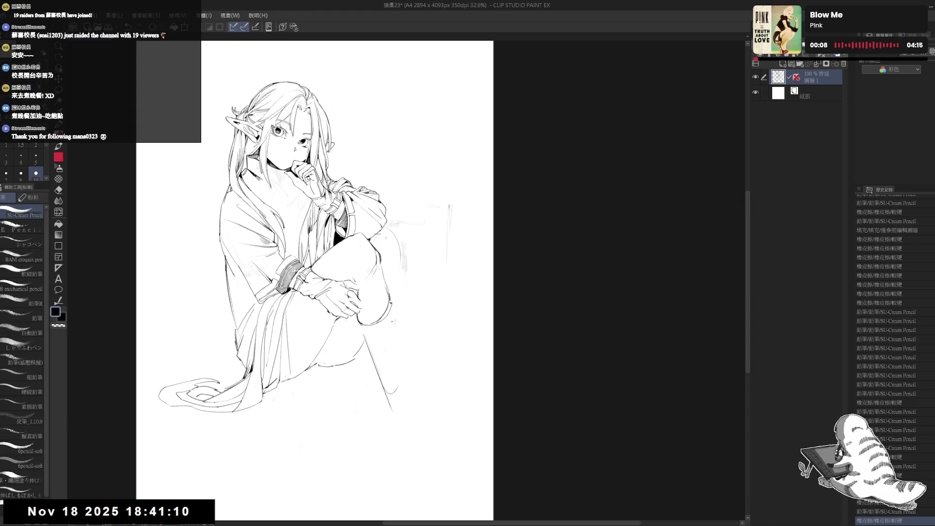
mouse_move(391, 303)
mouse_down()
mouse_move(386, 322)
mouse_move(409, 376)
mouse_move(399, 360)
mouse_up()
key(ctrl+z)
key(ctrl+z)
key(ctrl+z)
mouse_move(399, 361)
mouse_down()
mouse_move(406, 376)
mouse_move(389, 374)
mouse_move(390, 395)
mouse_up()
drag(389, 394, 397, 414)
mouse_move(403, 372)
mouse_down()
mouse_move(410, 382)
mouse_move(393, 399)
mouse_up()
Zoom out, tilt the view, and add small detail marks at the knee, erasing a stray mark.
key(ctrl+minus)
drag(430, 312, 399, 389)
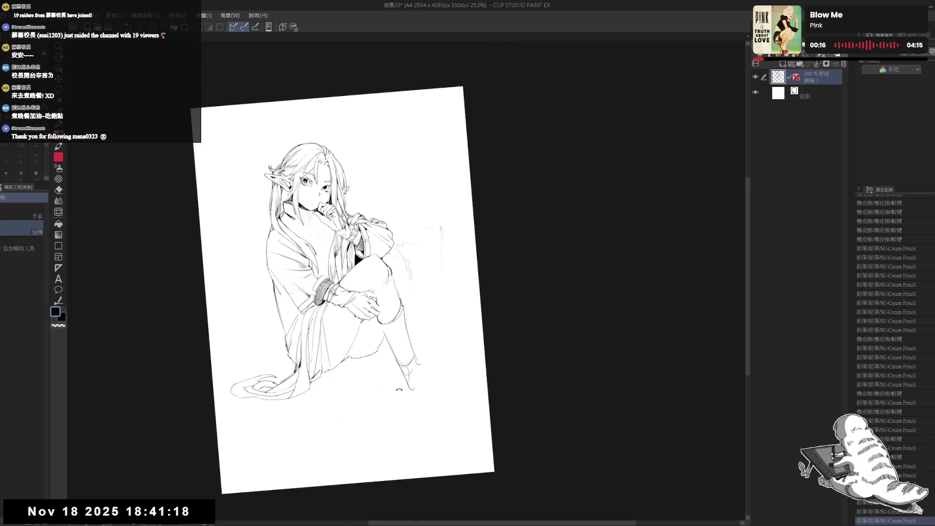
key(p)
drag(399, 255, 414, 293)
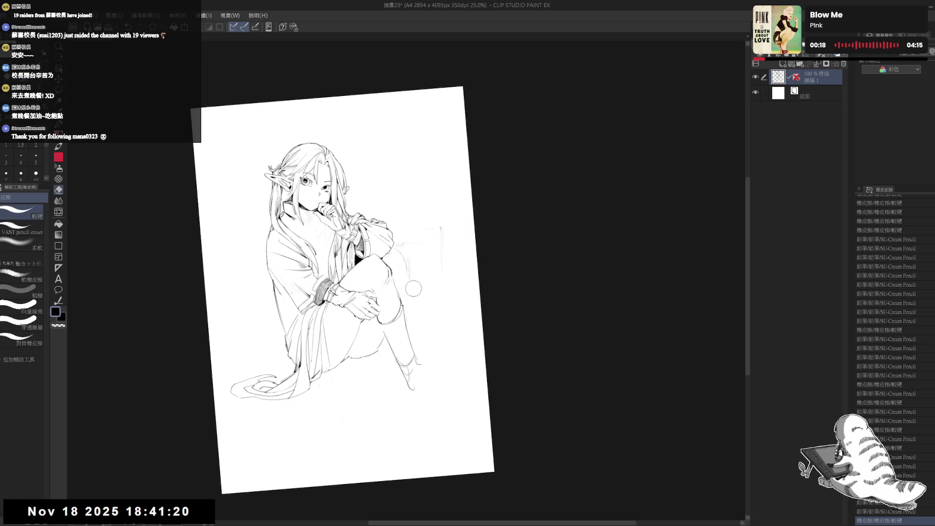
key(ctrl+z)
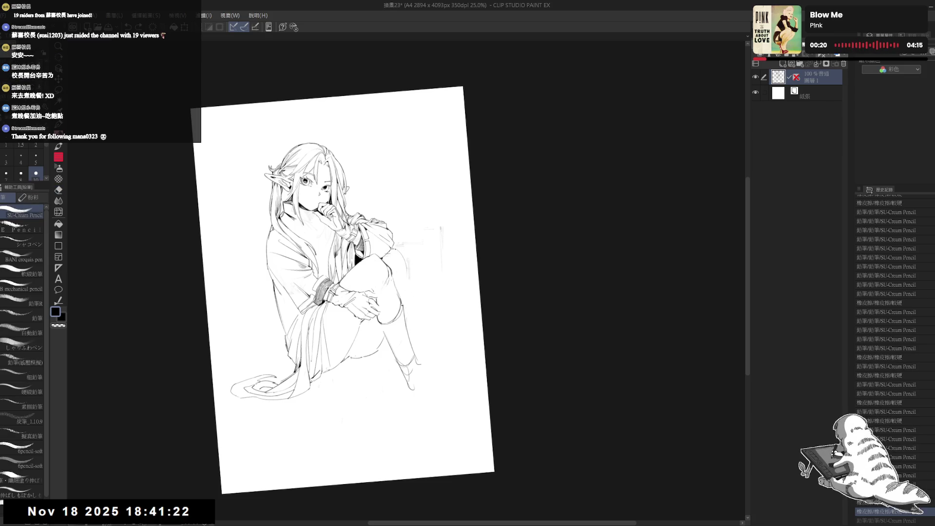
drag(398, 263, 406, 293)
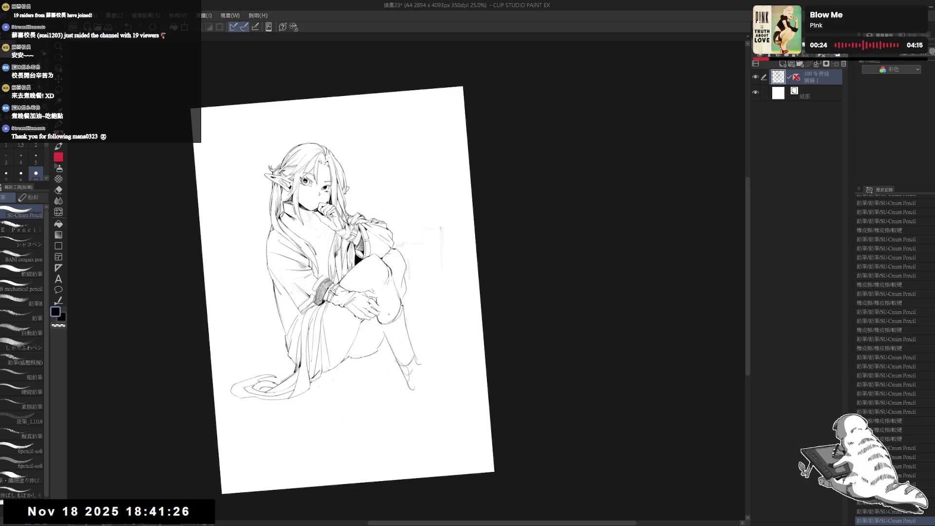
key(e)
mouse_move(370, 353)
mouse_down()
mouse_move(386, 339)
mouse_move(354, 374)
mouse_move(374, 335)
mouse_up()
Draw ink detail lines on the boot at the lower ankle, undoing and erasing stray strokes.
key(r)
key(p)
click(365, 342)
drag(372, 331, 374, 337)
mouse_move(372, 333)
mouse_down()
mouse_move(350, 347)
mouse_move(375, 337)
mouse_move(350, 360)
mouse_up()
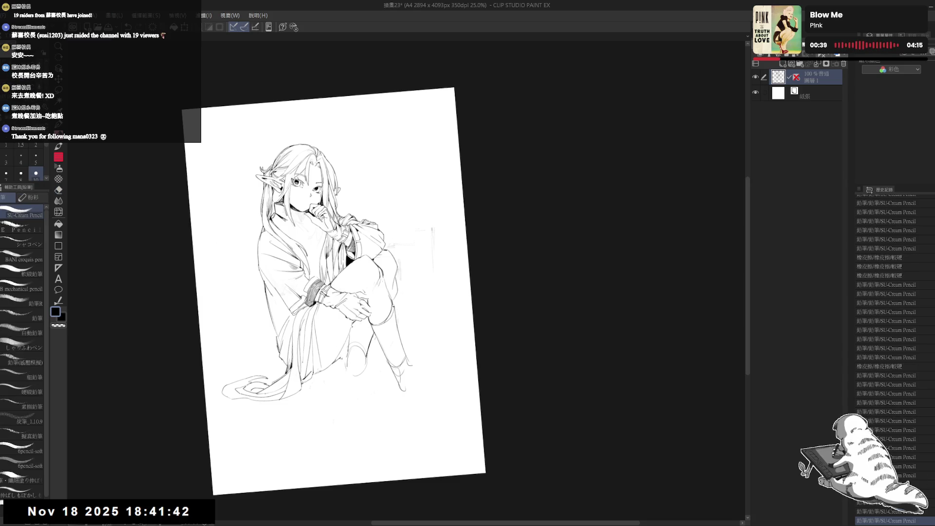
key(ctrl+z)
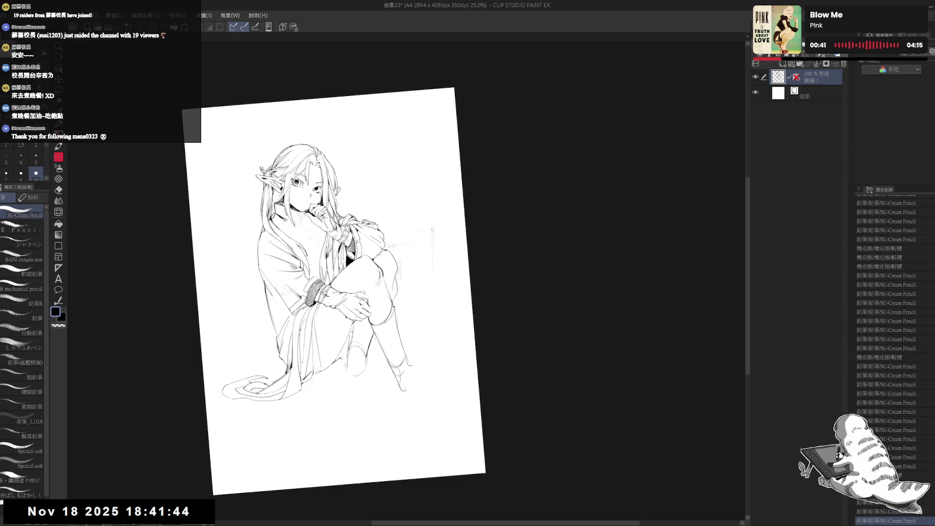
key(e)
drag(347, 339, 350, 350)
mouse_move(348, 341)
mouse_down()
mouse_move(351, 358)
mouse_move(392, 379)
mouse_up()
key(p)
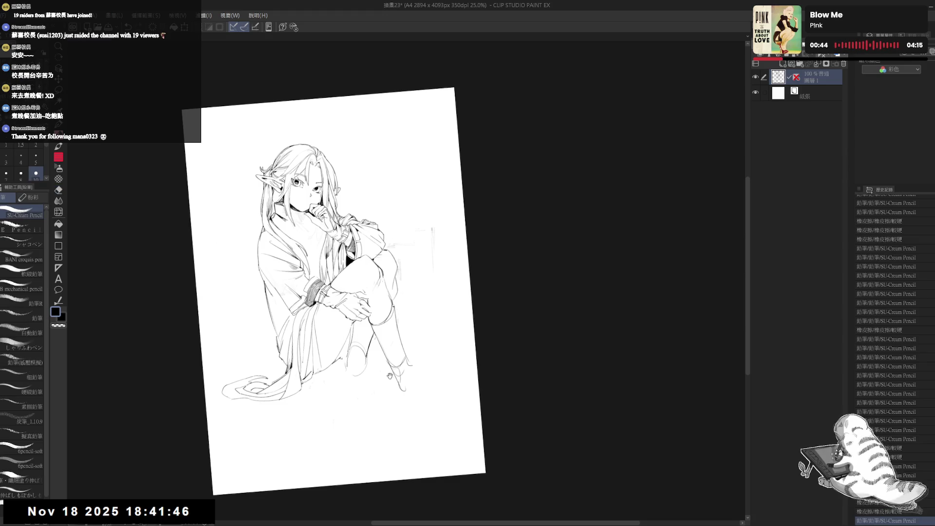
scroll(363, 267, down, 1)
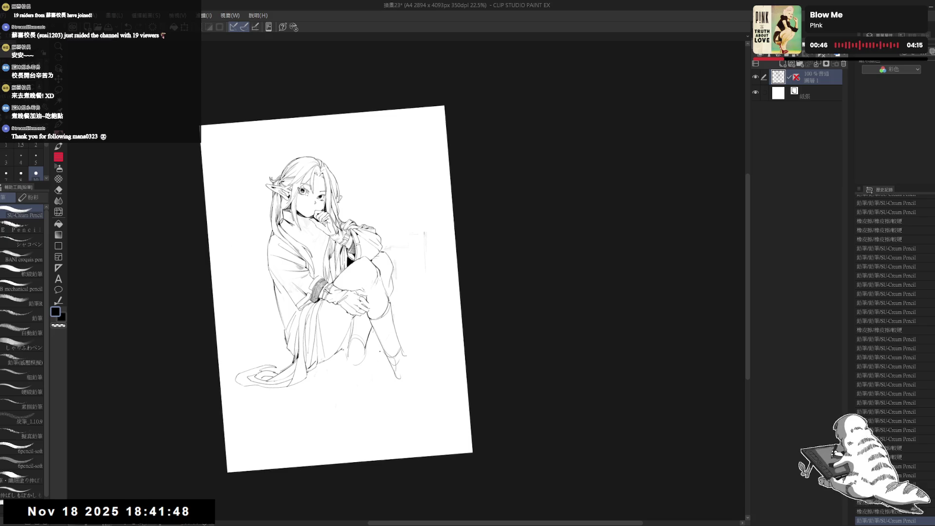
Touch up strokes near the hands with pencil and eraser, then rotate the view counter-clockwise.
mouse_move(421, 343)
mouse_down()
mouse_move(407, 342)
mouse_move(361, 296)
mouse_move(341, 302)
mouse_move(359, 299)
mouse_up()
key(e)
key(p)
key(e)
key(p)
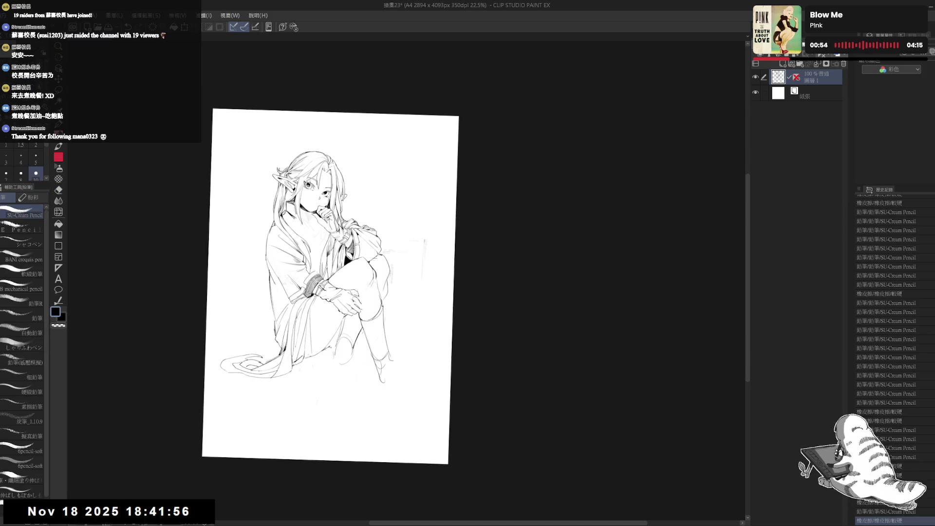
key(e)
key(p)
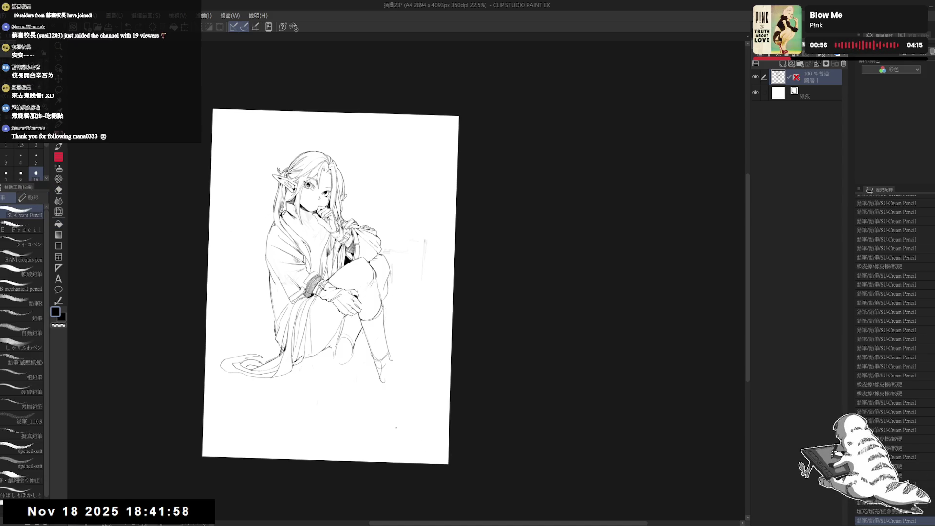
key(r)
drag(336, 345, 350, 343)
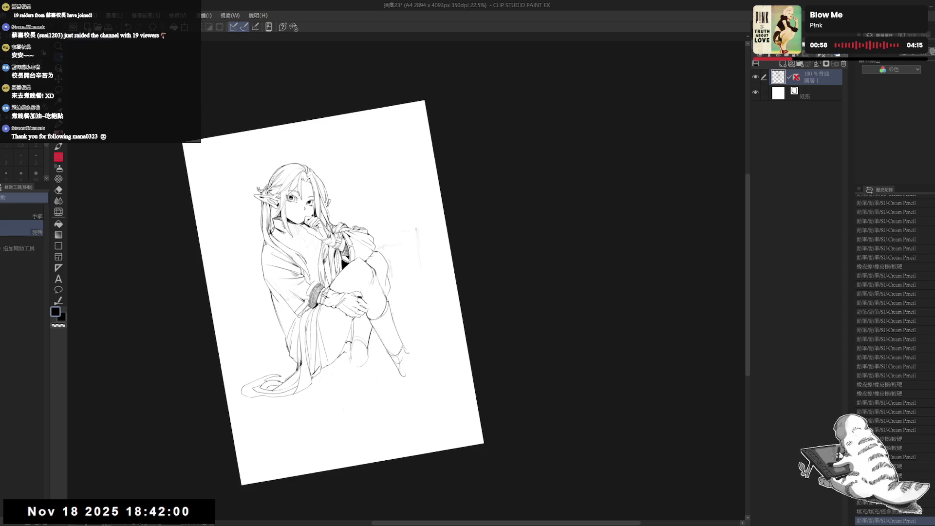
key(p)
Fill the gap between the legs with solid black and erase stray marks around the legs.
key(g)
click(347, 341)
key(p)
key(e)
mouse_move(351, 345)
mouse_down()
mouse_move(362, 363)
mouse_move(349, 371)
mouse_move(399, 313)
mouse_move(371, 346)
mouse_up()
key(p)
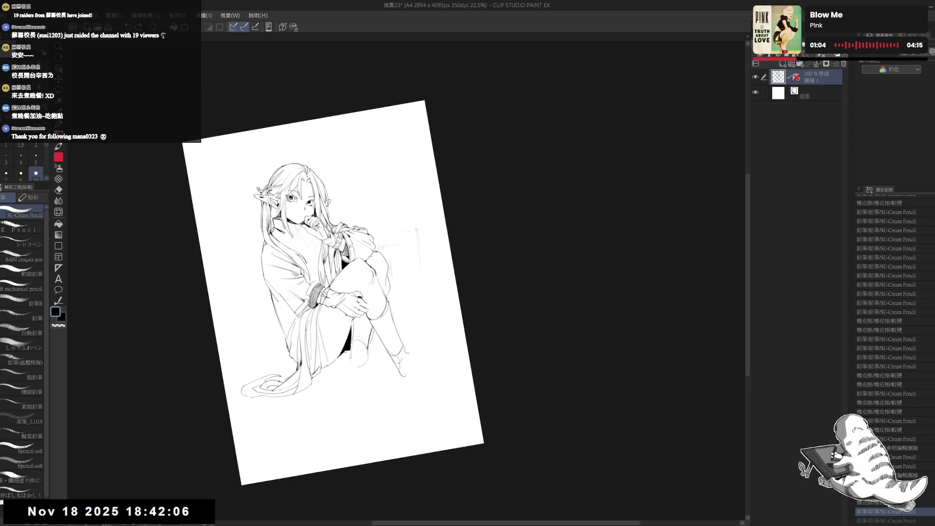
scroll(411, 397, down, 1)
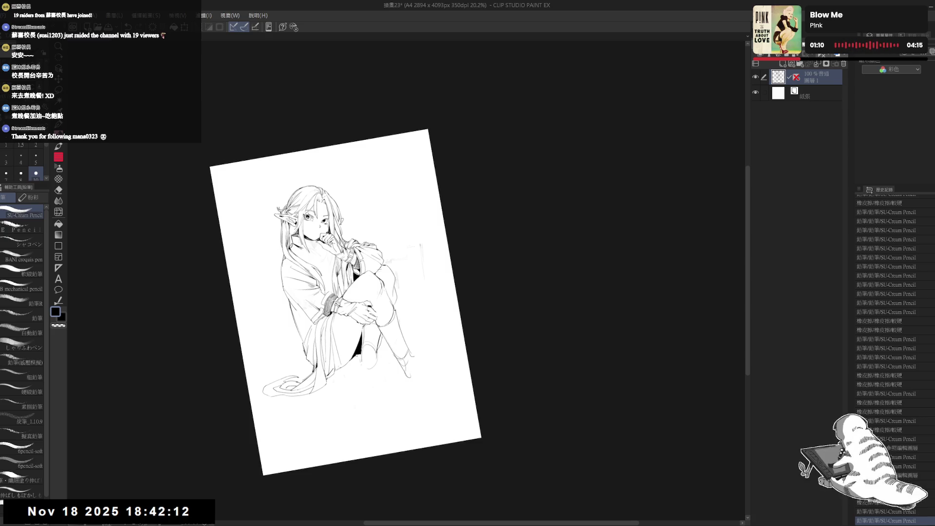
Fill the enclosed gap between the legs with solid black and erase a stray mark near the knee.
key(g)
click(385, 328)
drag(419, 391, 414, 390)
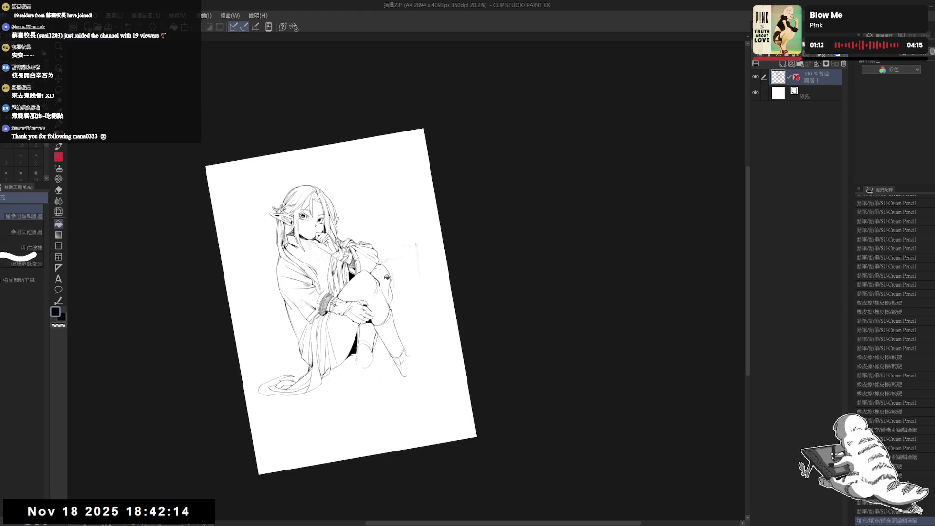
key(e)
drag(389, 285, 397, 300)
Add short pencil lines beside the leg and erase another stray mark by the knee.
key(p)
drag(367, 342, 370, 344)
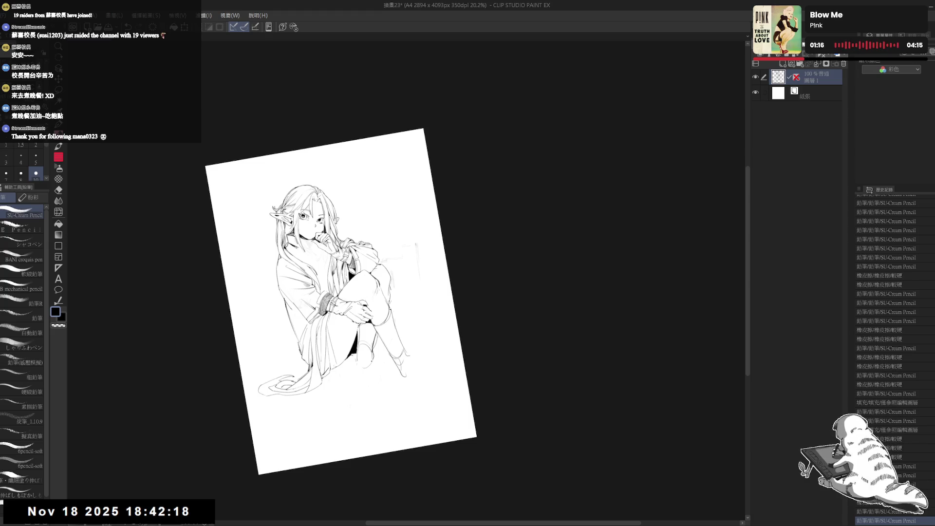
mouse_move(357, 355)
mouse_down()
mouse_move(356, 374)
mouse_move(355, 365)
mouse_up()
key(e)
key(p)
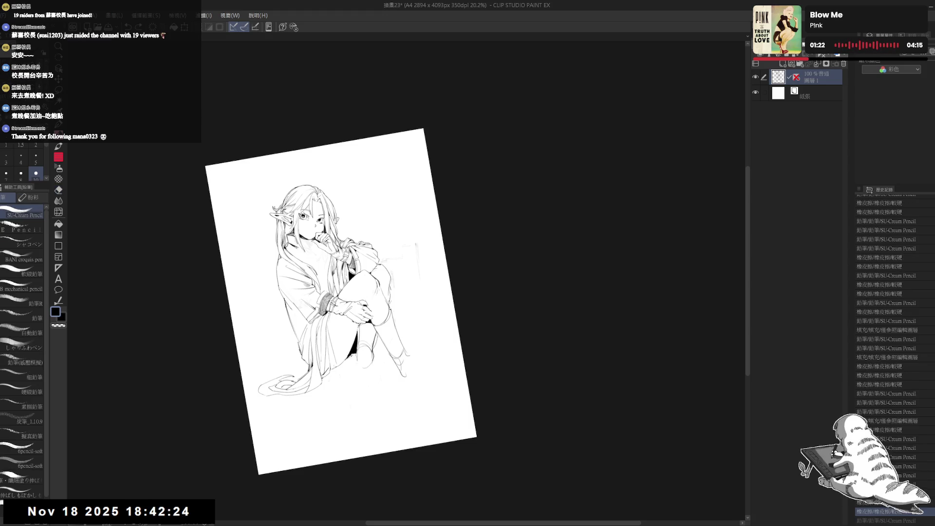
drag(331, 438, 334, 425)
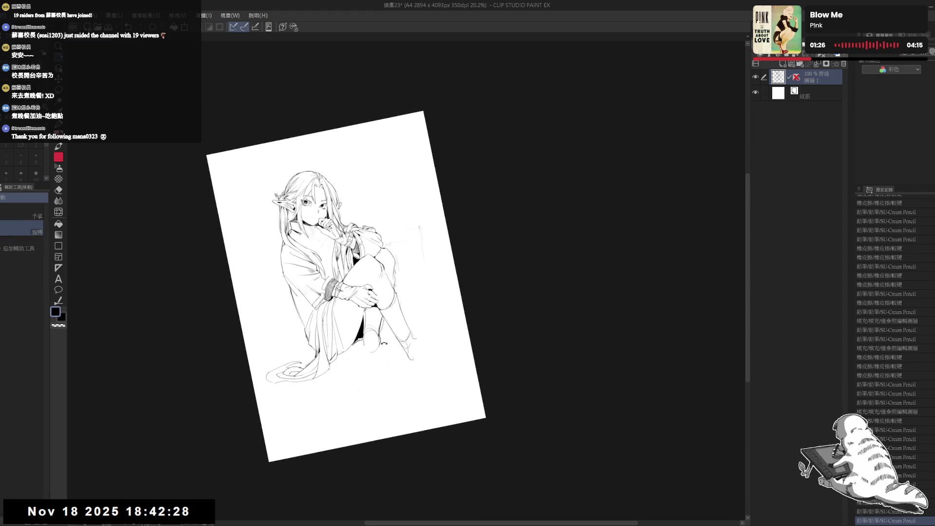
key(e)
drag(383, 323, 385, 338)
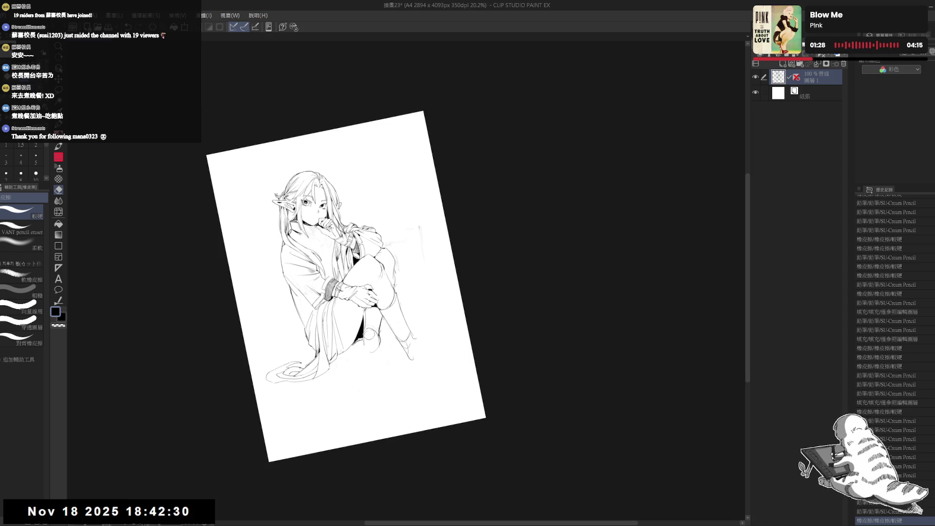
key(p)
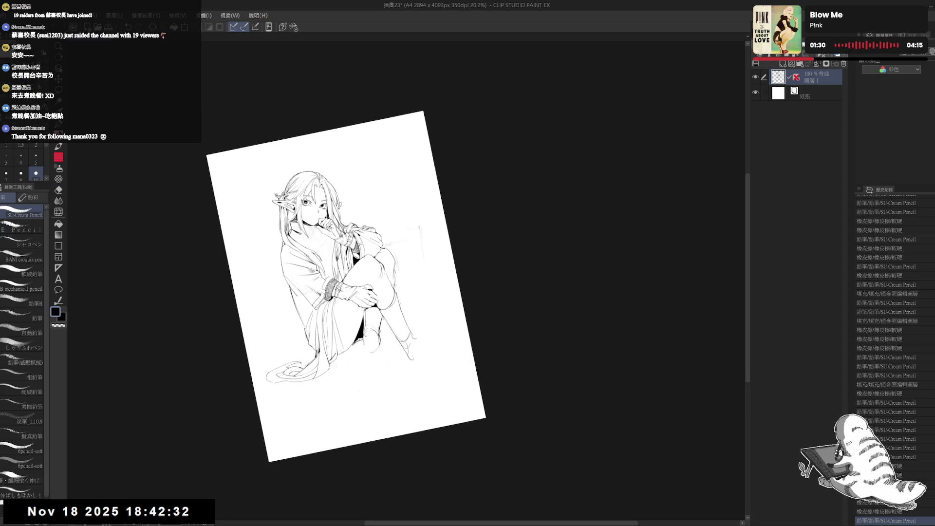
Rotate the canvas to a shallow tilt, then clear leftover pencil marks around the knee and boot.
key(r)
drag(361, 422, 336, 425)
drag(363, 376, 373, 398)
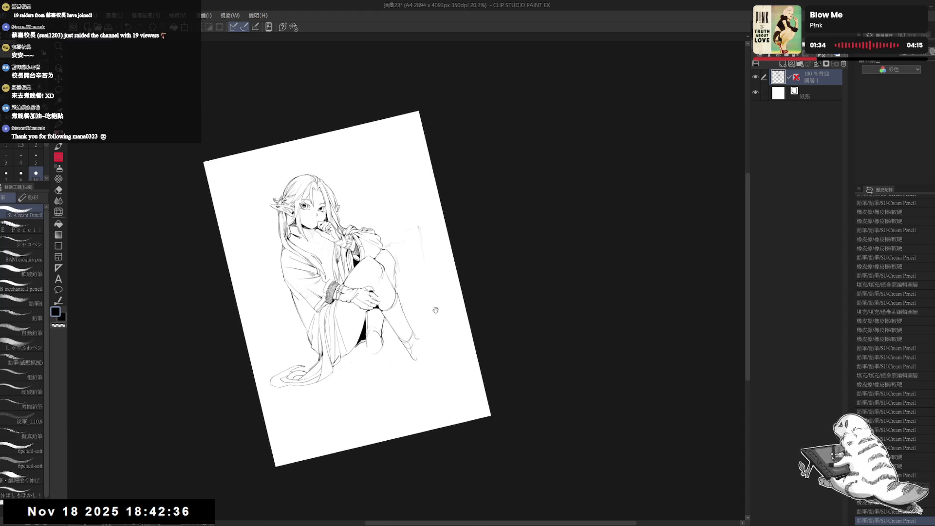
key(r)
drag(394, 288, 392, 276)
click(389, 349)
key(e)
drag(376, 309, 411, 377)
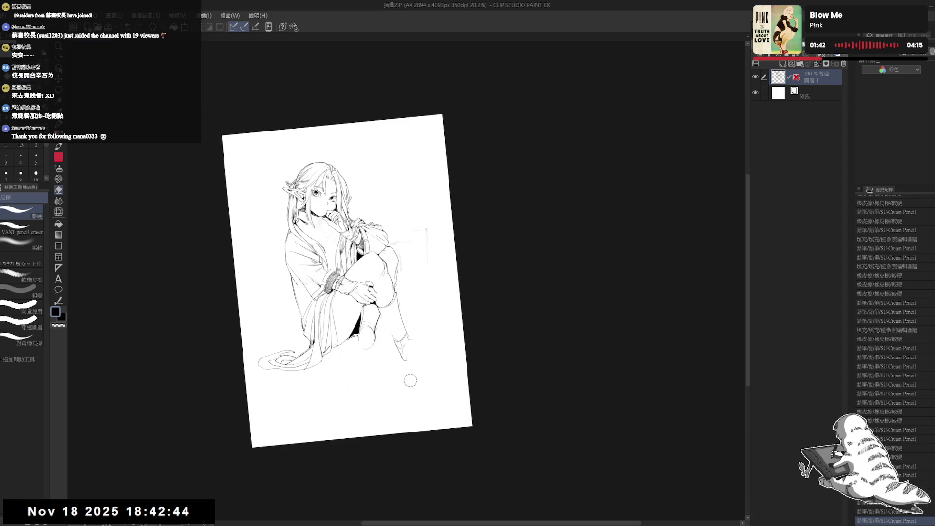
key(p)
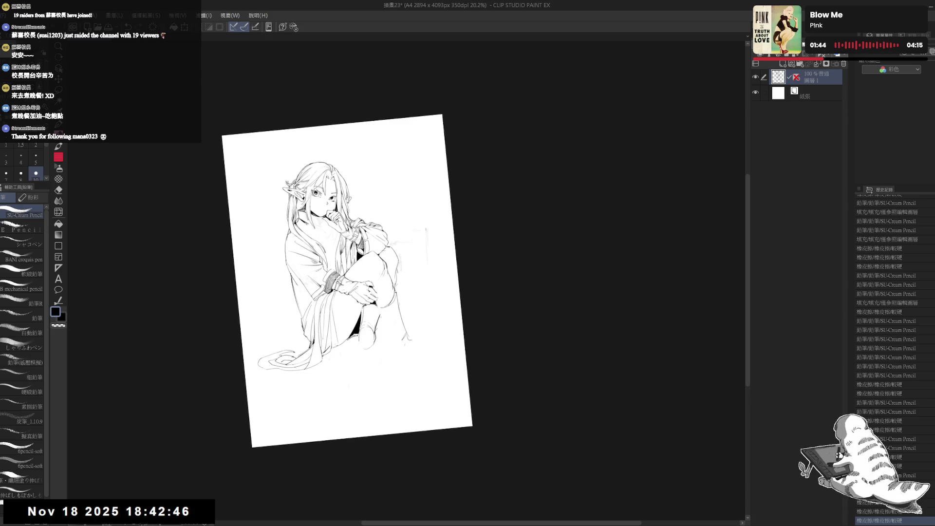
Try new strokes along the knee, erasing nearby marks, then undo the last two strokes.
drag(378, 309, 403, 350)
key(e)
drag(394, 293, 397, 312)
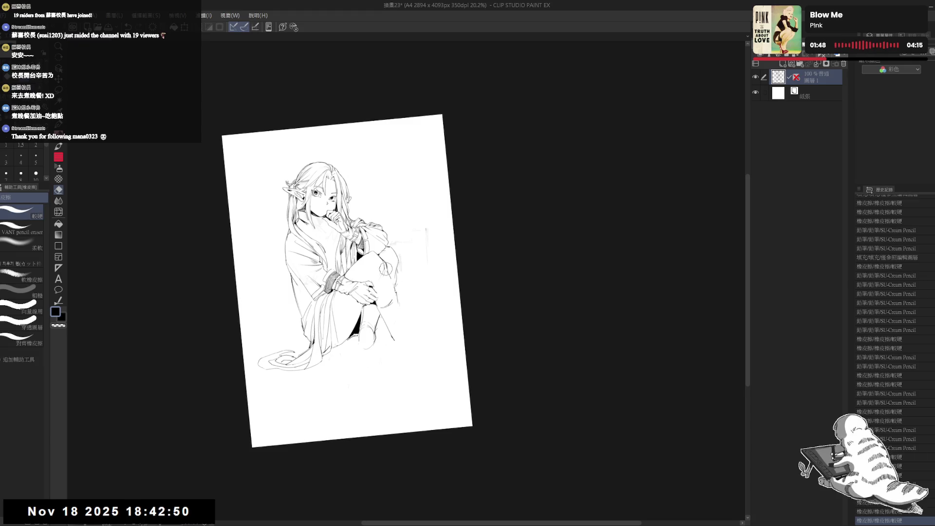
key(p)
mouse_move(393, 276)
mouse_down()
mouse_move(398, 307)
mouse_move(399, 281)
mouse_move(396, 292)
mouse_up()
key(e)
key(p)
key(ctrl+z)
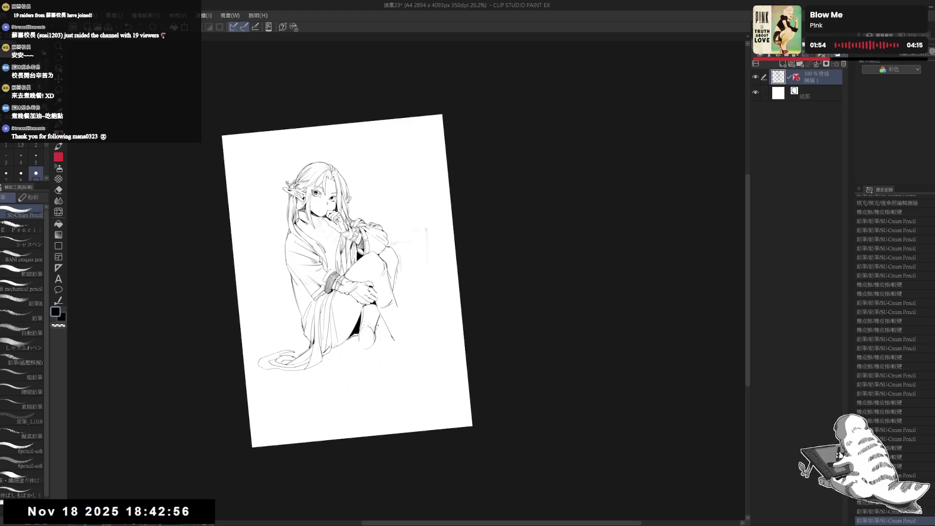
key(ctrl+z)
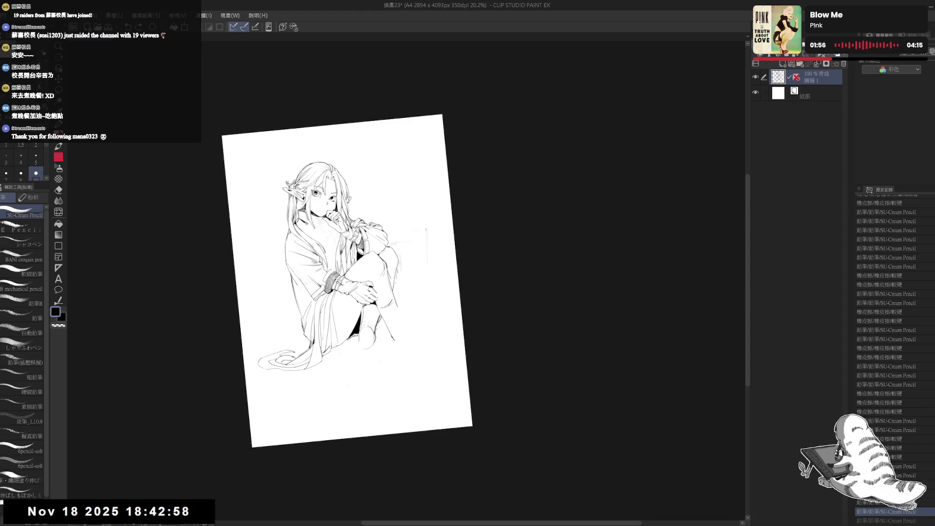
Zoom in to refine the small knee lines and erase sketch marks down the lower leg.
drag(393, 286, 401, 325)
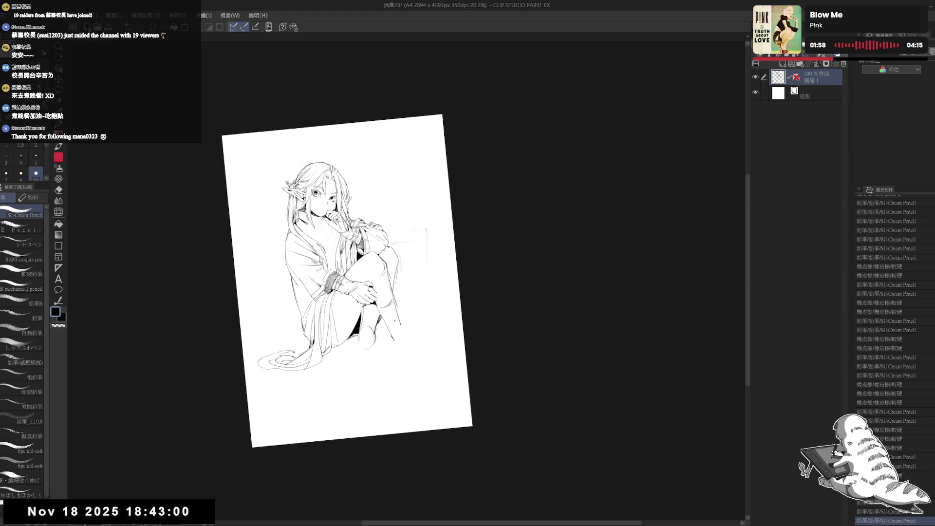
scroll(365, 336, up, 1)
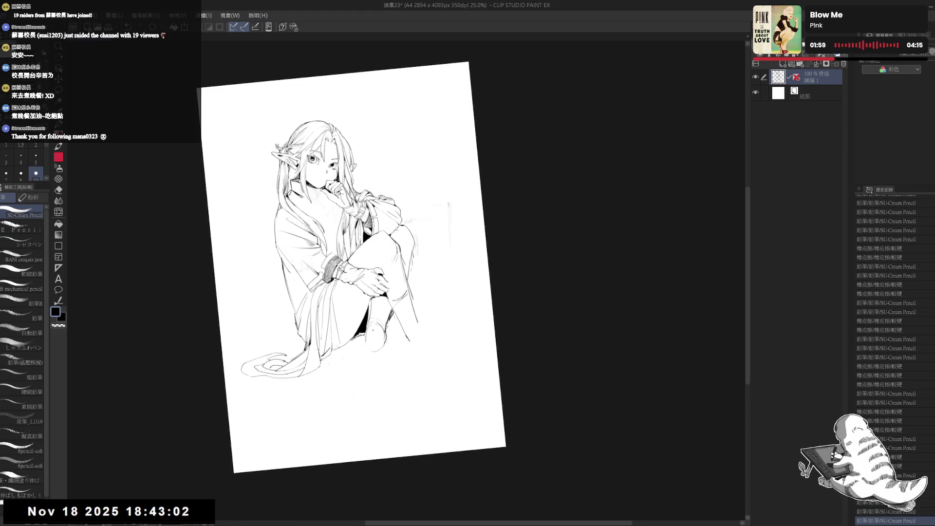
drag(413, 238, 415, 245)
drag(400, 325, 401, 338)
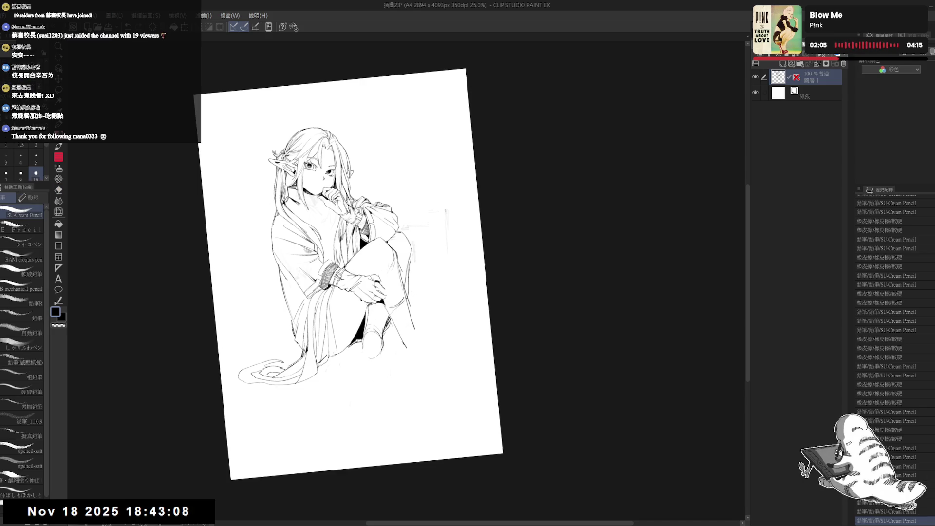
drag(401, 332, 420, 323)
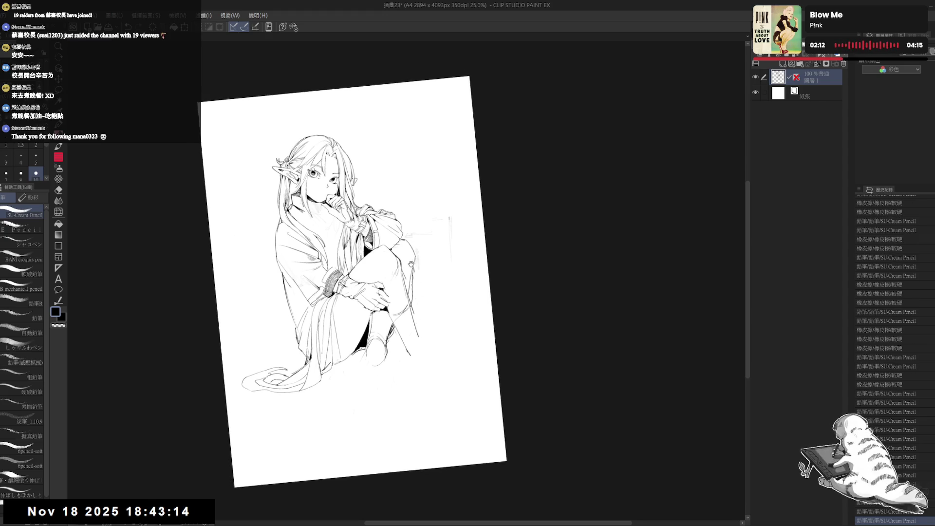
key(e)
mouse_move(413, 266)
mouse_down()
mouse_move(413, 314)
mouse_move(378, 372)
mouse_up()
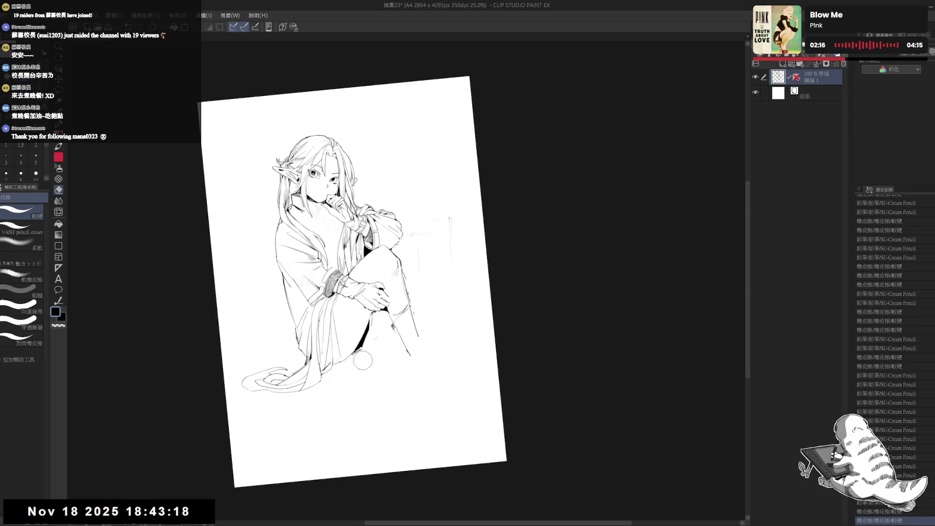
key(p)
Draw a small curve right of the knee and touch up short lines near the leg.
mouse_move(413, 282)
mouse_down()
mouse_move(429, 304)
mouse_move(411, 289)
mouse_move(420, 307)
mouse_move(436, 300)
mouse_move(430, 295)
mouse_up()
key(e)
key(p)
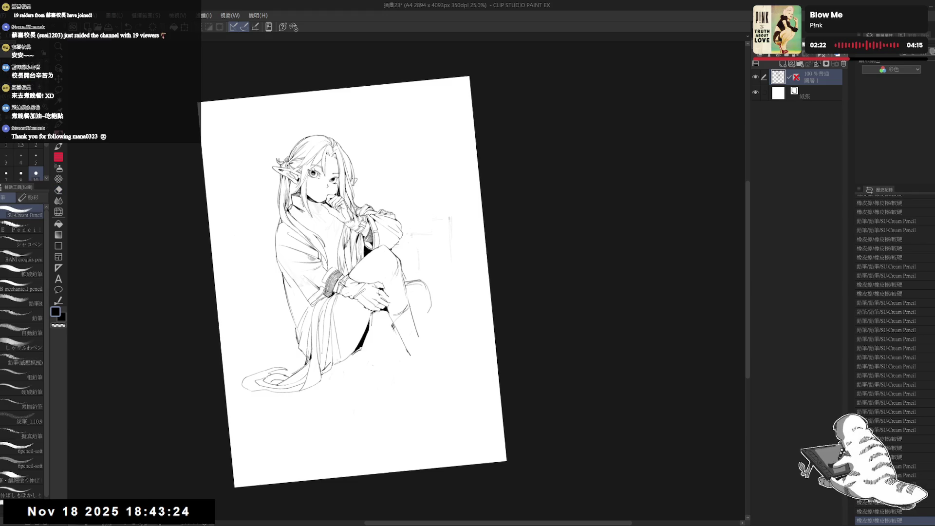
drag(366, 272, 363, 280)
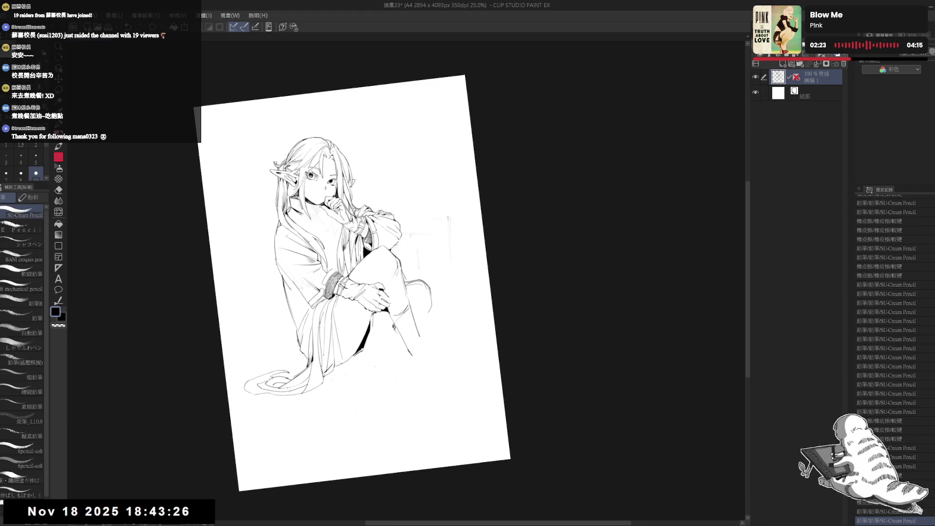
drag(432, 305, 426, 318)
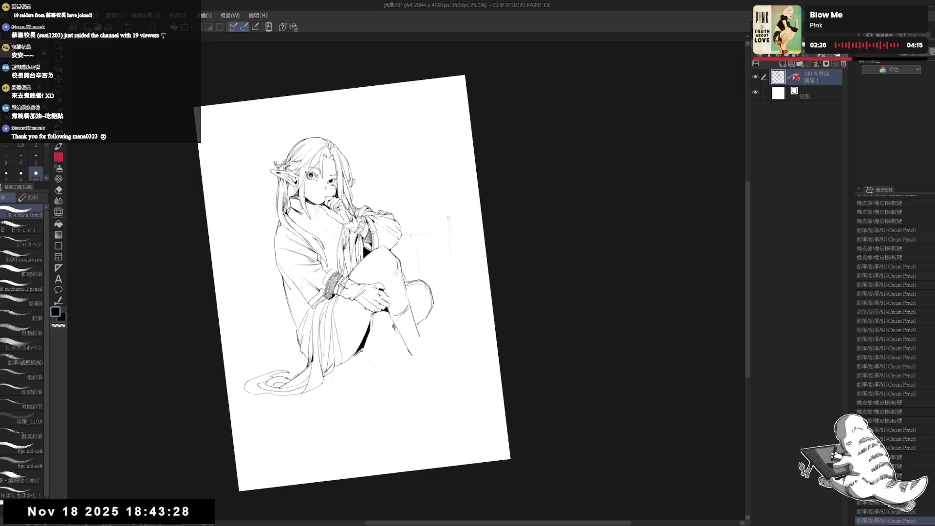
mouse_move(361, 324)
mouse_down()
mouse_move(383, 351)
mouse_move(390, 332)
mouse_up()
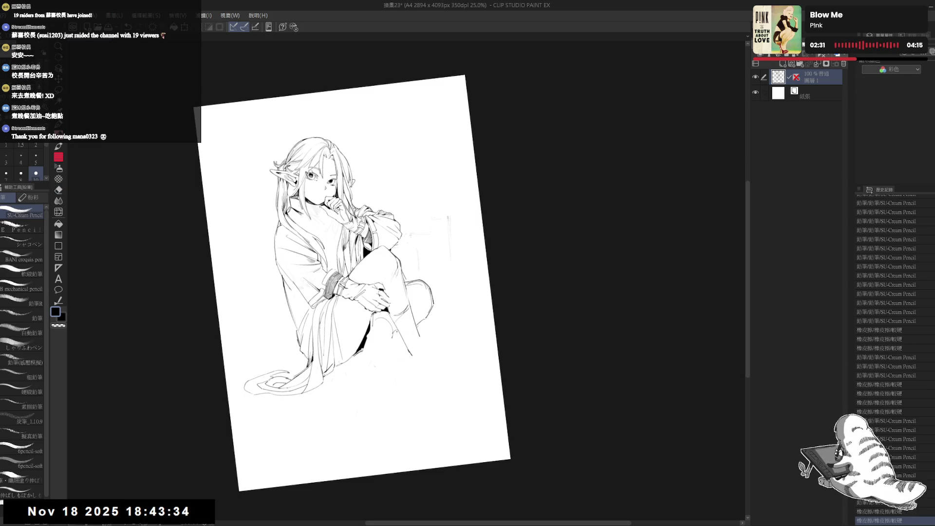
key(e)
key(minus)
key(minus)
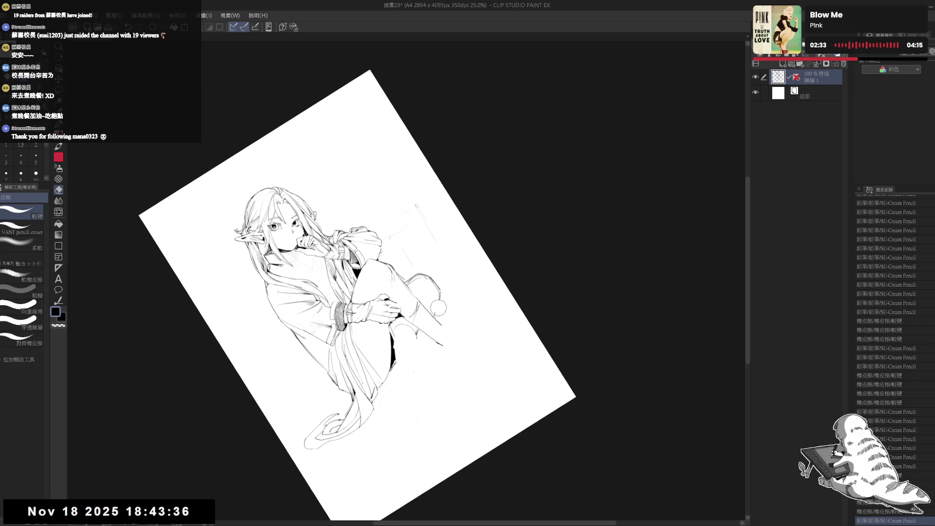
key(p)
Undo and redo the last stroke, add a pencil stroke near the leg, and reset the view.
key(ctrl+z)
key(ctrl+y)
key(e)
key(p)
drag(380, 322, 392, 334)
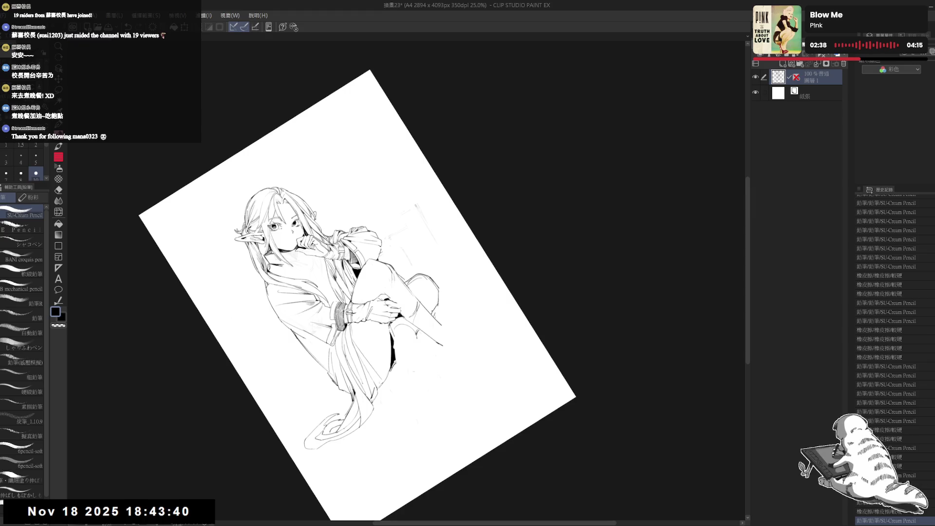
key(e)
key(ctrl+0)
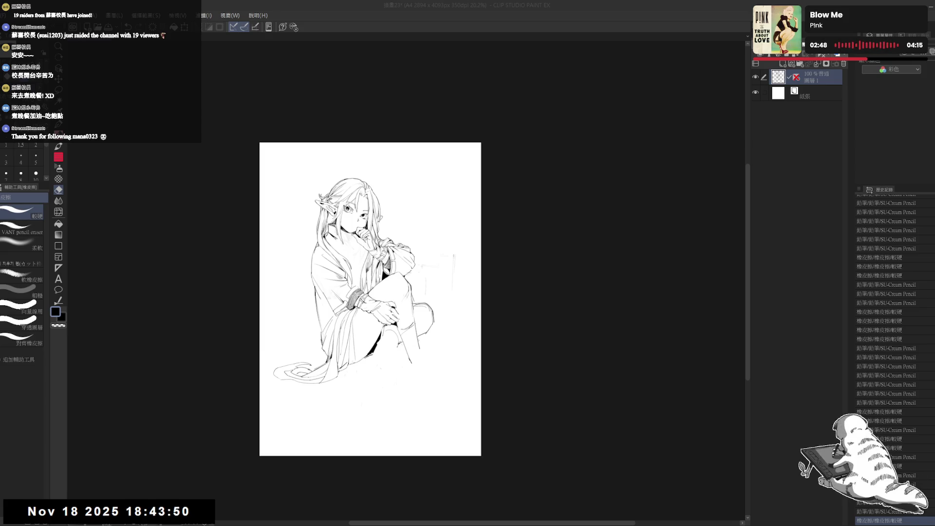
Erase strokes below the knee and add short pencil touches along the knee outline.
scroll(368, 285, up, 1)
drag(416, 337, 414, 363)
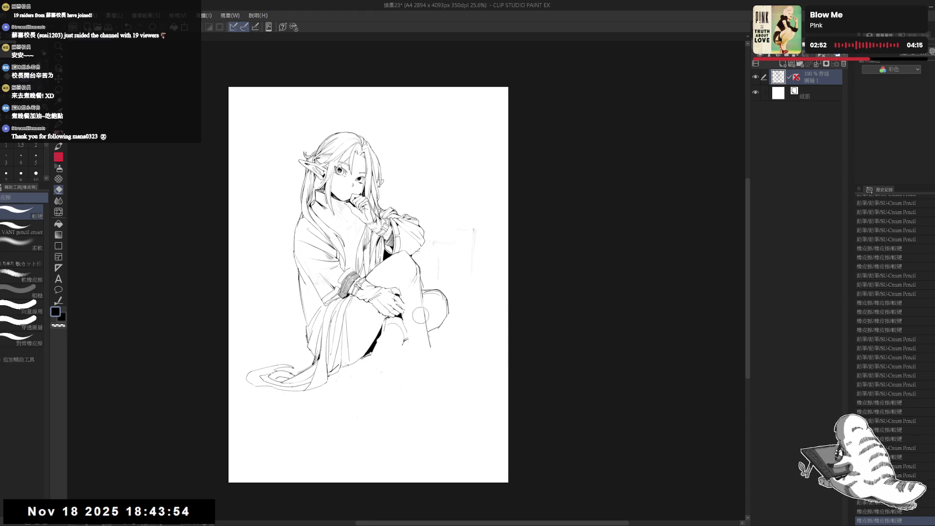
key(p)
drag(405, 323, 407, 343)
click(411, 292)
click(410, 292)
click(411, 295)
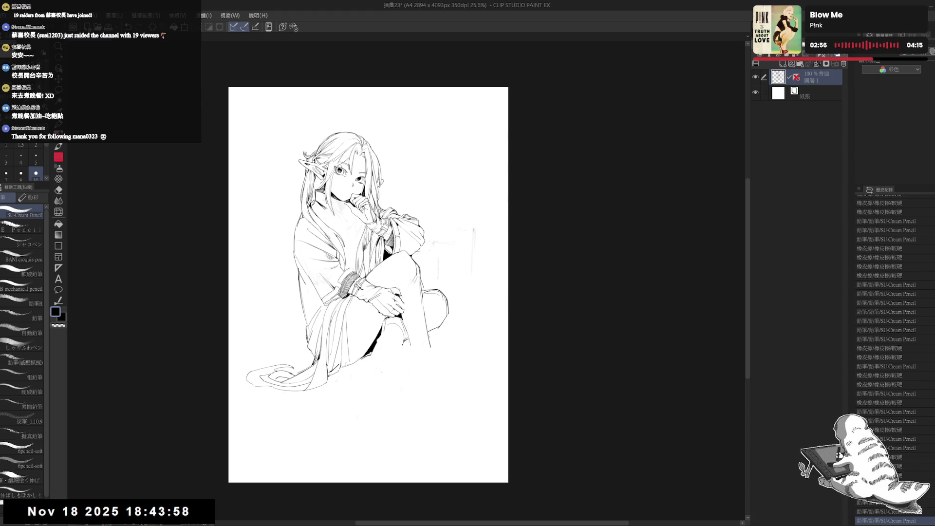
click(420, 413)
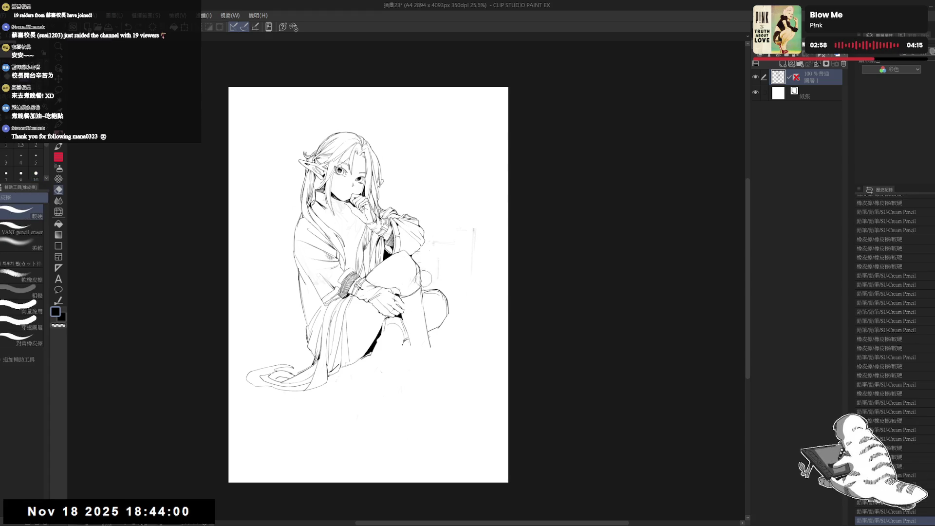
mouse_move(370, 292)
mouse_down()
mouse_move(375, 283)
mouse_move(411, 329)
mouse_up()
Erase small stray marks around the knee and add a pencil touch between them.
key(e)
click(427, 357)
key(p)
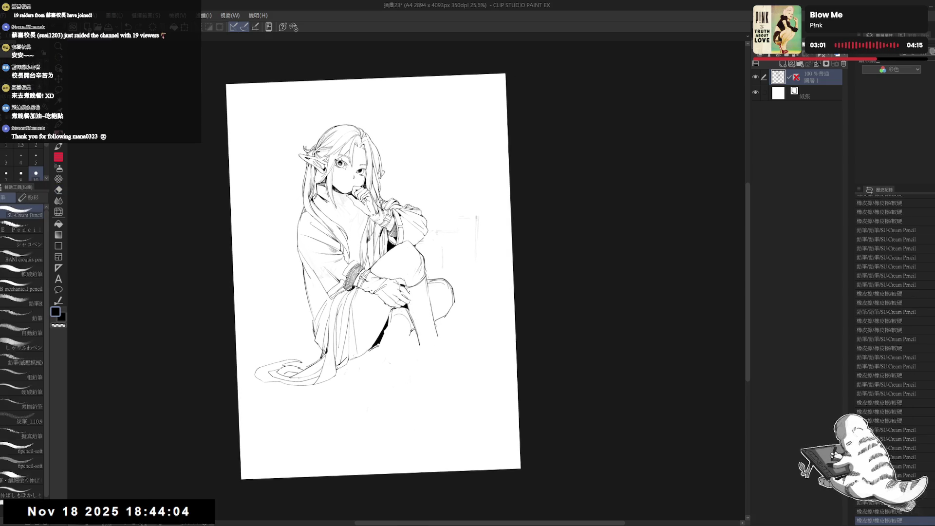
click(410, 316)
mouse_move(409, 316)
mouse_down()
mouse_move(402, 322)
mouse_move(412, 342)
mouse_up()
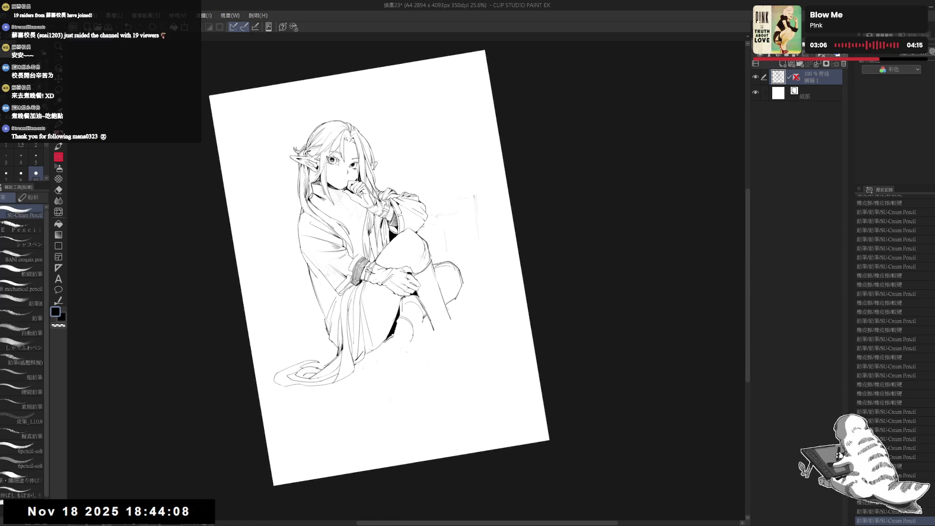
key(e)
mouse_move(401, 317)
mouse_down()
mouse_move(407, 327)
mouse_move(388, 320)
mouse_move(402, 314)
mouse_up()
key(p)
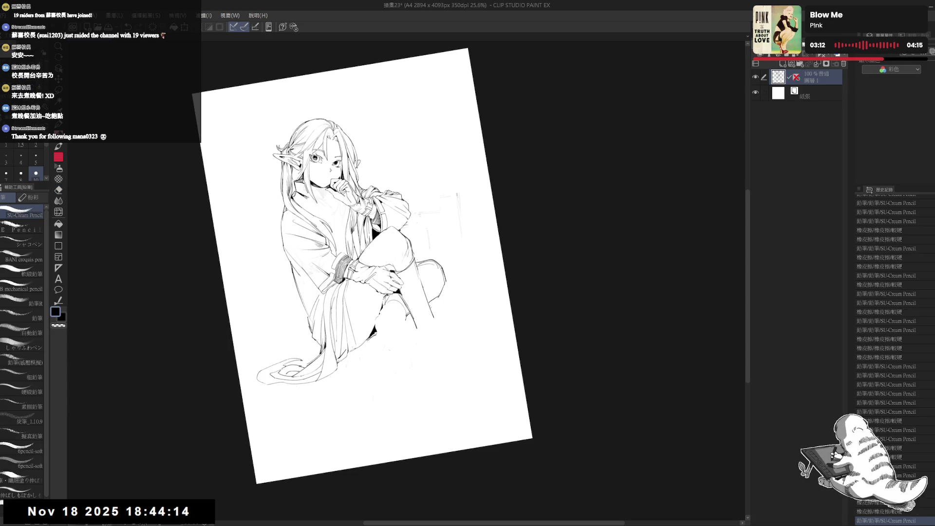
Fill small gaps near the knee with black and erase the stray marks around them.
key(g)
click(388, 302)
click(387, 302)
key(p)
key(e)
mouse_move(389, 305)
mouse_down()
mouse_move(402, 320)
mouse_move(394, 311)
mouse_up()
key(p)
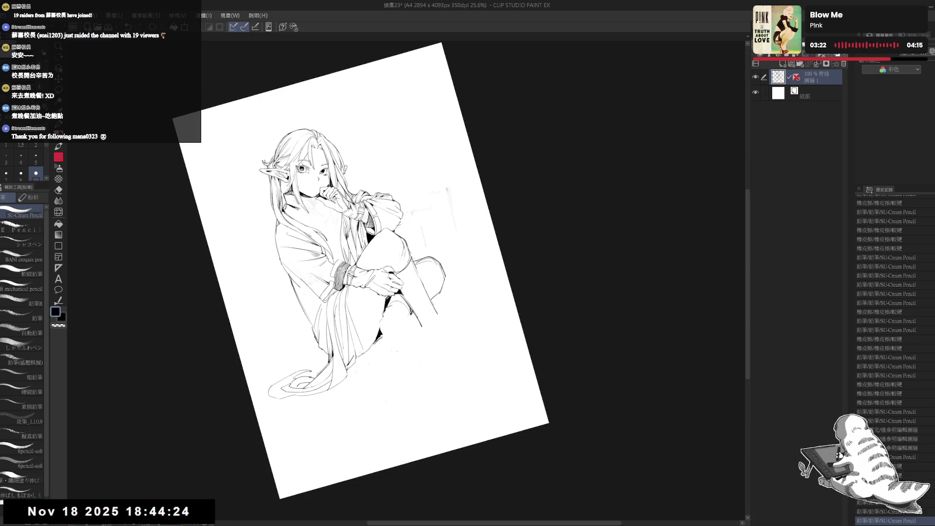
Fill the remaining small spots near the knee, add pencil strokes, and reset the canvas rotation.
key(g)
click(392, 305)
click(376, 354)
click(395, 296)
key(p)
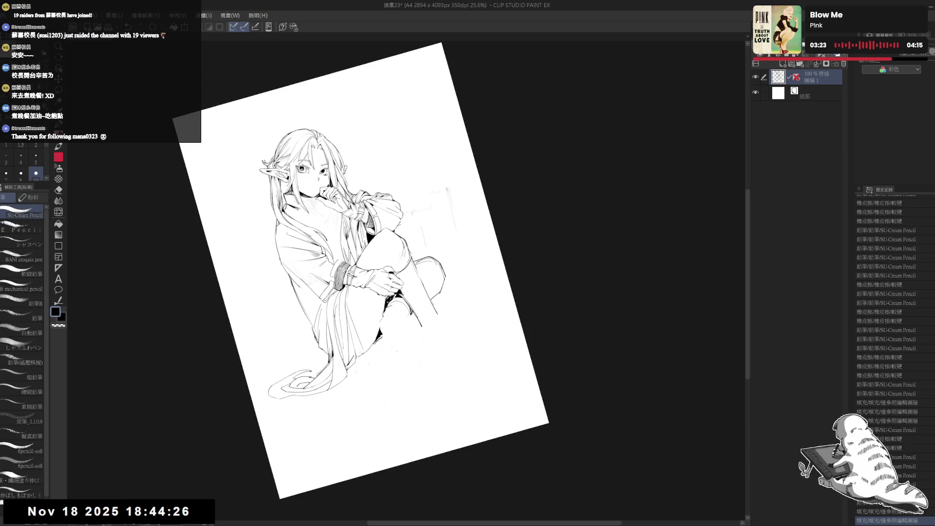
drag(407, 319, 409, 322)
drag(406, 319, 401, 344)
key(ctrl+@)
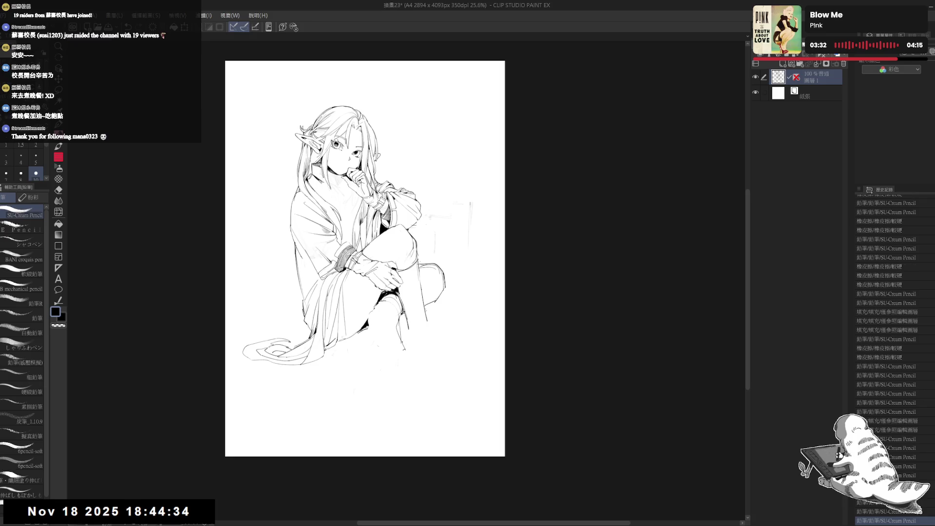
With the canvas tilted, add a stroke near the knee, erase lower-leg lines, then straighten the view.
drag(360, 390, 380, 388)
key(p)
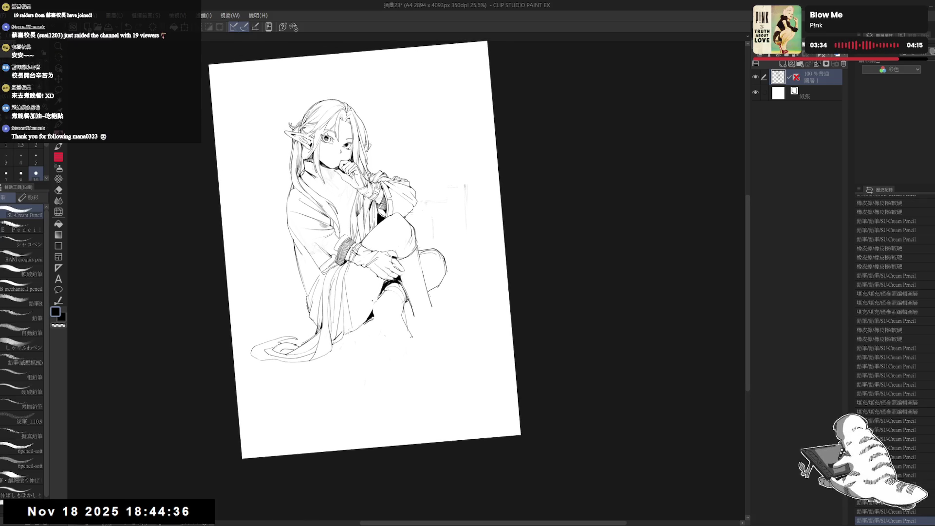
drag(393, 288, 438, 321)
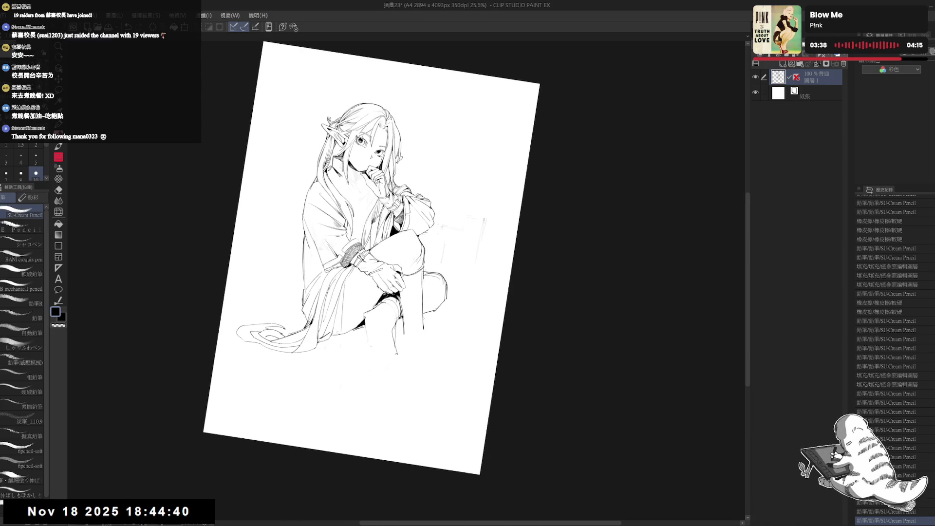
drag(351, 422, 359, 421)
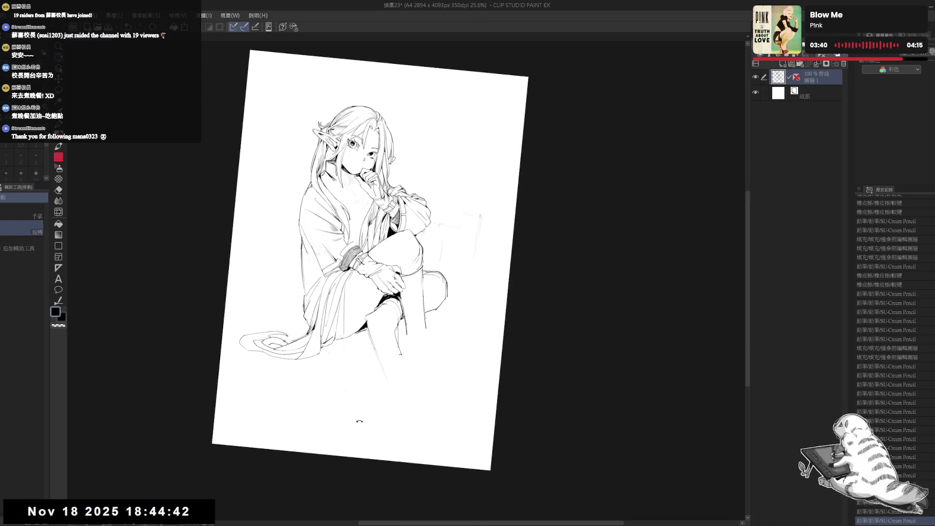
key(e)
drag(370, 341, 378, 358)
drag(390, 316, 395, 323)
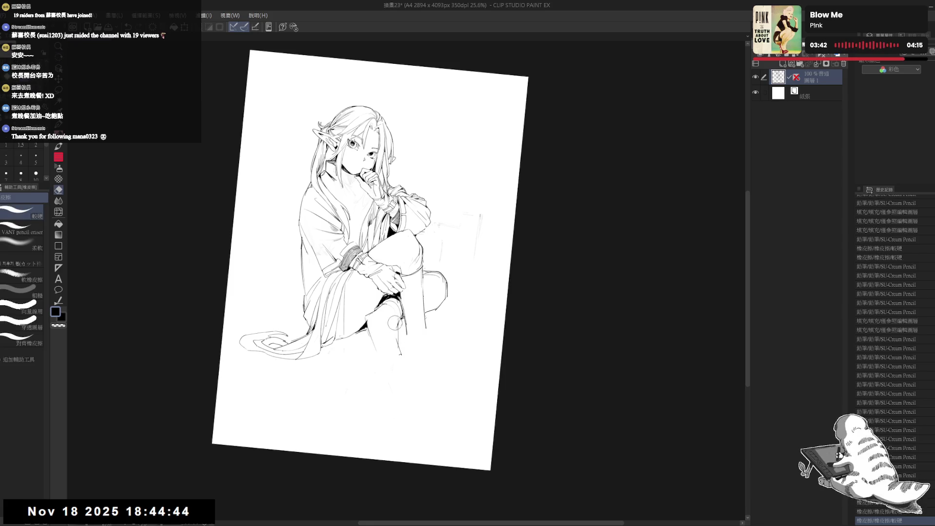
key(p)
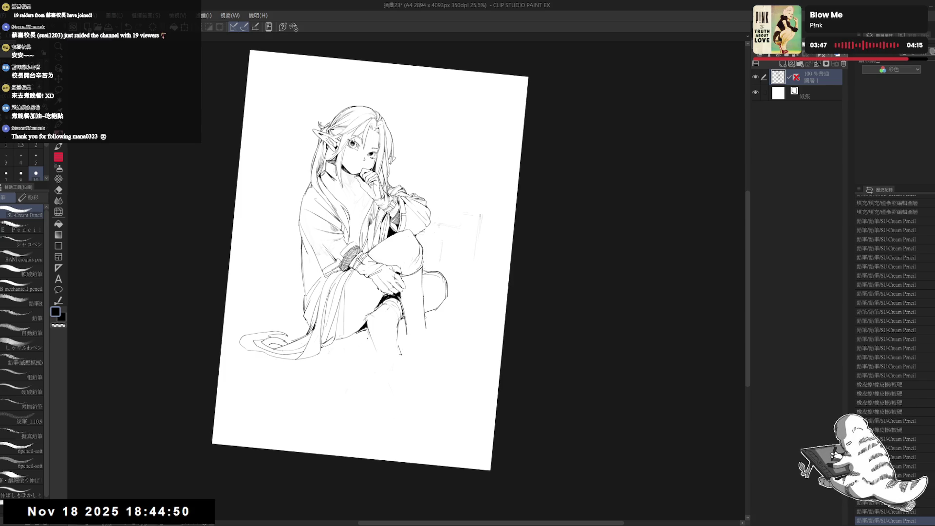
key(ctrl+at)
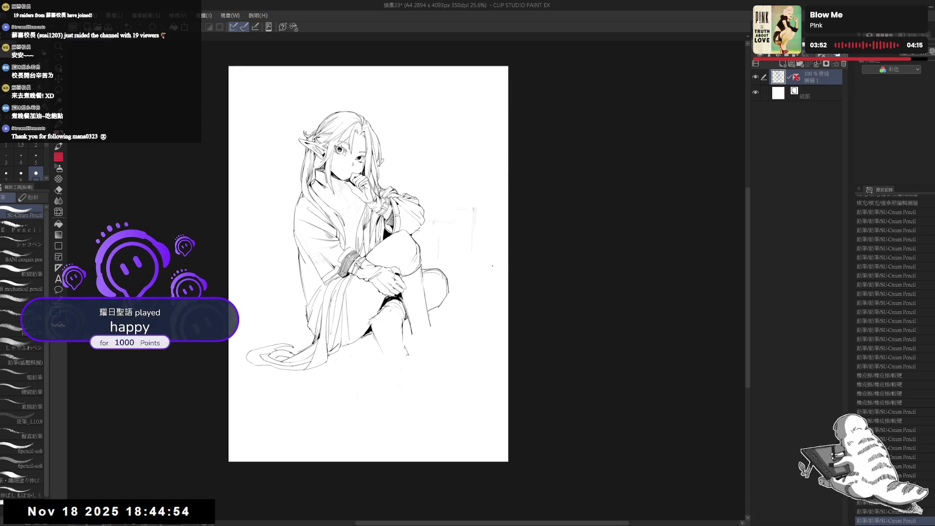
Erase lines near the lower leg, attempt a redraw, and undo the lower-leg edits.
key(e)
mouse_move(377, 336)
mouse_down()
mouse_move(382, 348)
mouse_move(405, 341)
mouse_move(414, 356)
mouse_up()
key(p)
key(e)
key(p)
key(e)
key(p)
mouse_move(371, 335)
mouse_down()
mouse_move(413, 352)
mouse_move(413, 336)
mouse_move(425, 345)
mouse_move(414, 336)
mouse_move(424, 351)
mouse_up()
key(ctrl+z)
key(ctrl+z)
Tilt the canvas, erase a stray mark, straighten it, then re-tilt slightly counter-clockwise.
drag(452, 421, 441, 389)
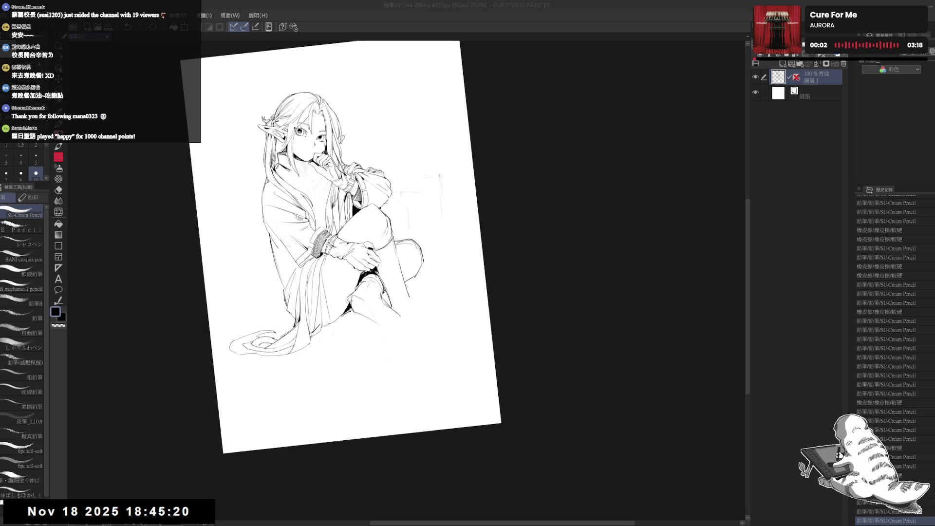
key(e)
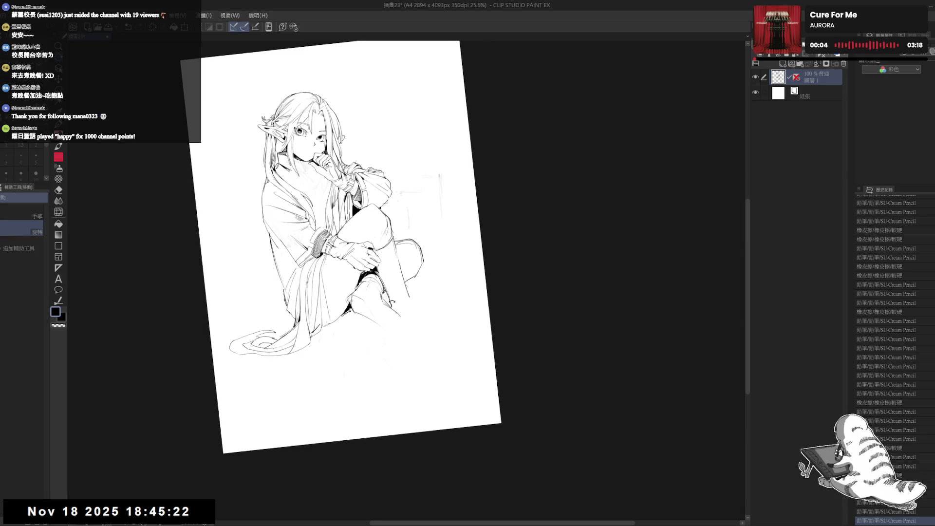
key(minus)
drag(404, 315, 400, 312)
key(p)
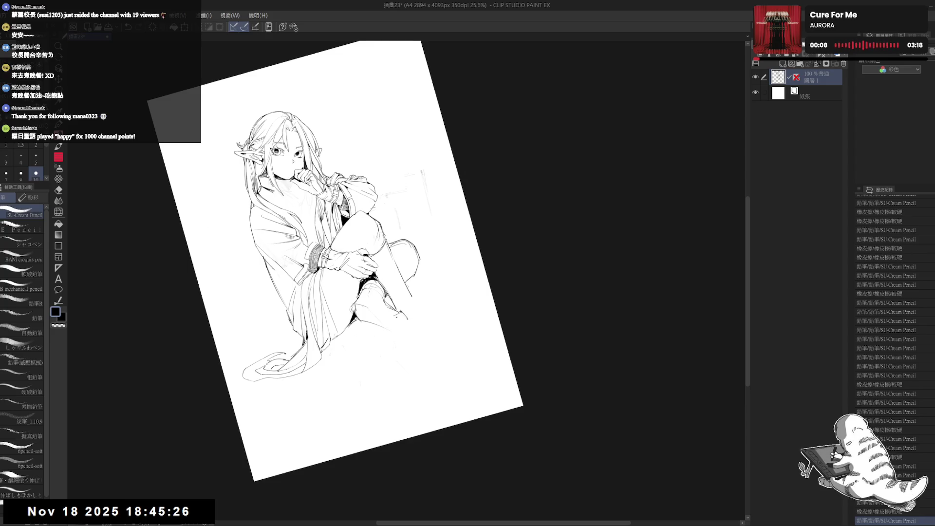
key(^)
mouse_move(400, 316)
mouse_down()
mouse_move(403, 356)
mouse_move(413, 346)
mouse_up()
key(minus)
Sketch short lines on the leg and knee and erase stray marks near the foot and knee.
drag(390, 292, 381, 284)
drag(377, 324, 395, 340)
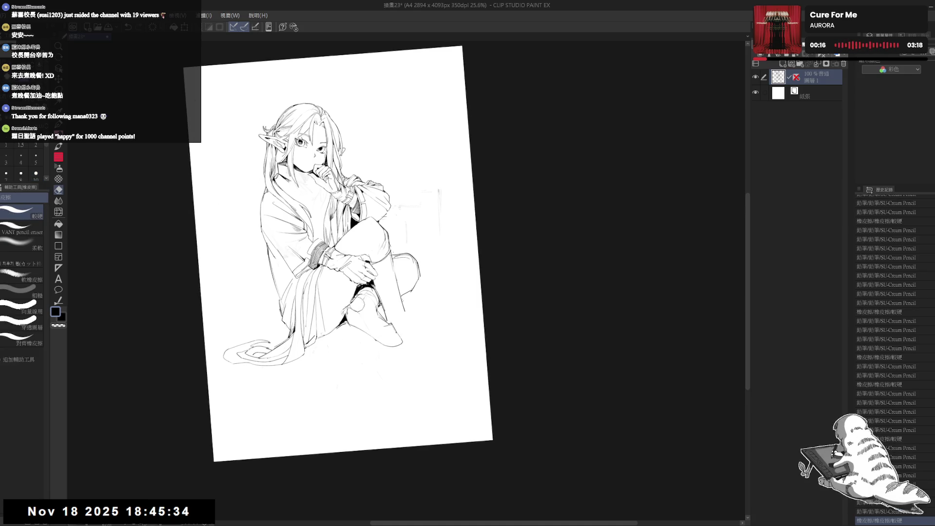
drag(382, 265, 385, 267)
drag(393, 300, 395, 304)
key(e)
drag(385, 299, 390, 319)
key(p)
Add small strokes to the boot outline, erase leftover shin lines, and reset the canvas view.
drag(396, 208, 405, 206)
drag(370, 374, 378, 376)
key(e)
key(p)
mouse_move(399, 300)
mouse_down()
mouse_move(444, 327)
mouse_move(423, 338)
mouse_move(437, 325)
mouse_up()
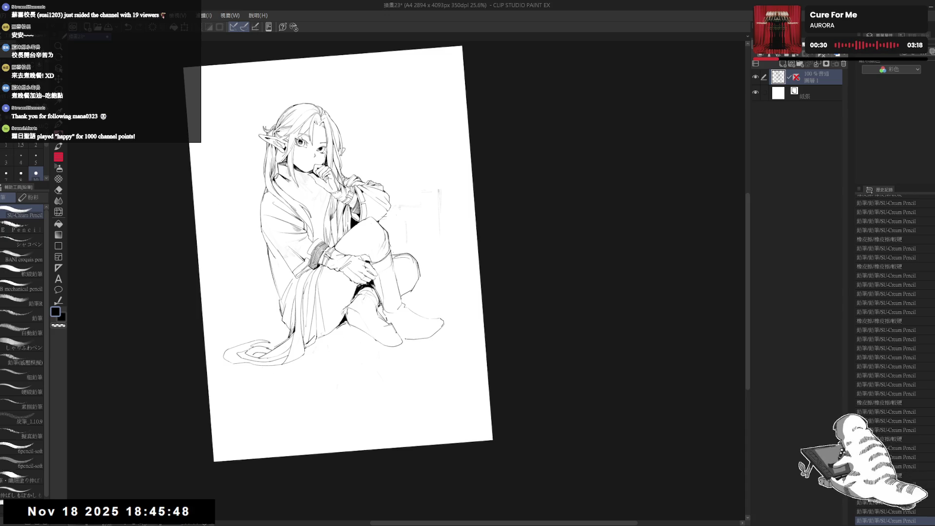
key(ctrl+at)
Unflip the canvas and clean stray marks around the foot with small eraser and pencil touch-ups.
key(h)
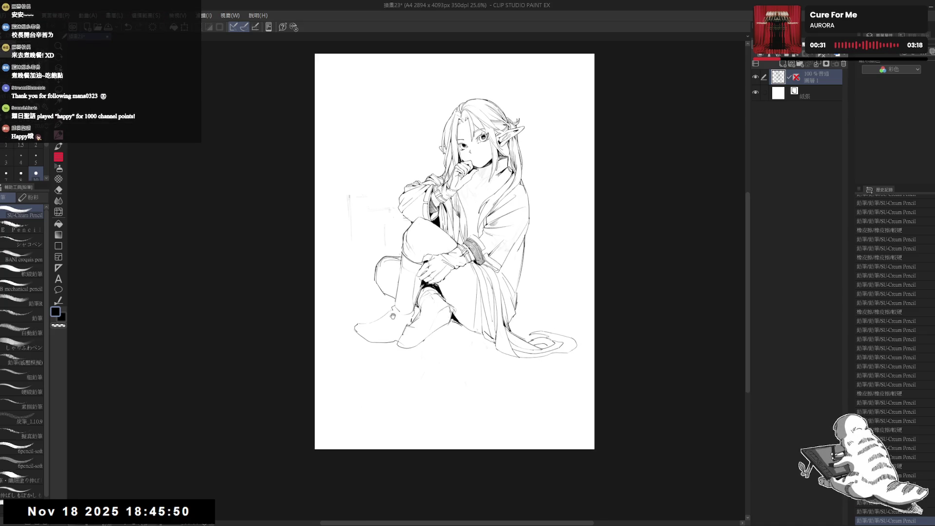
key(h)
mouse_move(452, 328)
mouse_down()
mouse_move(424, 316)
mouse_move(417, 334)
mouse_up()
mouse_move(377, 381)
mouse_down()
mouse_move(397, 389)
mouse_move(385, 370)
mouse_up()
drag(399, 336, 405, 340)
drag(335, 347, 334, 337)
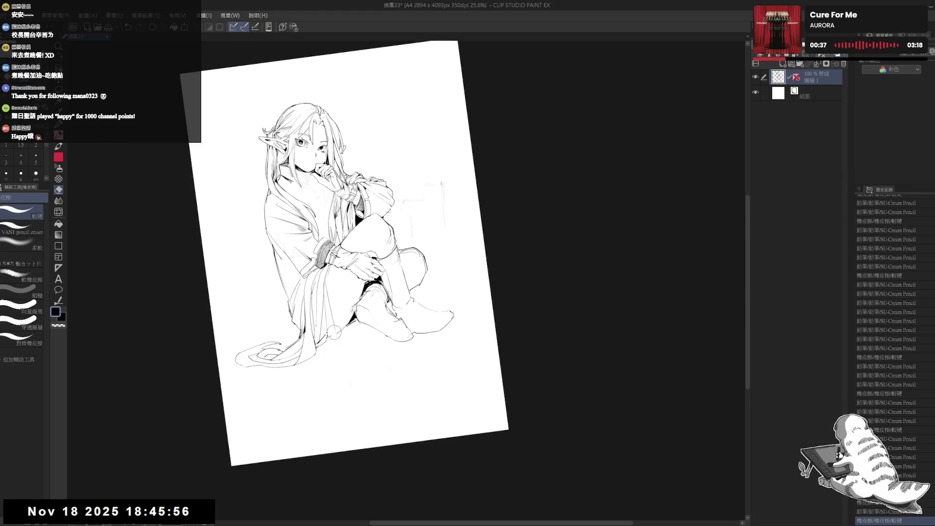
drag(273, 263, 292, 270)
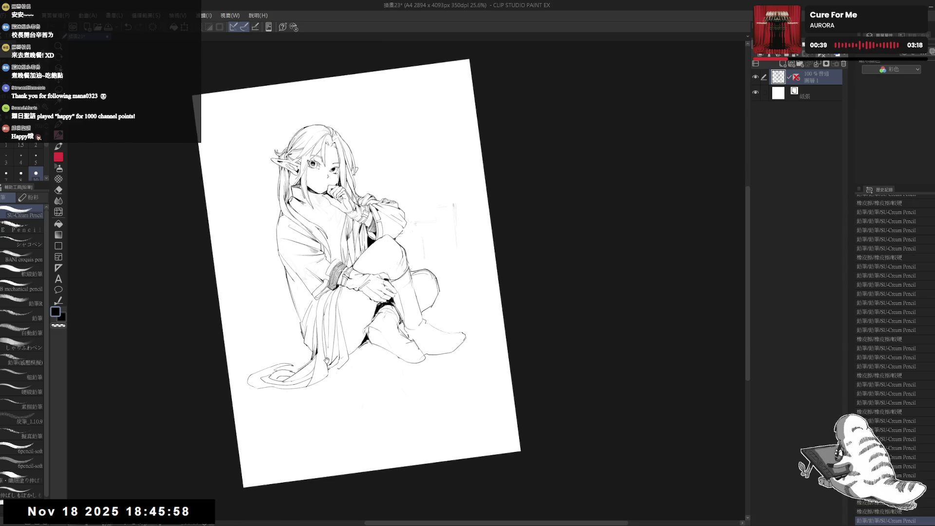
Erase stray lines on the left sleeve, undoing an unwanted pencil stroke.
scroll(307, 254, up, 2)
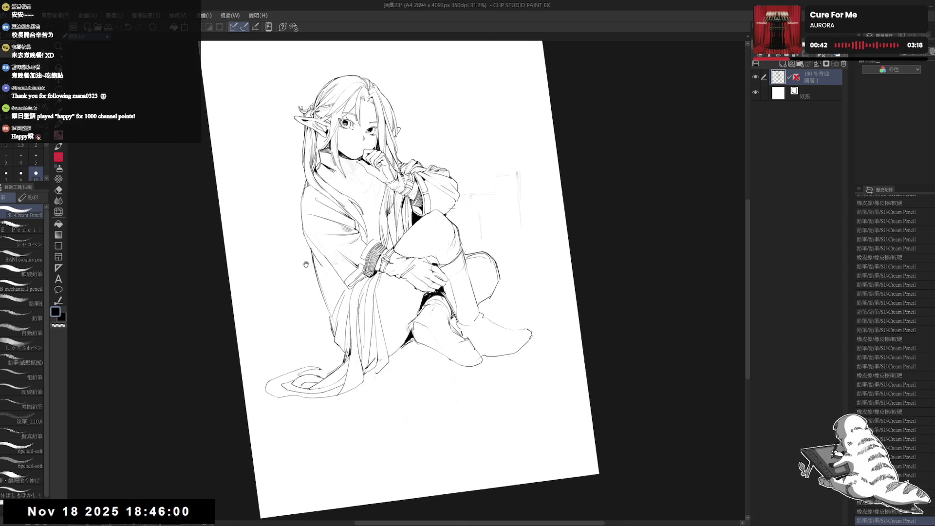
key(e)
mouse_move(327, 273)
mouse_down()
mouse_move(335, 298)
mouse_move(302, 221)
mouse_up()
key(p)
key(e)
key(p)
key(e)
key(p)
key(ctrl+z)
key(e)
key(p)
key(e)
Reset the view to fit the page and erase a stray mark near the left hair.
key(ctrl+0)
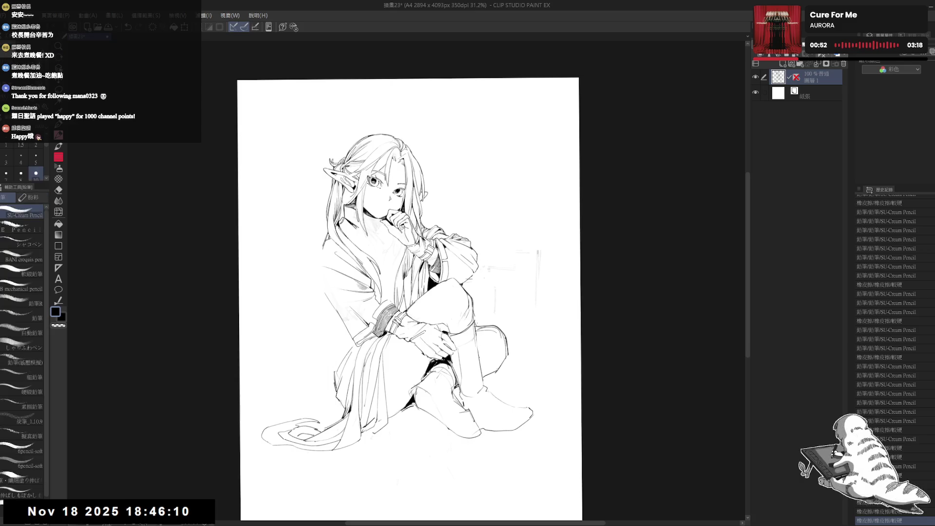
key(p)
mouse_move(326, 236)
mouse_down()
mouse_move(325, 251)
mouse_move(327, 238)
mouse_up()
scroll(325, 249, down, 1)
key(e)
key(p)
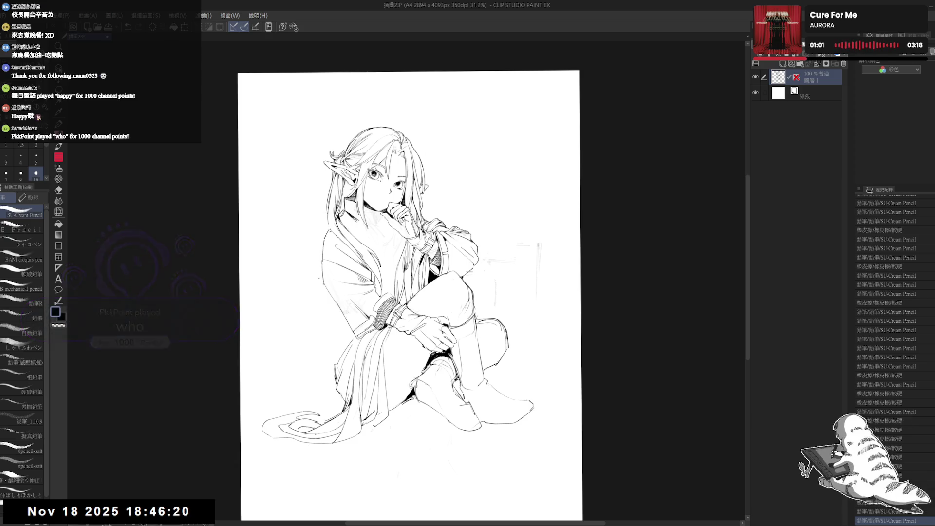
Erase the small marks near the knee and redraw the knee line with the pencil.
drag(320, 303, 308, 274)
scroll(316, 271, down, 1)
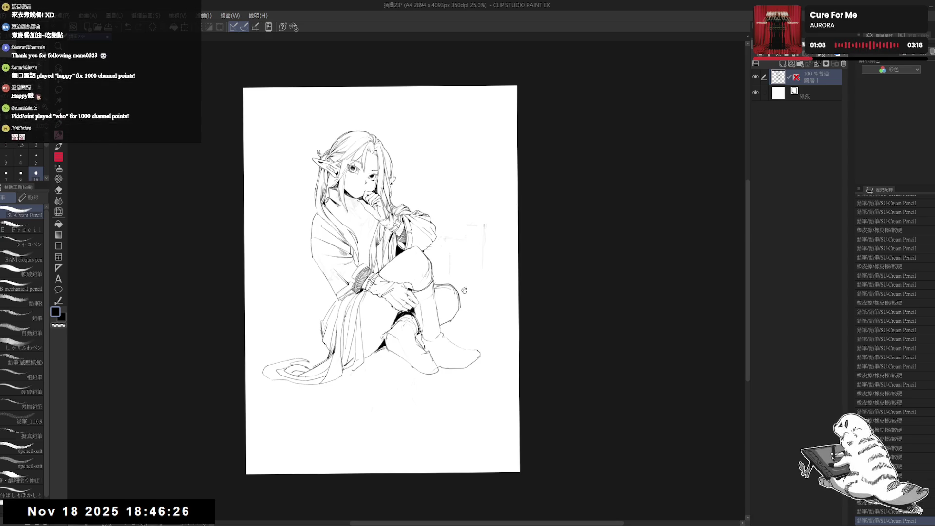
drag(465, 291, 457, 301)
scroll(423, 353, up, 1)
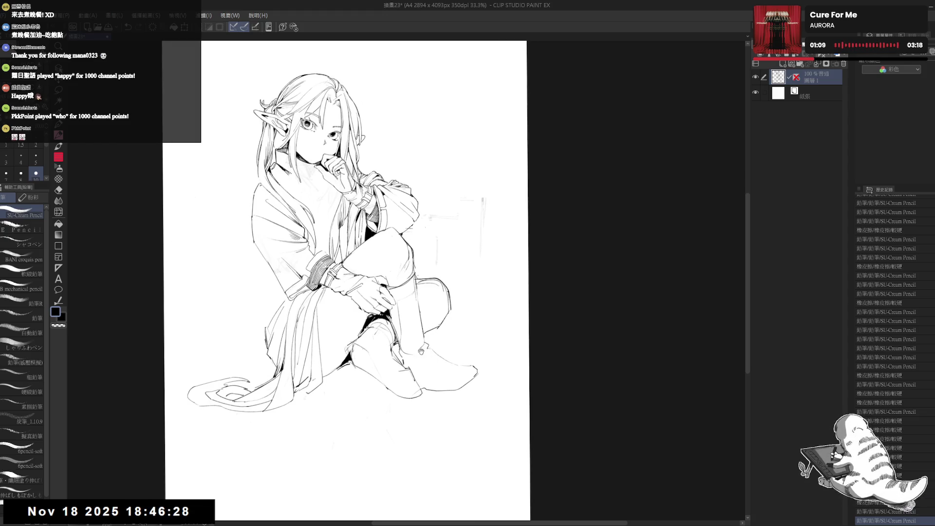
key(e)
mouse_move(391, 334)
mouse_down()
mouse_move(408, 349)
mouse_move(416, 337)
mouse_up()
key(p)
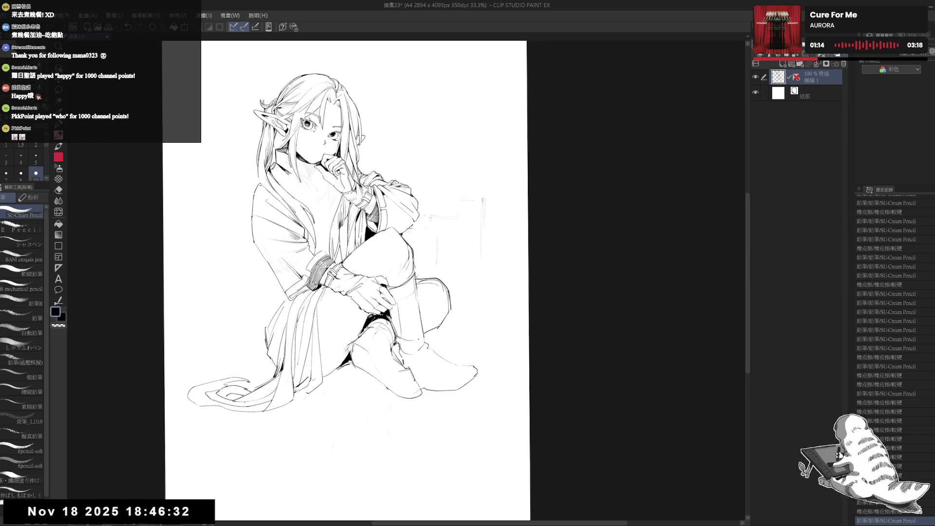
scroll(449, 176, down, 2)
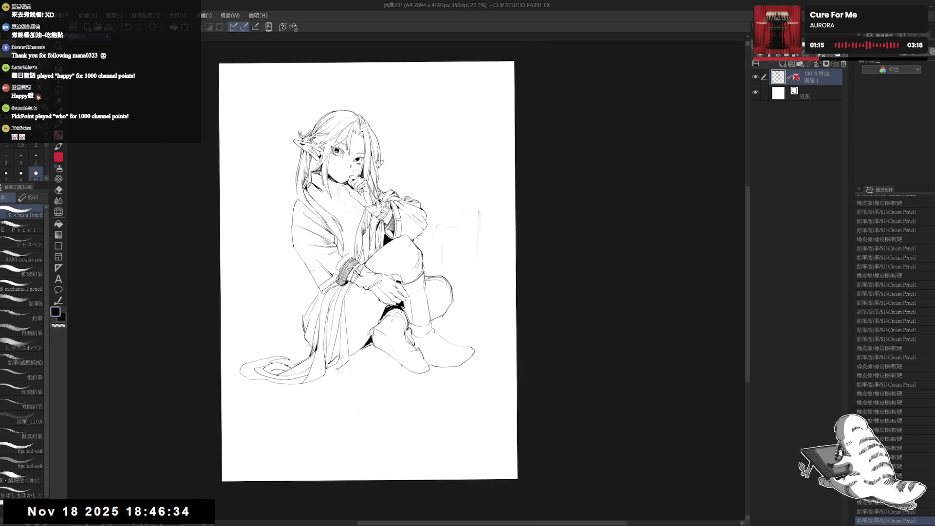
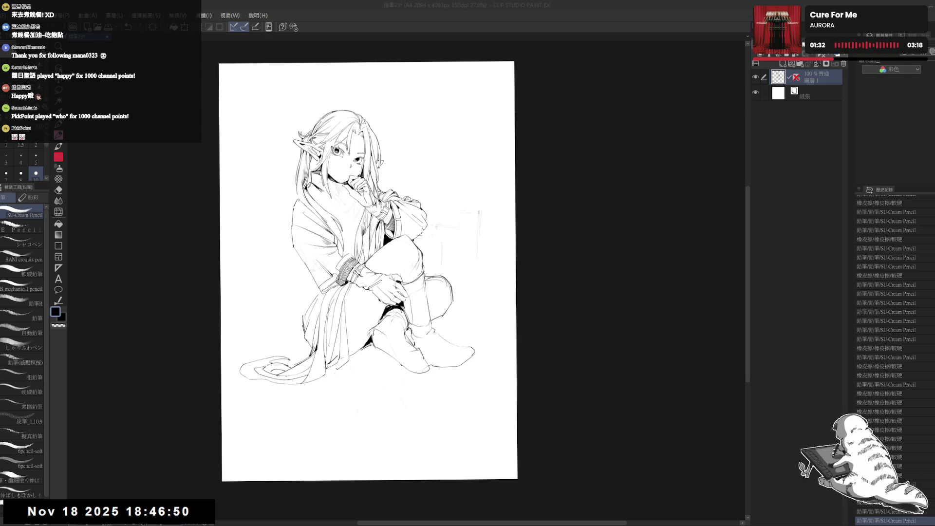
Erase the stray marks near the elf girl's boot.
drag(401, 295, 390, 301)
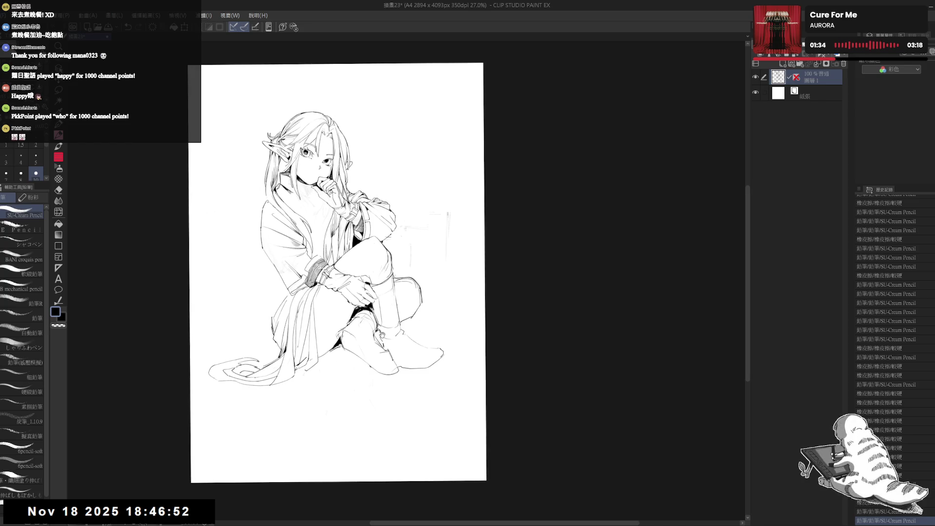
key(e)
drag(380, 354, 388, 349)
key(p)
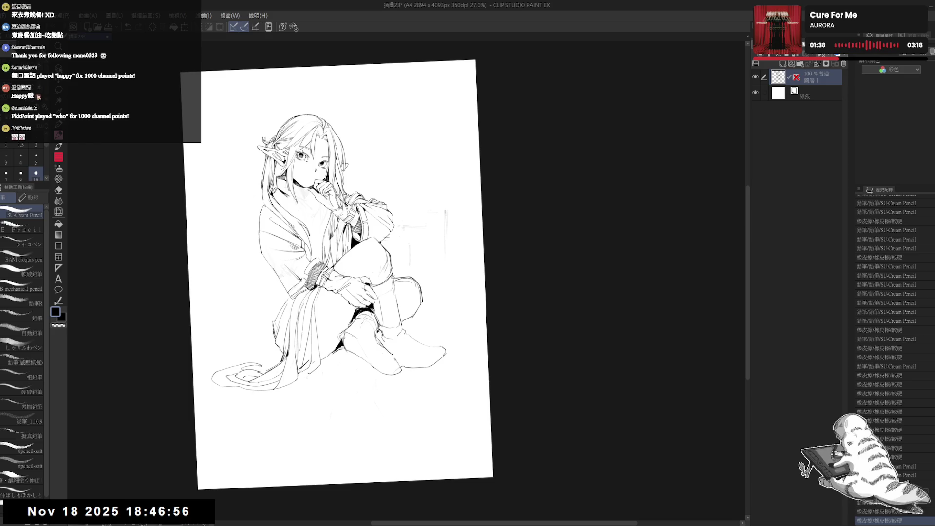
drag(358, 433, 319, 381)
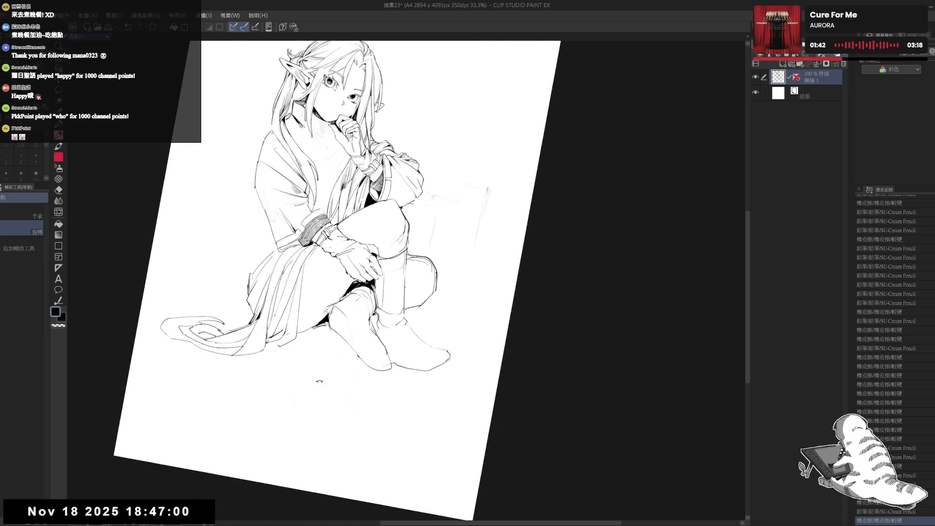
drag(348, 318, 328, 335)
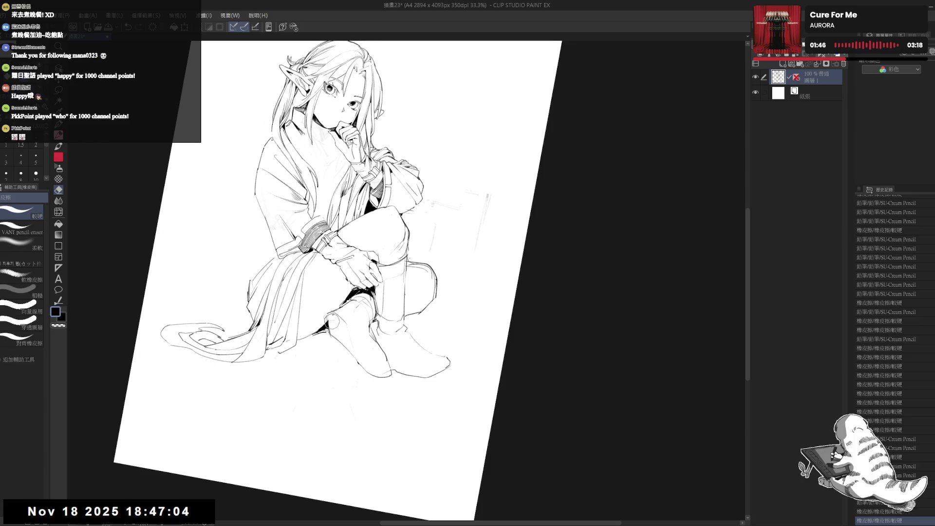
Erase part of the knee line and dab out a small mark beside it.
key(e)
drag(371, 293, 341, 341)
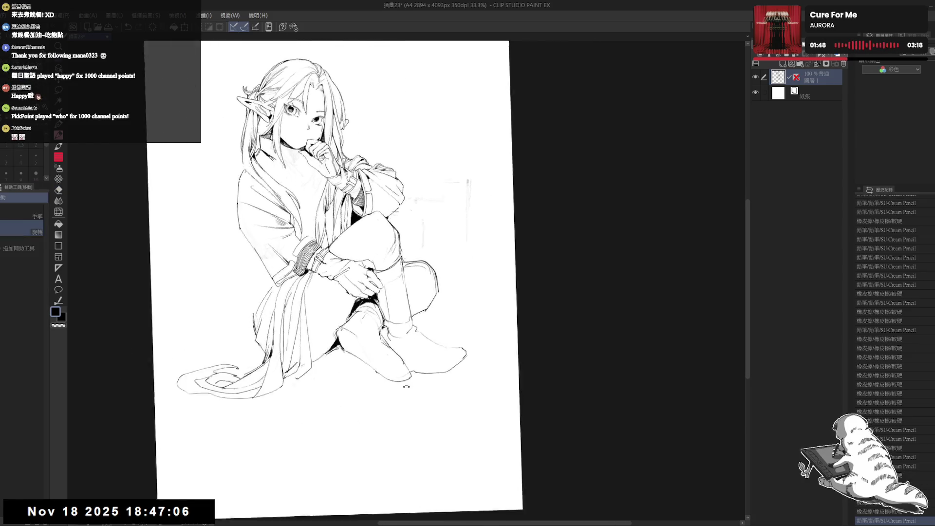
drag(388, 299, 367, 329)
key(p)
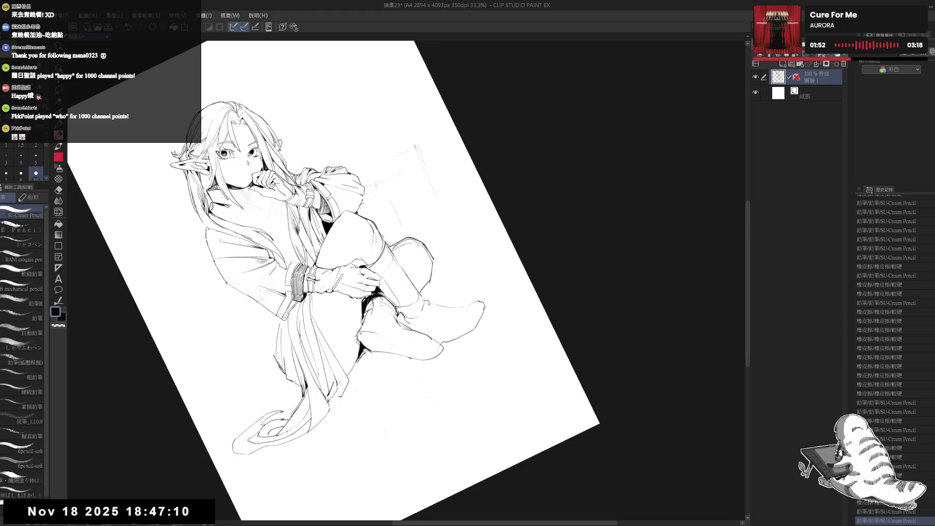
key(e)
mouse_move(339, 316)
mouse_down()
mouse_move(378, 307)
mouse_move(335, 308)
mouse_move(346, 312)
mouse_move(334, 322)
mouse_up()
click(378, 306)
key(p)
Touch up the lines near the boot and undo the last stroke.
key(e)
key(p)
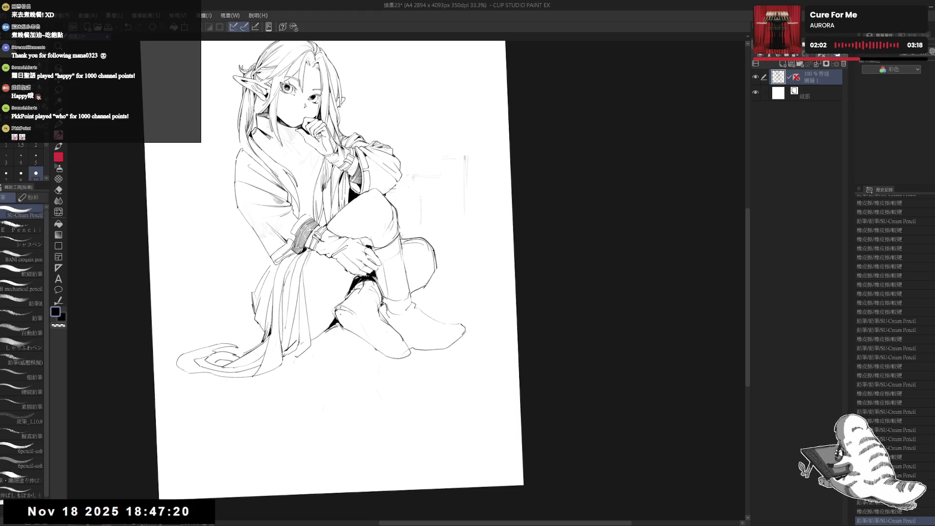
key(e)
drag(341, 317, 335, 321)
key(p)
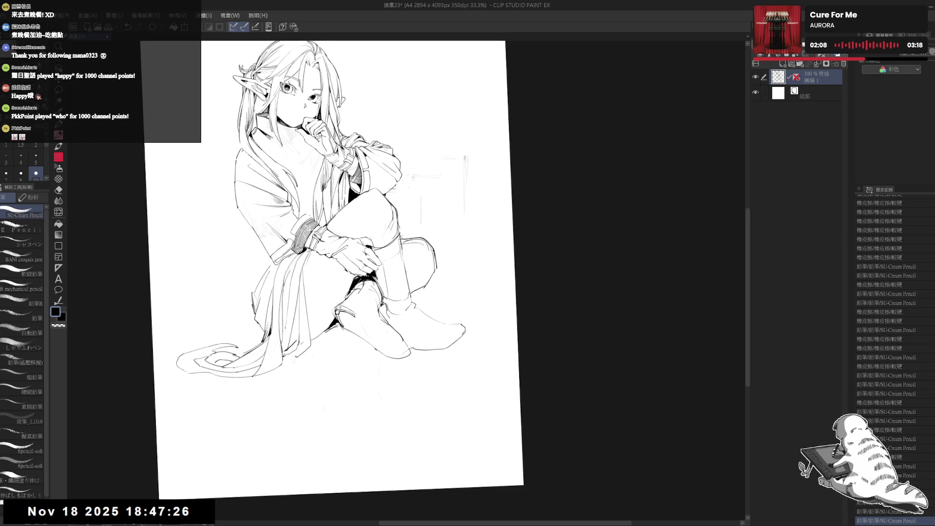
key(ctrl+z)
key(minus)
key(minus)
key(minus)
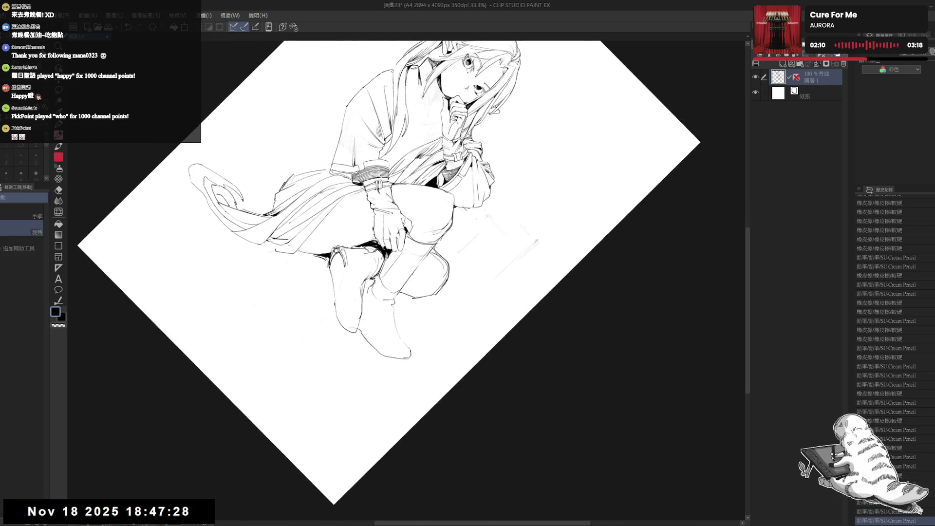
Zoom in and add short pencil strokes at the top of the front boot.
scroll(337, 254, up, 1)
key(e)
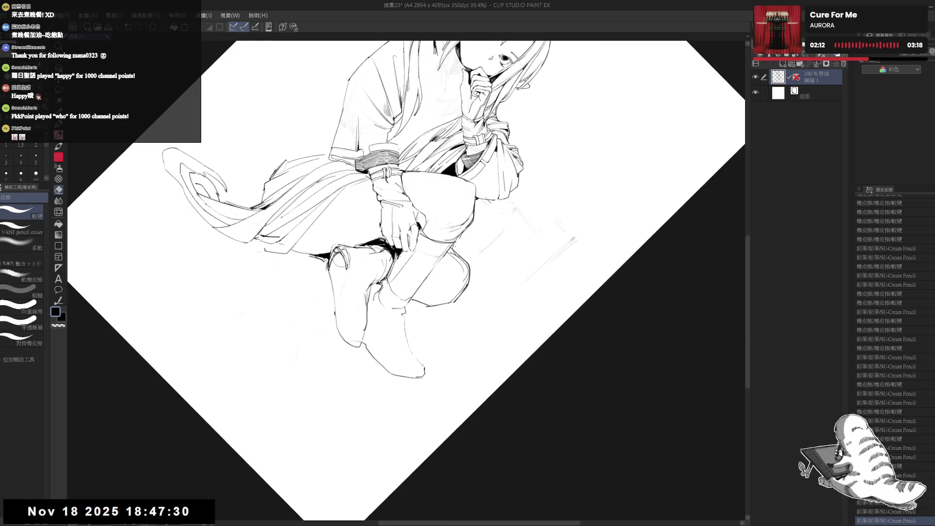
key(p)
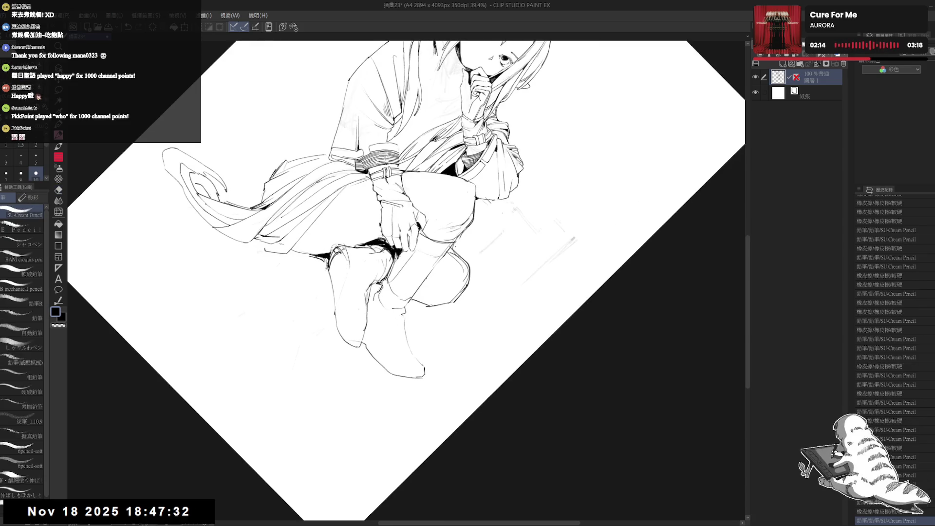
drag(554, 220, 561, 231)
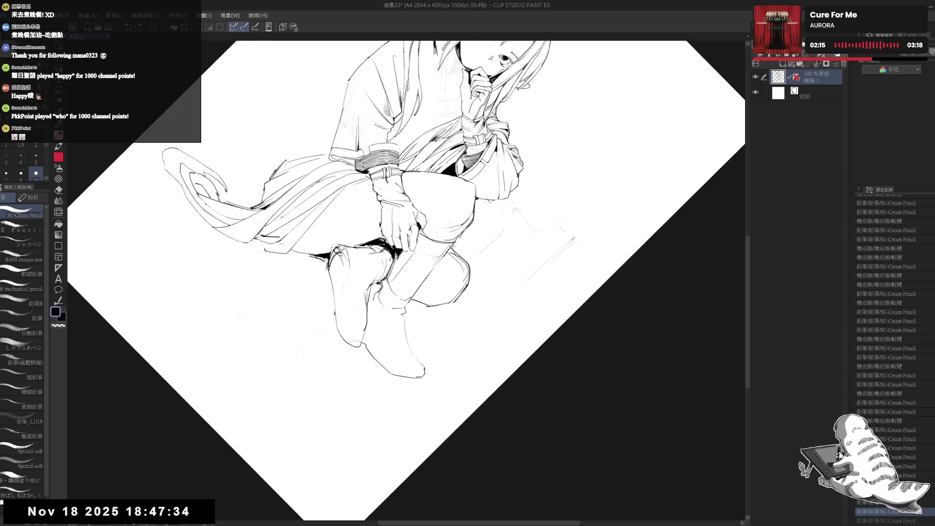
drag(345, 251, 347, 267)
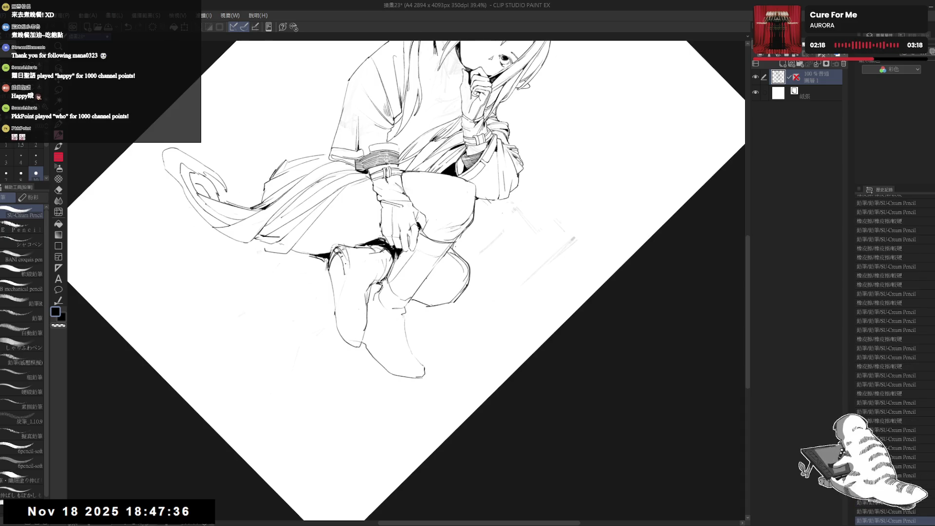
drag(253, 250, 257, 254)
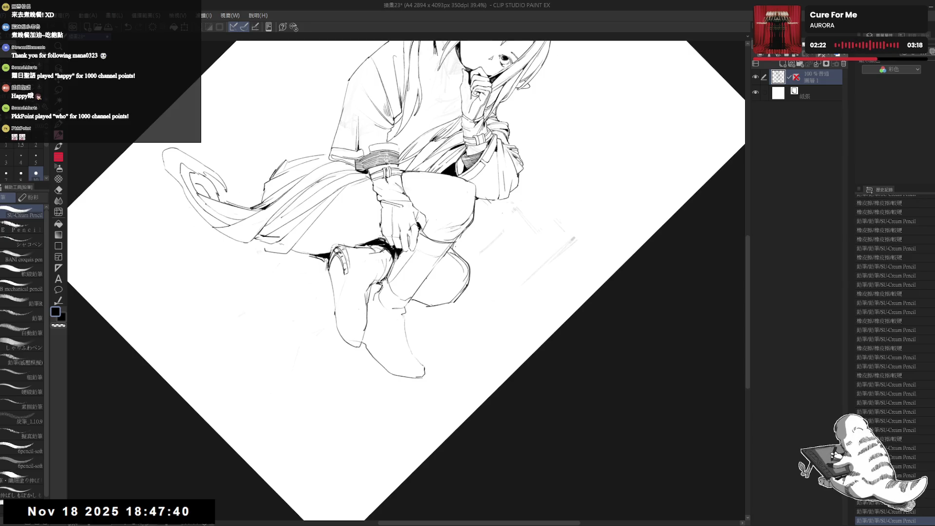
Erase small marks at the boot strap and redraw a short stroke there.
key(e)
drag(329, 273, 325, 264)
key(p)
key(e)
key(p)
key(e)
key(p)
drag(556, 222, 564, 231)
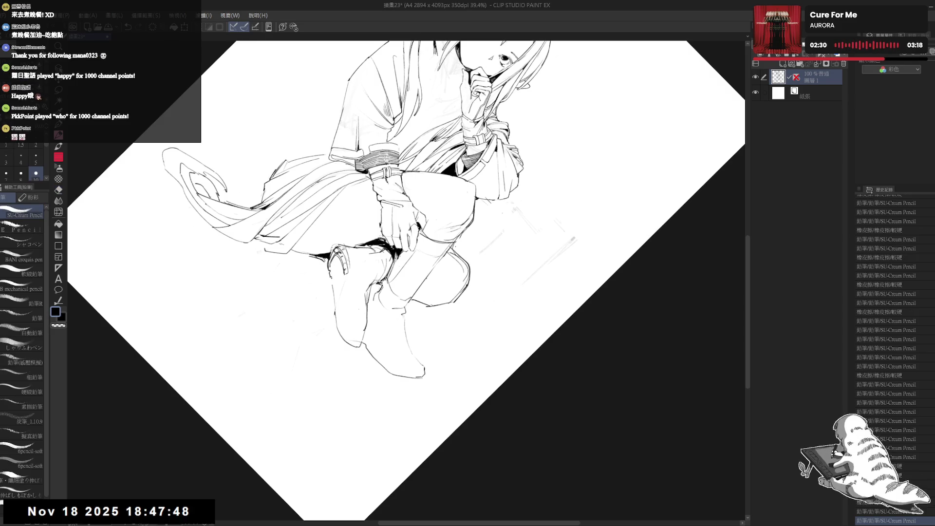
key(e)
drag(329, 283, 342, 271)
key(p)
key(e)
key(p)
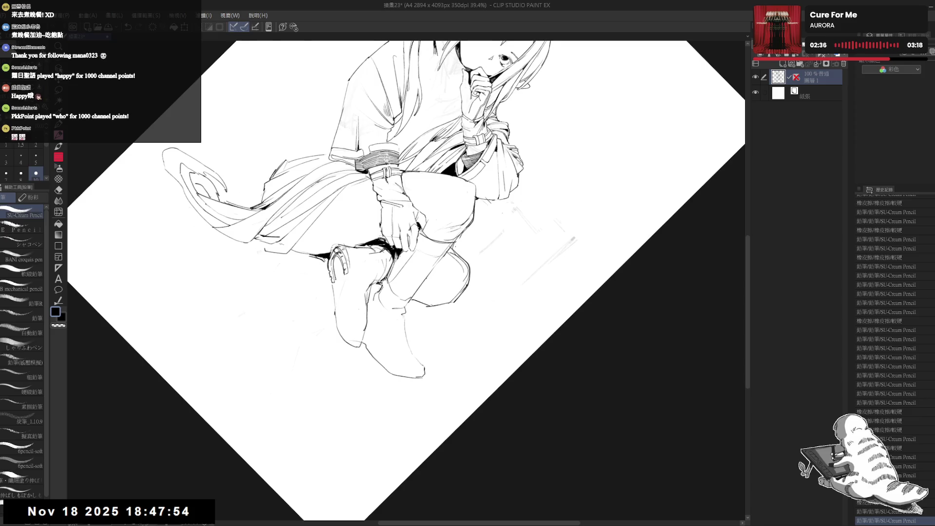
Redraw the boot heel line, then undo the two newest heel strokes.
key(ctrl+@)
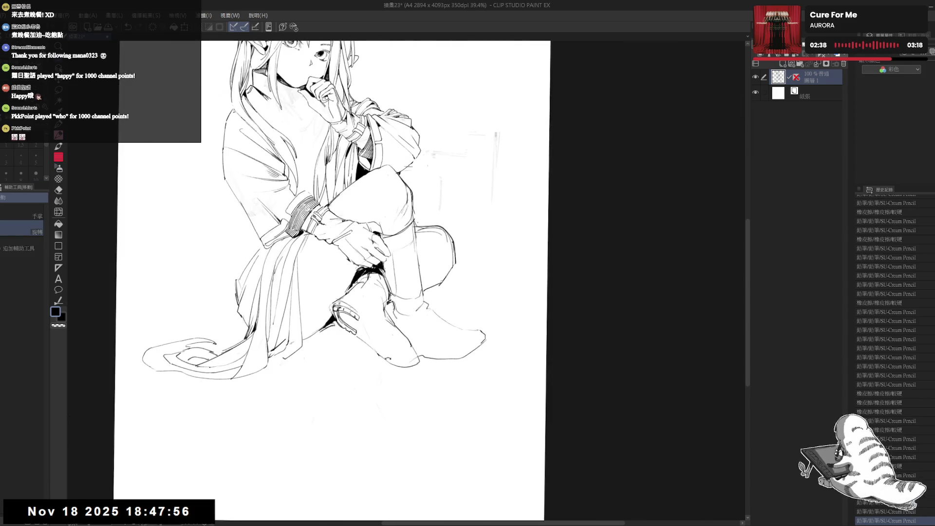
drag(343, 317, 353, 331)
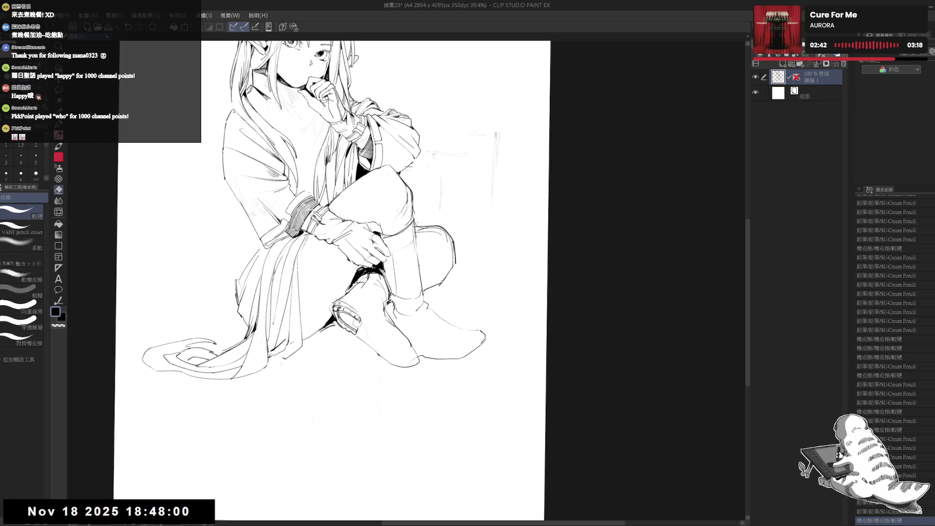
key(asciicircum)
key(asciicircum)
drag(342, 243, 344, 260)
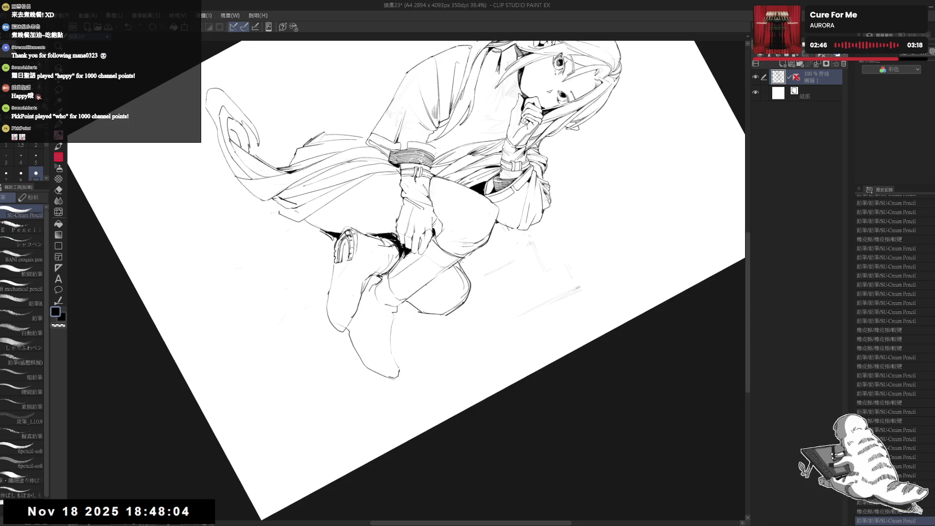
mouse_move(343, 246)
mouse_down()
mouse_move(346, 283)
mouse_move(349, 275)
mouse_up()
key(ctrl+z)
key(ctrl+z)
key(bracketleft)
key(ctrl+0)
Reset the view rotation to upright and zoom back out.
key(e)
key(p)
key(g)
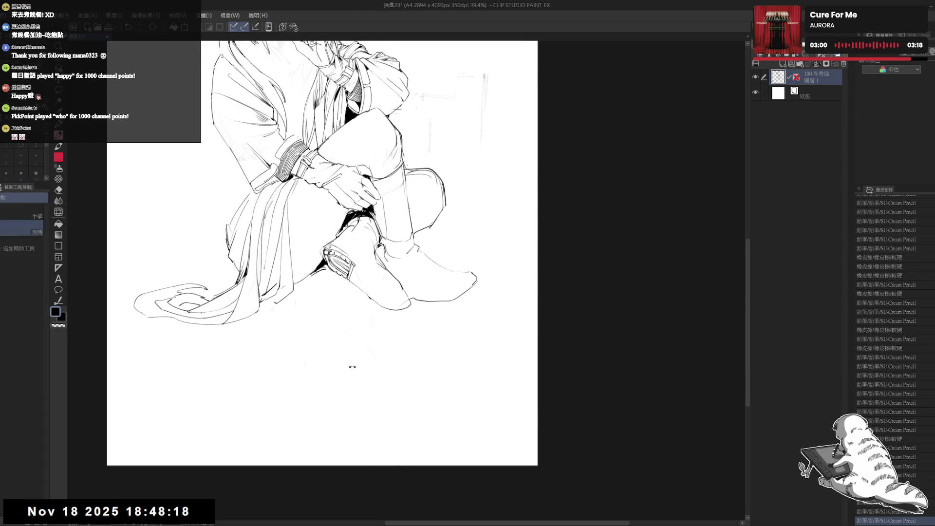
key(asciicircum)
key(asciicircum)
key(e)
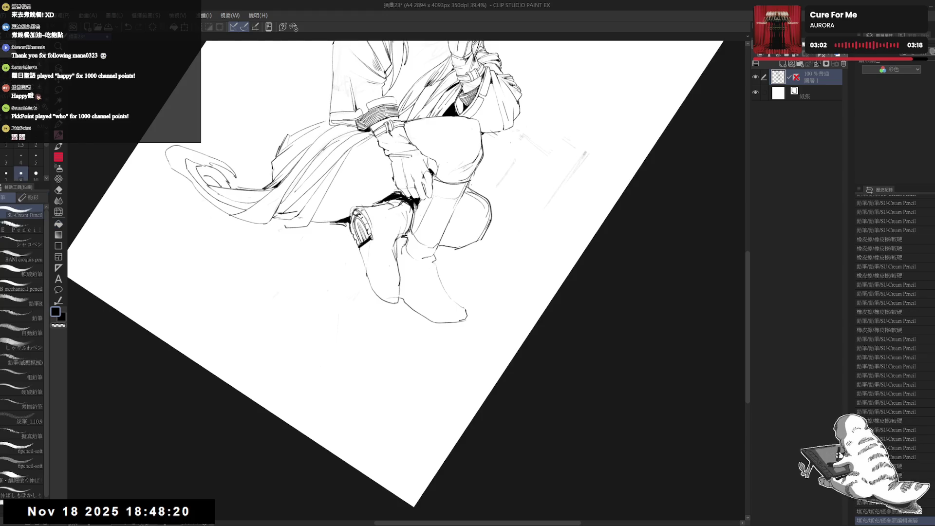
key(p)
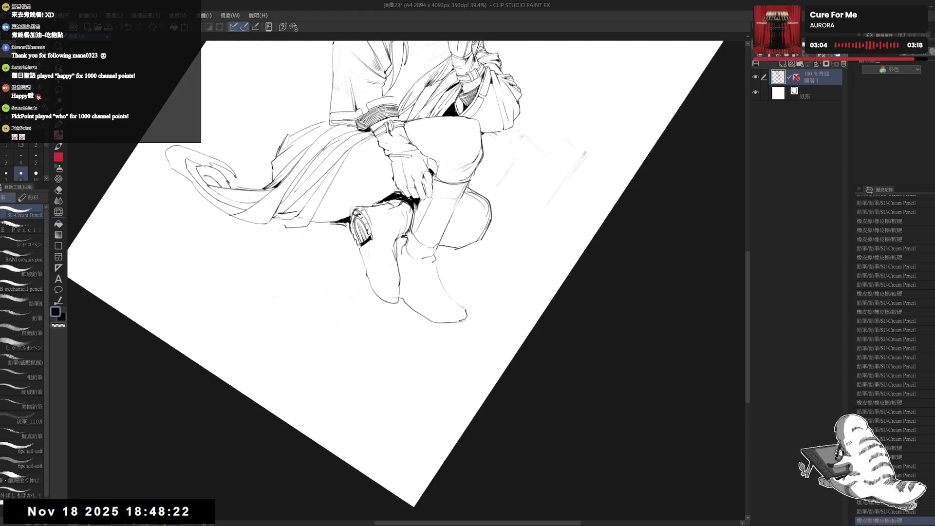
key(minus)
key(minus)
scroll(410, 256, down, 4)
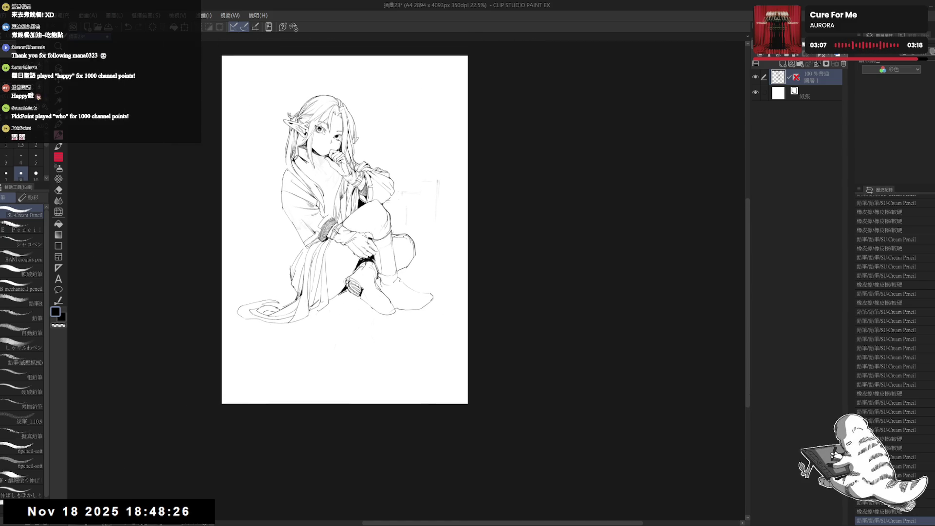
Zoom out to view the whole page, then pick the Lasso selection tool.
scroll(402, 187, up, 1)
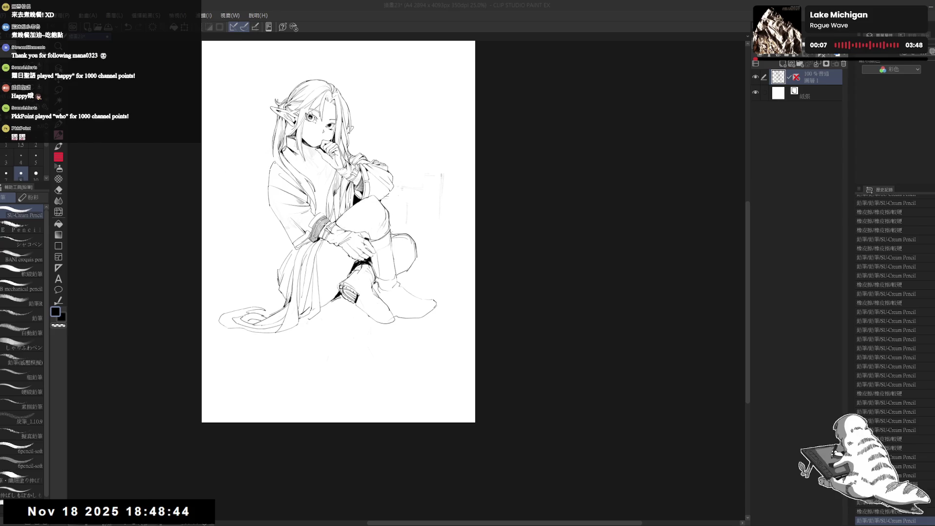
drag(363, 268, 358, 255)
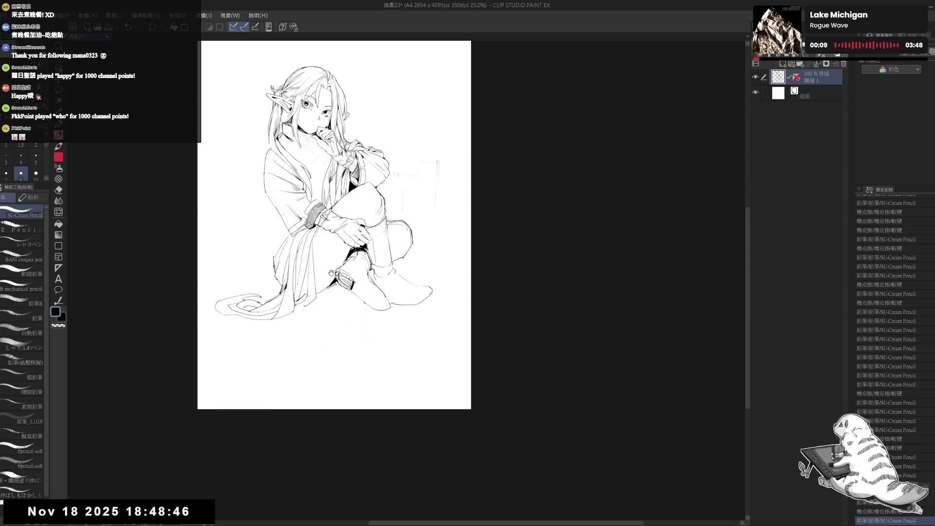
scroll(356, 272, up, 1)
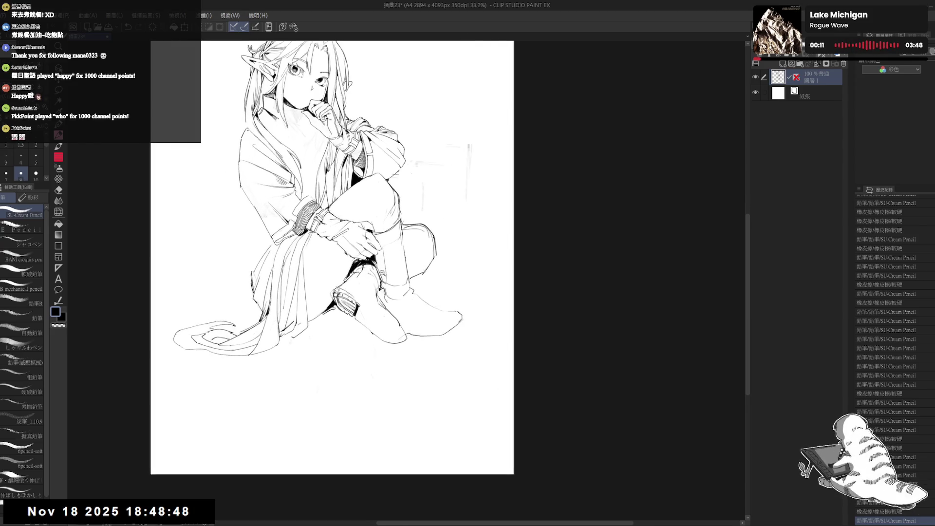
scroll(338, 309, up, 1)
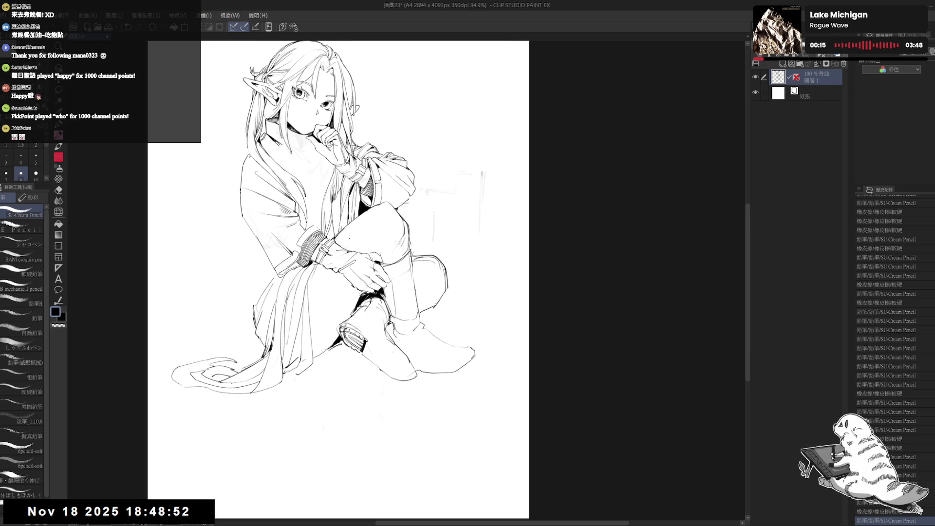
drag(342, 241, 343, 284)
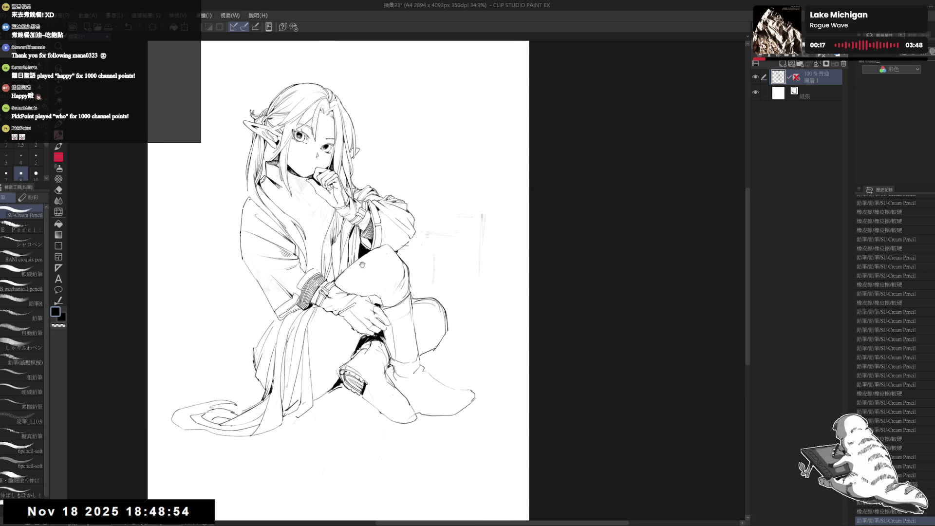
key(ctrl+minus)
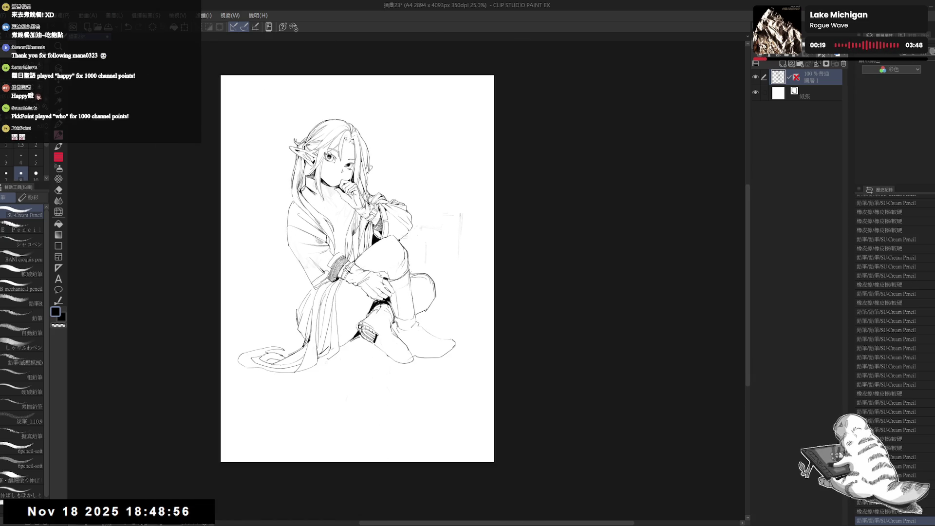
drag(357, 268, 351, 270)
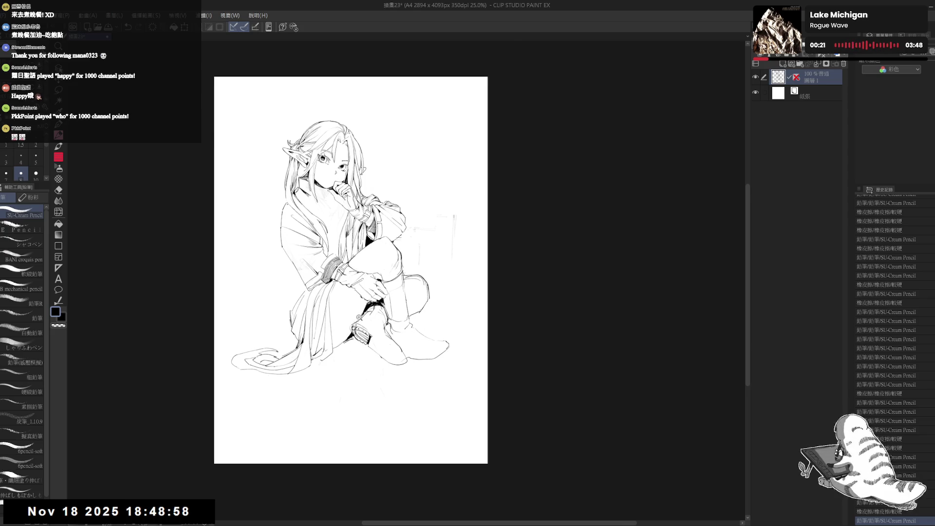
scroll(359, 317, up, 2)
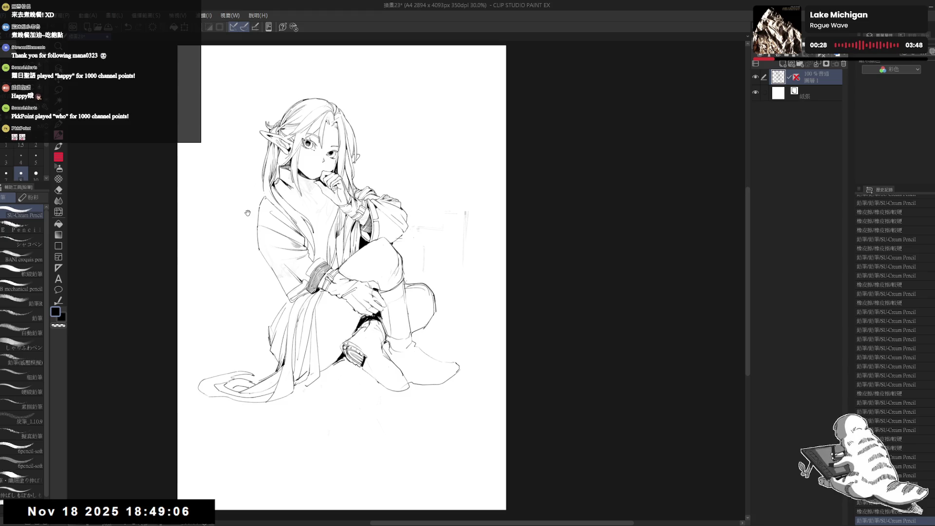
key(e)
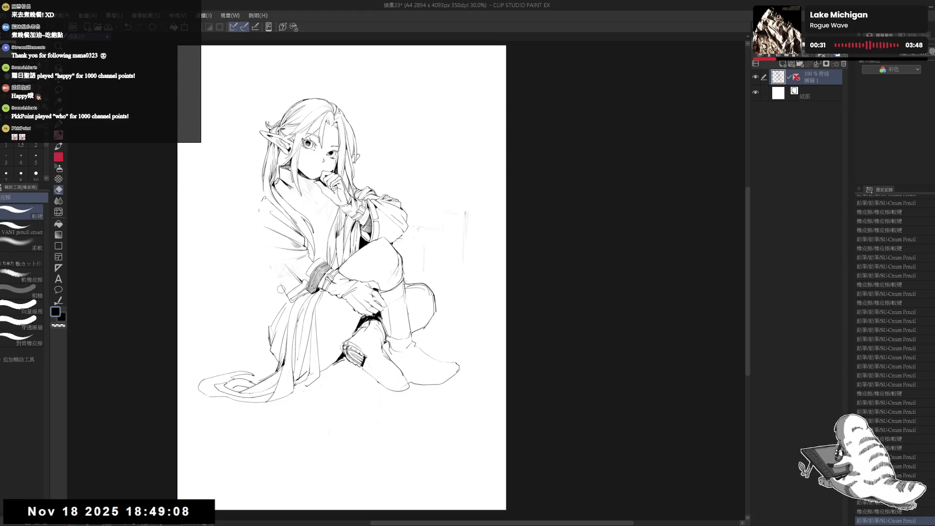
key(m)
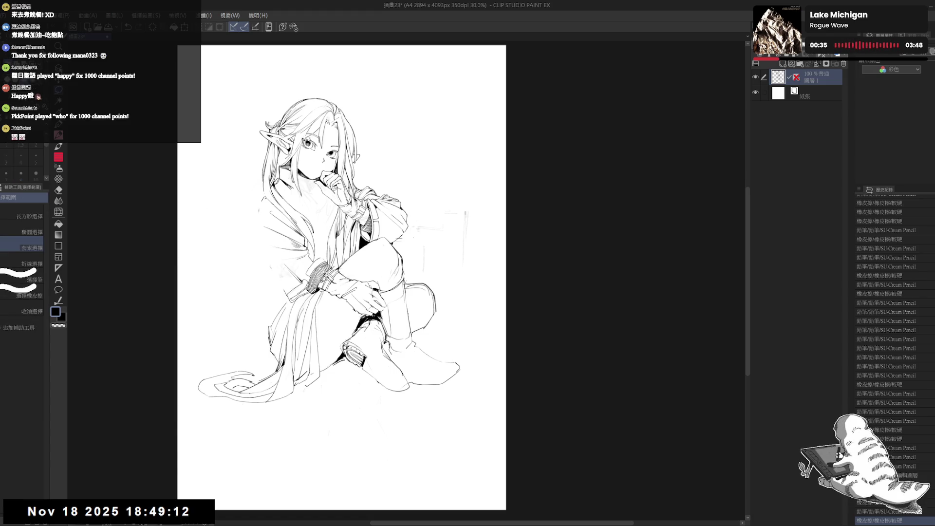
Lasso the lower body, nudge it right and down, deselect, and erase a stray mark.
mouse_move(295, 300)
mouse_down()
mouse_move(495, 333)
mouse_move(411, 246)
mouse_move(335, 268)
mouse_up()
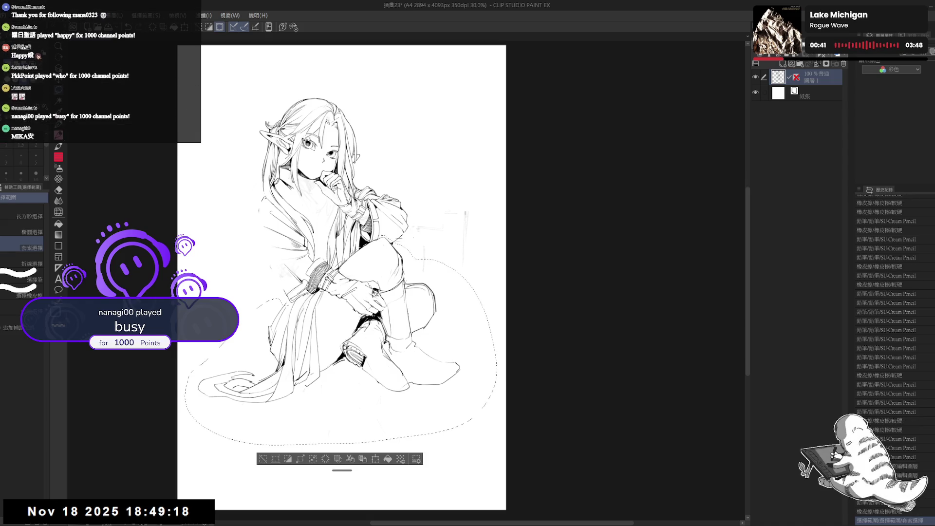
drag(370, 316, 375, 325)
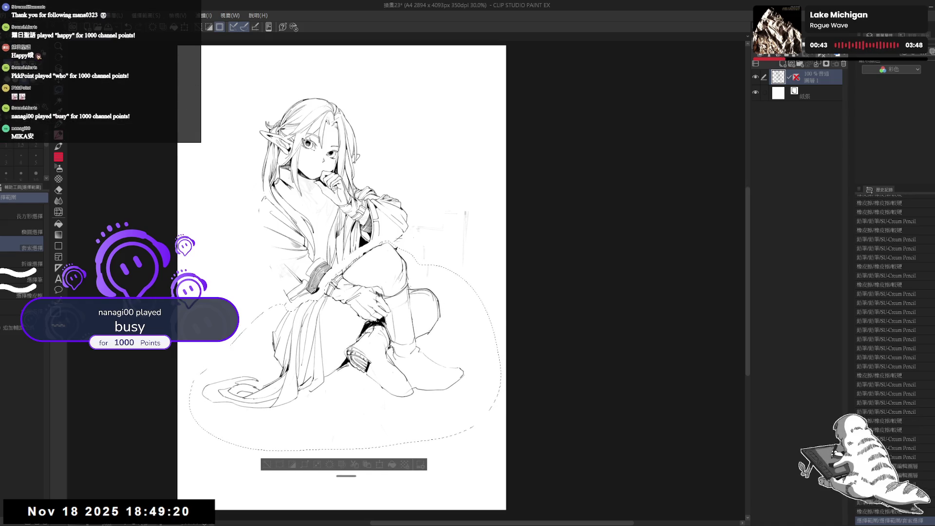
key(ctrl+d)
key(e)
click(402, 246)
Erase the stray sketch lines around the knee and nearby marks.
key(p)
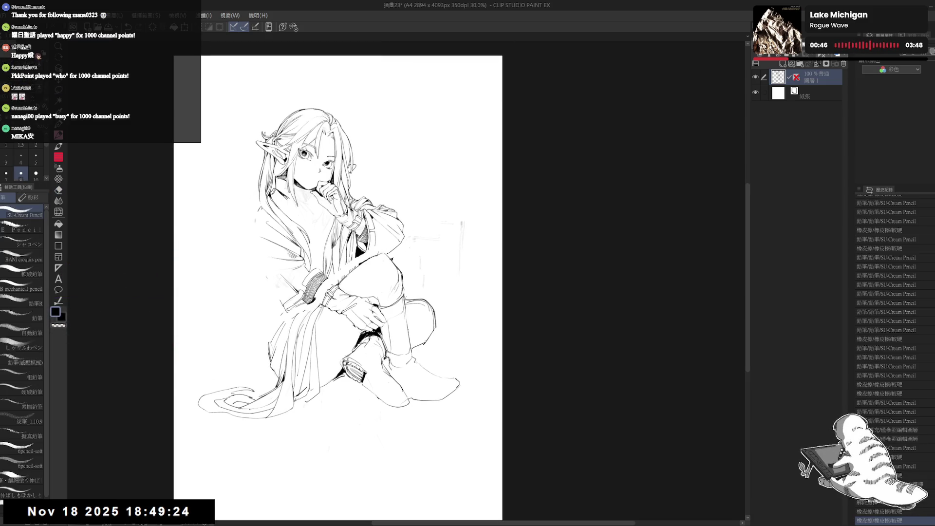
key(e)
mouse_move(375, 251)
mouse_down()
mouse_move(356, 266)
mouse_move(353, 284)
mouse_move(337, 284)
mouse_up()
key(e)
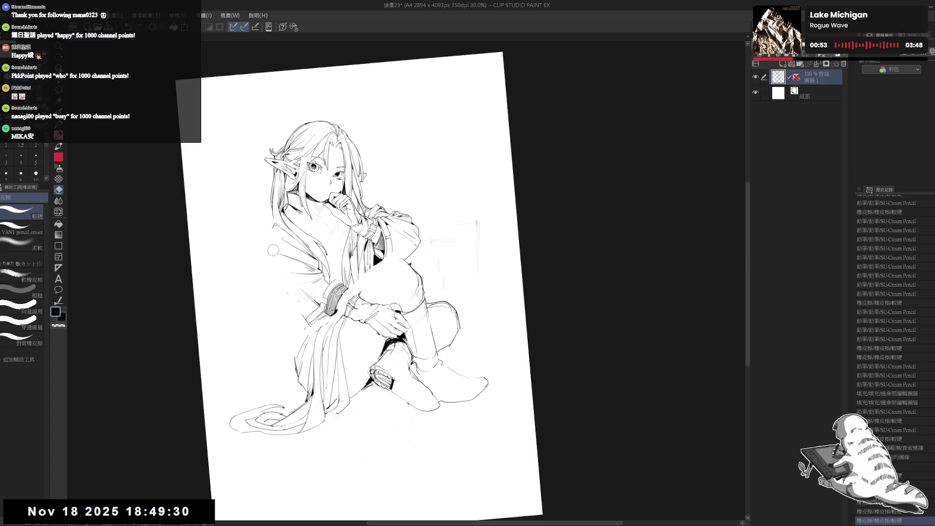
drag(291, 304, 301, 298)
mouse_move(378, 336)
mouse_down()
mouse_move(345, 328)
mouse_move(314, 293)
mouse_move(370, 234)
mouse_up()
key(p)
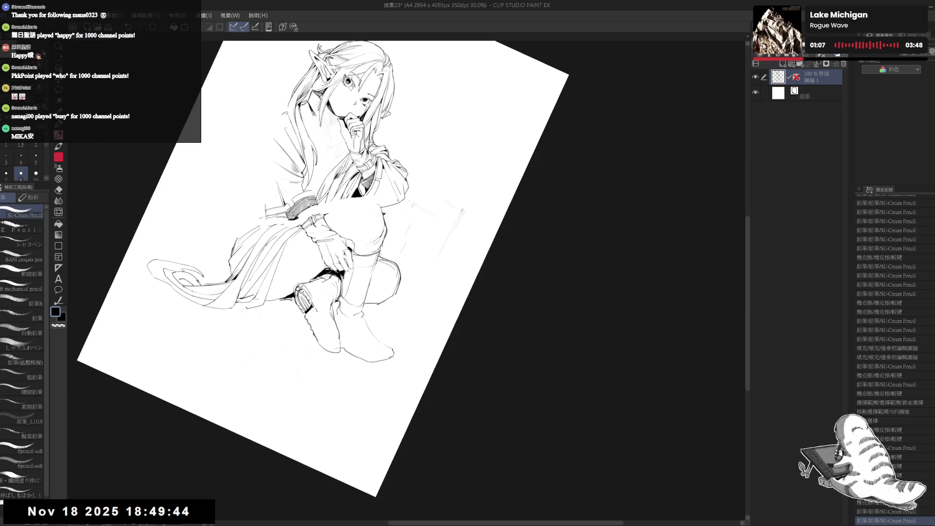
Erase a small mark near the boot, then check proportions in a flipped, upright view.
key(e)
mouse_move(317, 312)
mouse_down()
mouse_move(339, 343)
mouse_move(323, 349)
mouse_move(328, 331)
mouse_up()
key(p)
key(e)
key(p)
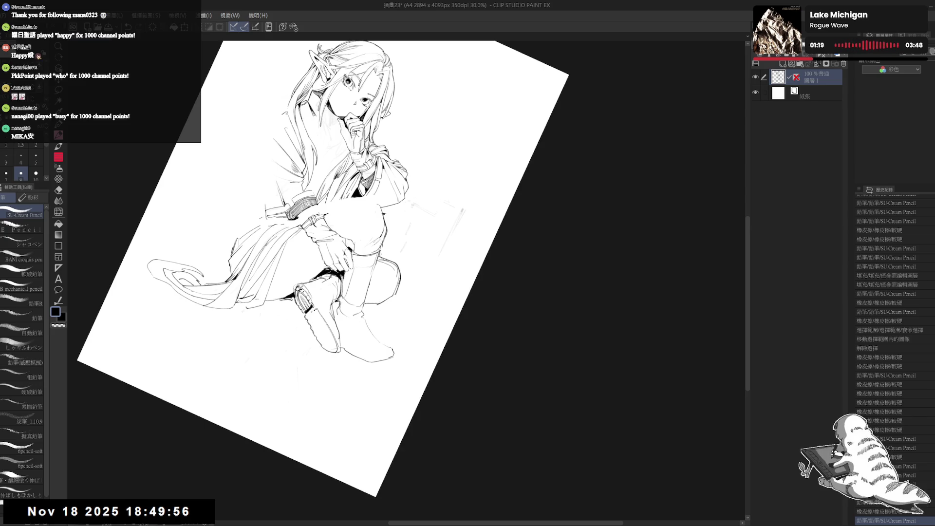
key(ctrl+0)
key(h)
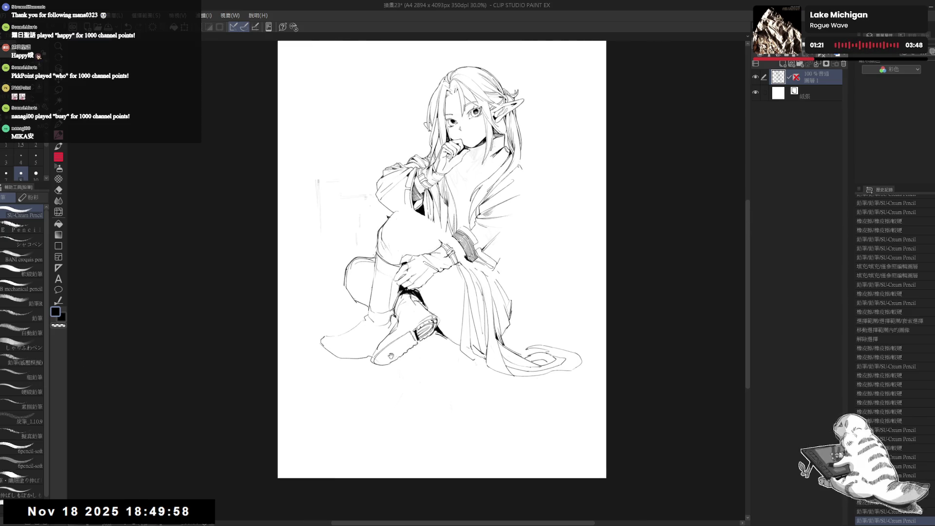
Erase two more stray strokes, tilting the page and fitting it back in the window.
key(e)
drag(391, 331, 404, 337)
key(p)
key(h)
drag(448, 296, 365, 320)
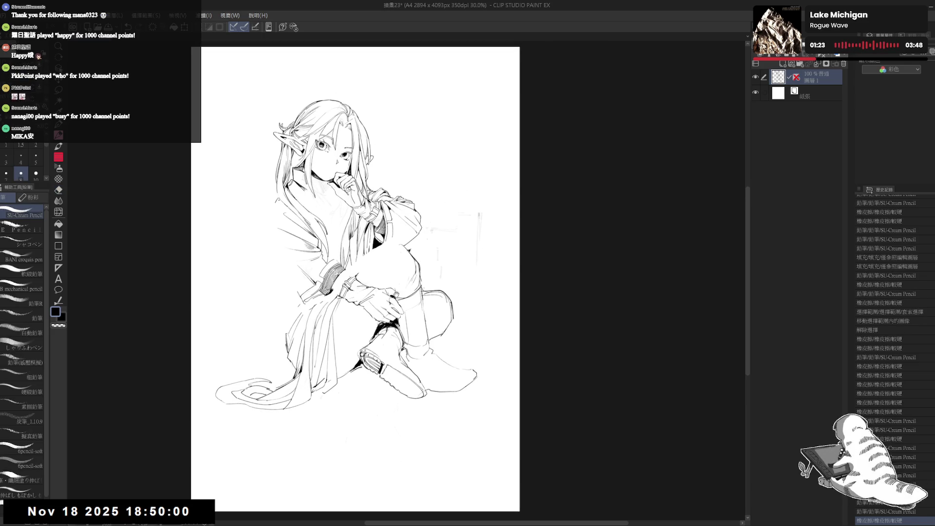
key(r)
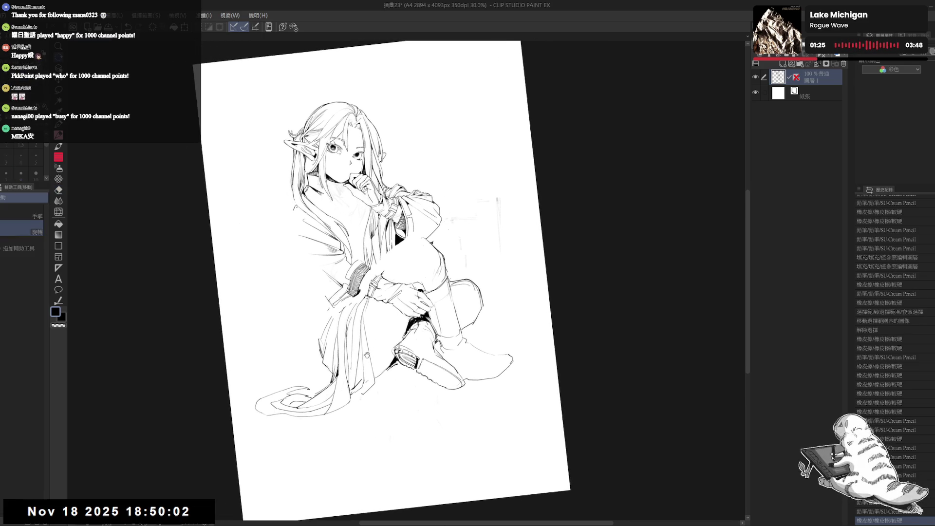
drag(439, 244, 463, 317)
key(e)
drag(410, 268, 427, 282)
key(r)
key(ctrl+0)
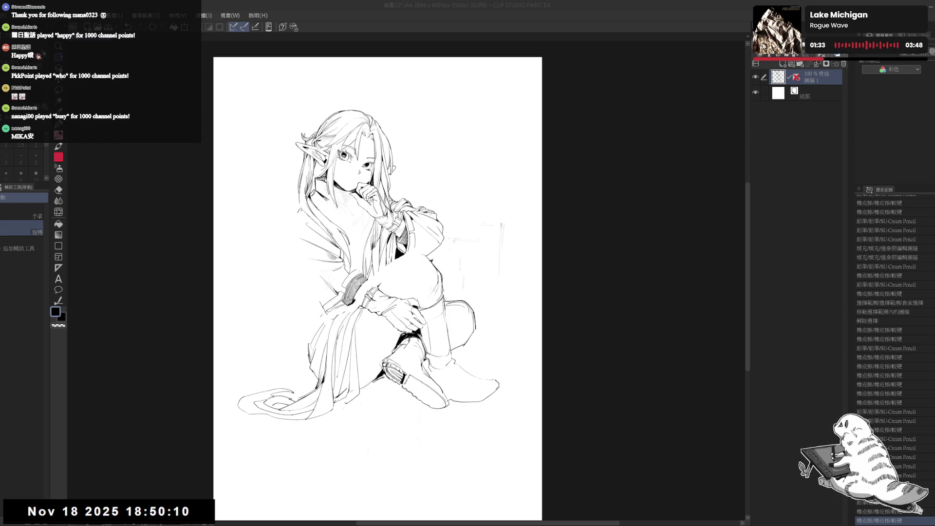
drag(322, 329, 312, 314)
Erase a small mark and the old sleeve outline lines.
key(e)
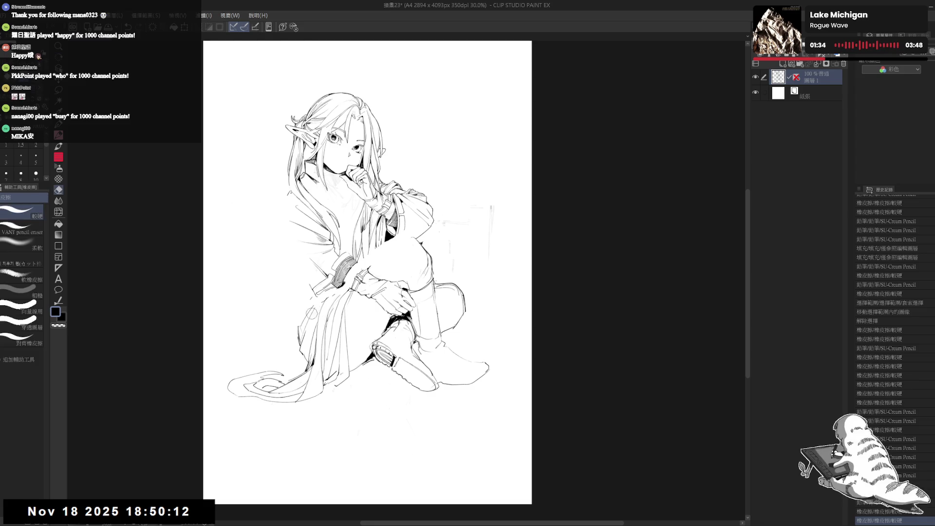
click(311, 297)
drag(293, 203, 311, 243)
scroll(308, 232, up, 2)
mouse_move(317, 291)
mouse_down()
mouse_move(310, 252)
mouse_move(336, 270)
mouse_up()
mouse_move(304, 231)
mouse_down()
mouse_move(341, 276)
mouse_move(321, 312)
mouse_up()
mouse_move(336, 263)
mouse_down()
mouse_move(353, 307)
mouse_move(342, 267)
mouse_move(341, 283)
mouse_up()
Erase a last small stroke near the sleeve and return the page rotation to upright.
key(space)
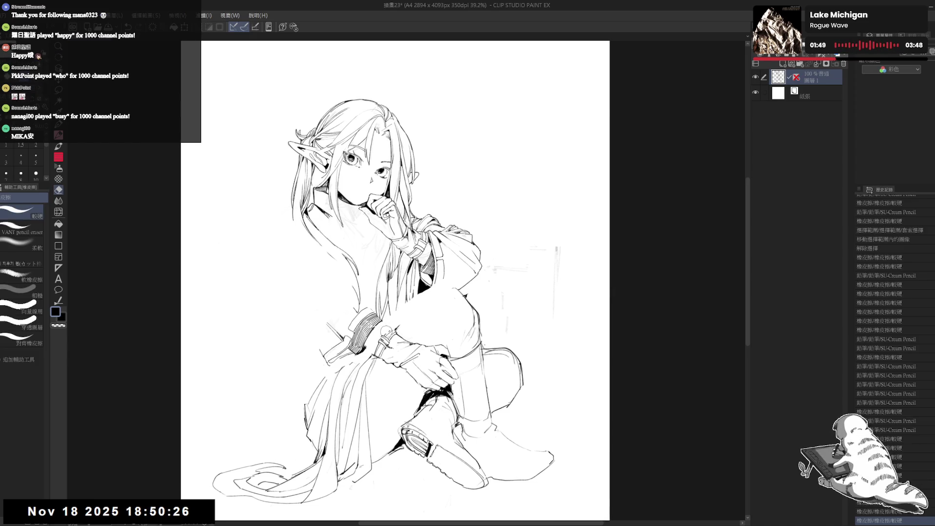
drag(388, 326, 394, 373)
key(e)
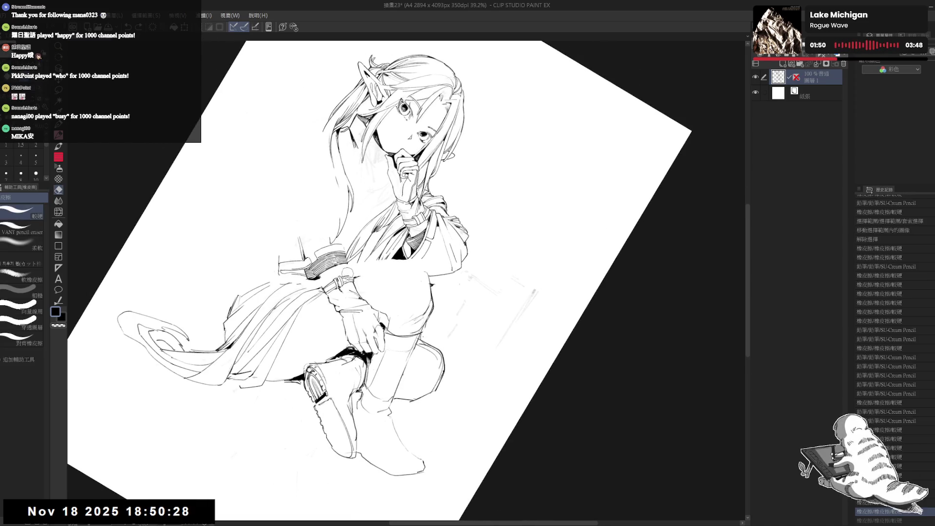
drag(359, 281, 351, 285)
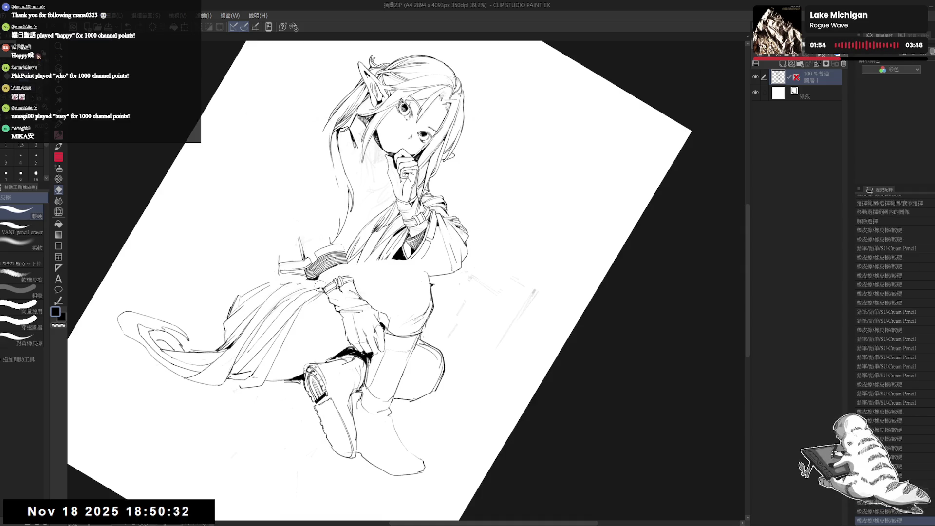
key(r)
double_click(338, 256)
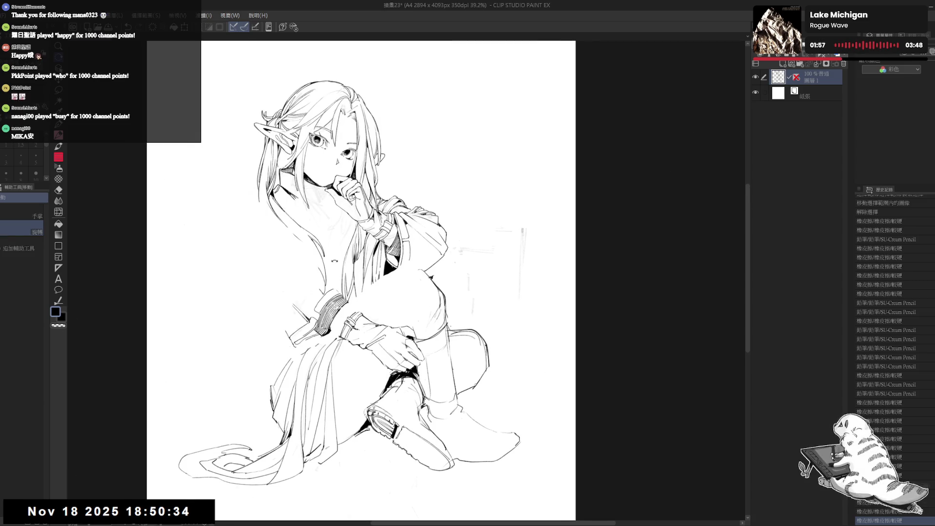
scroll(334, 166, down, 2)
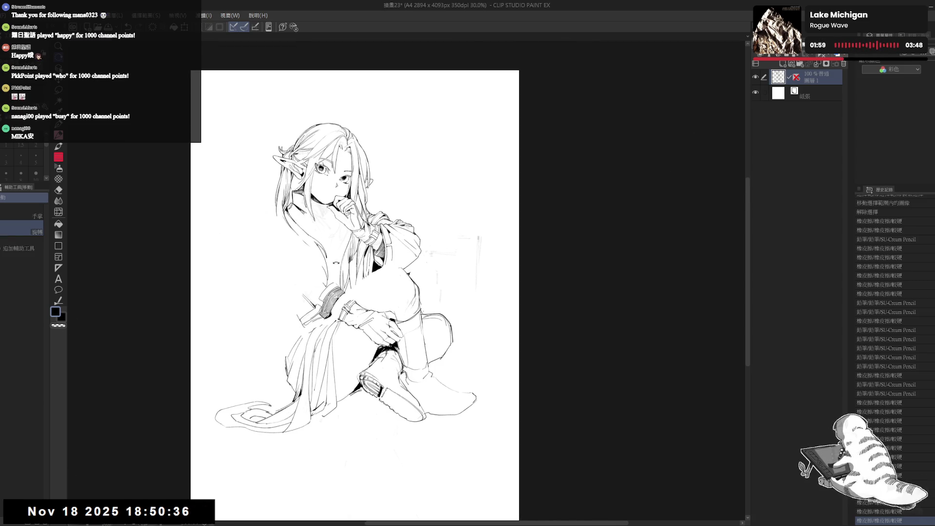
mouse_move(290, 225)
mouse_down()
mouse_move(410, 354)
mouse_move(334, 403)
mouse_move(289, 361)
mouse_up()
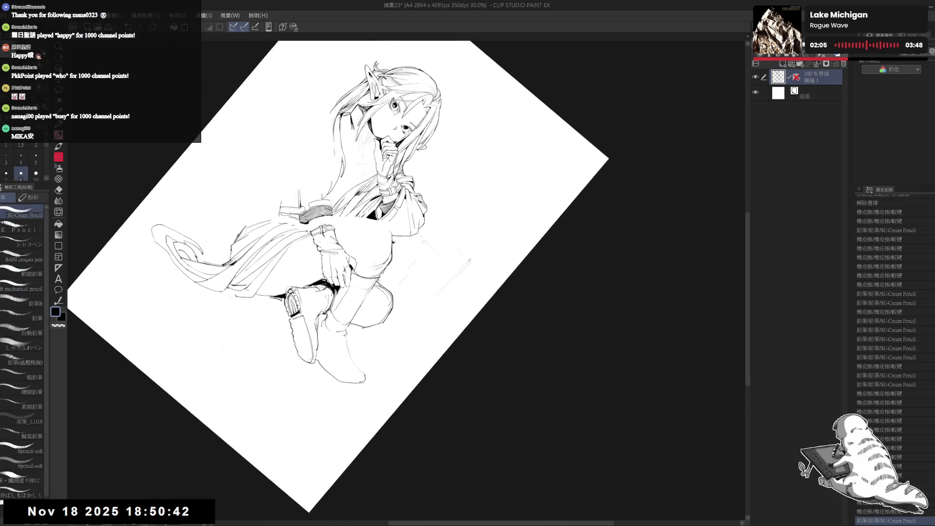
Draw a short line near the boot toe, retrying it with undo and redo.
drag(306, 324, 302, 337)
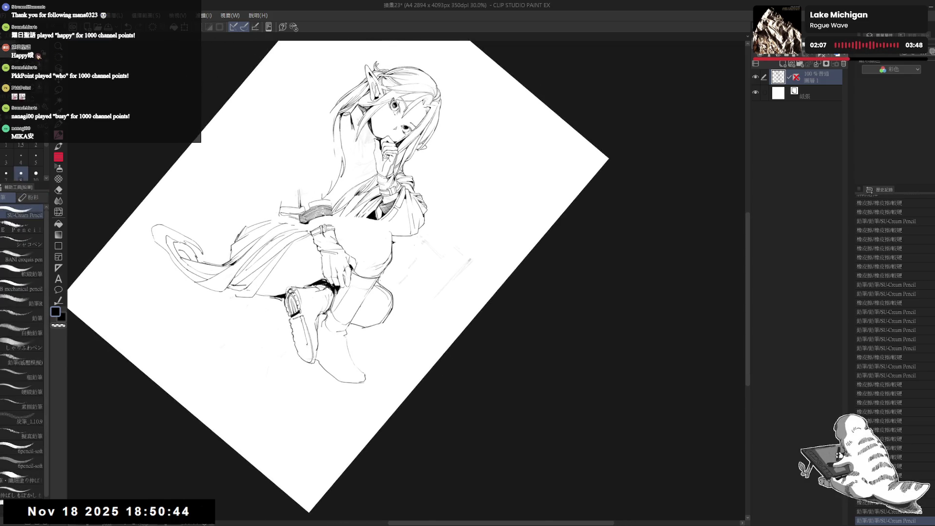
key(ctrl+z)
key(ctrl+z)
drag(306, 322, 301, 338)
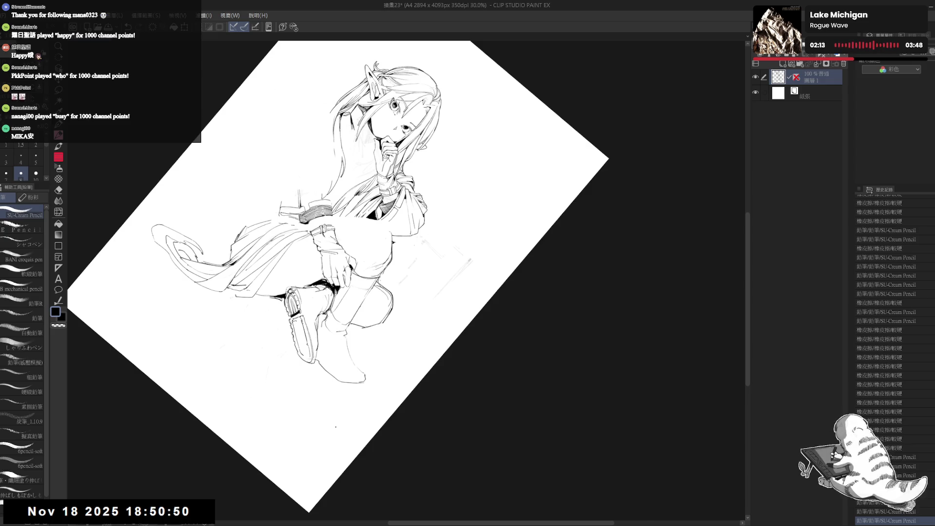
drag(438, 194, 390, 341)
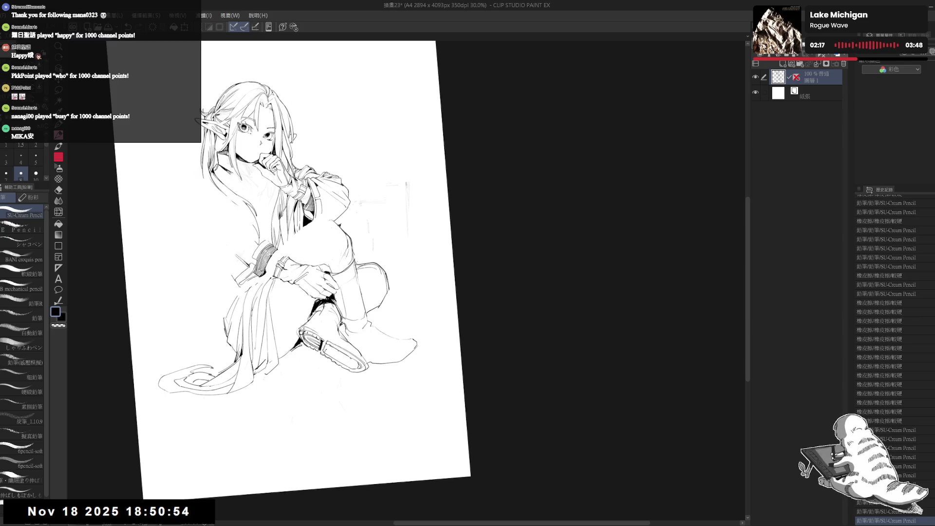
key(ctrl+z)
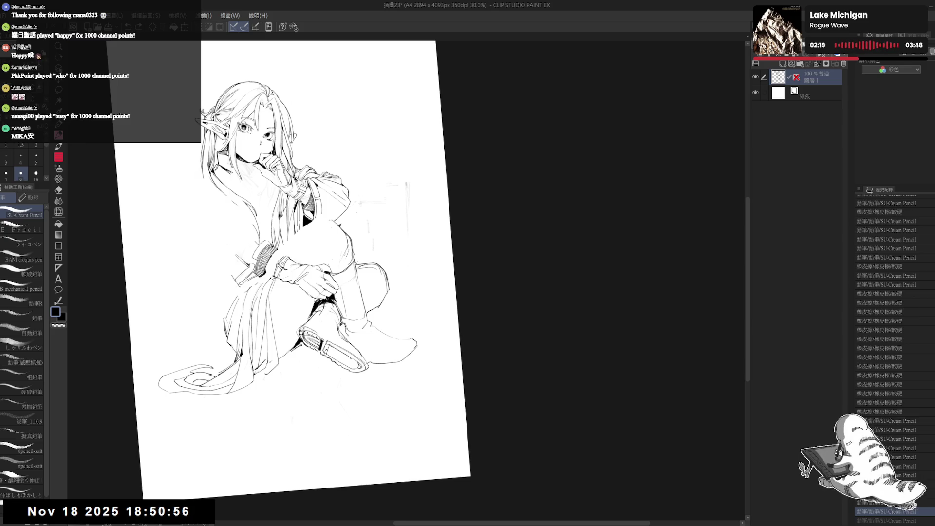
key(ctrl+y)
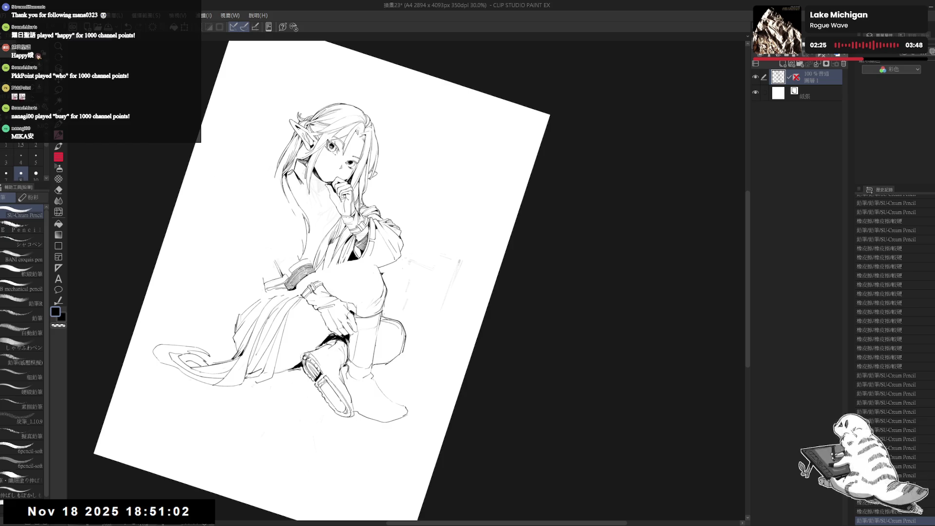
key(ctrl+@)
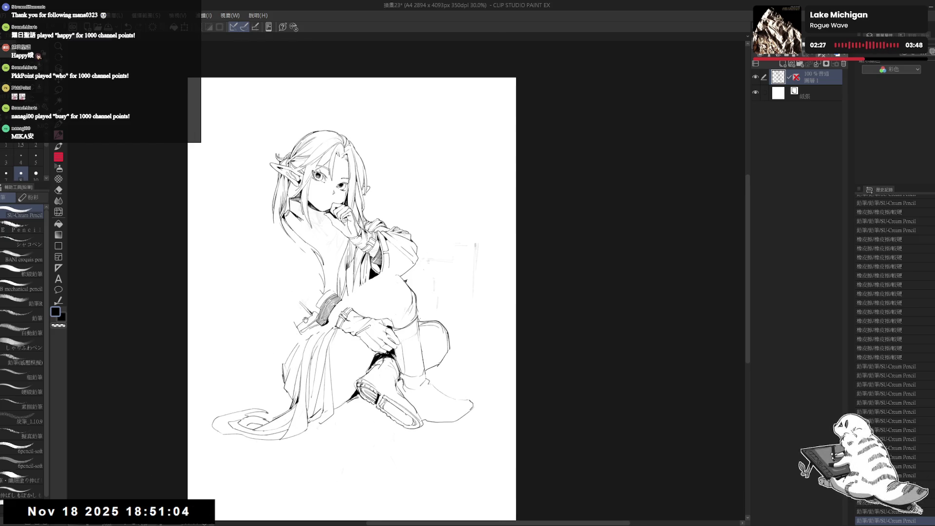
drag(364, 408, 366, 419)
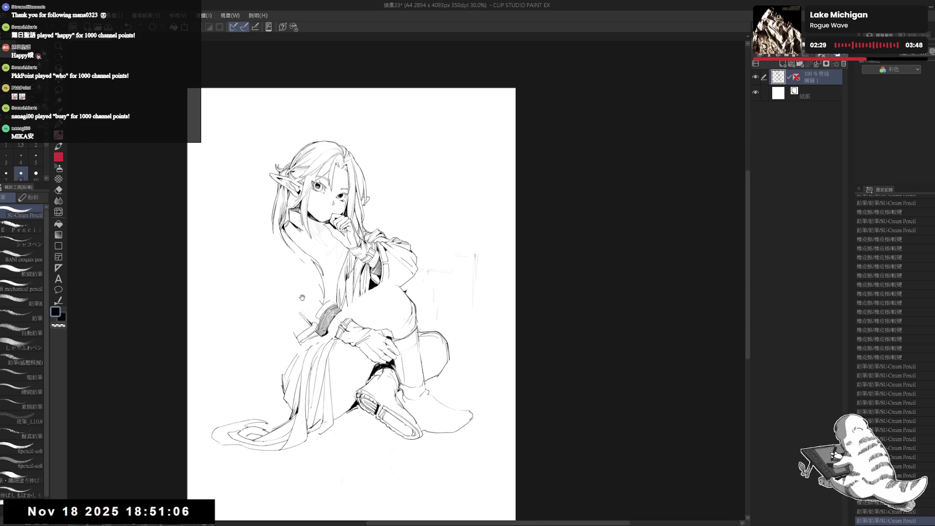
drag(303, 343, 304, 341)
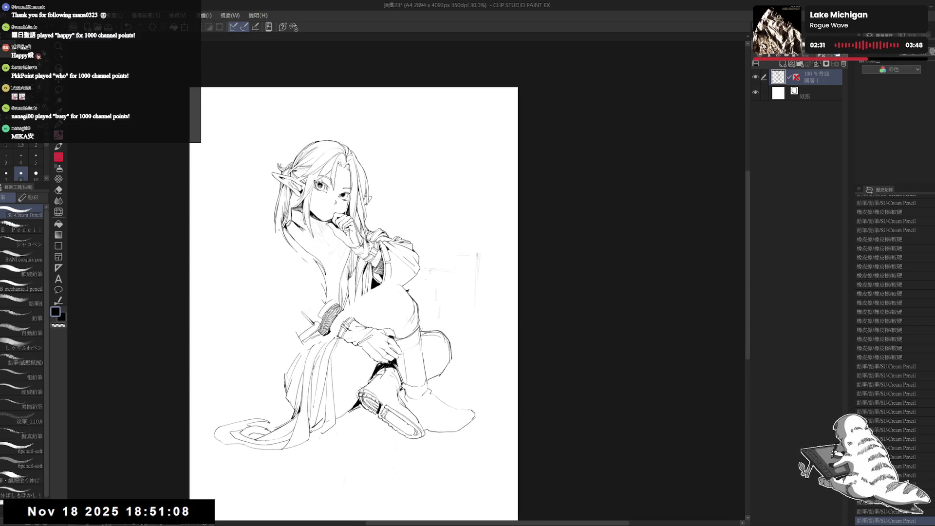
Erase small marks and try a first stroke beside the hair at left, undoing it.
key(e)
click(276, 233)
key(p)
mouse_move(294, 223)
mouse_down()
mouse_move(274, 255)
mouse_move(273, 246)
mouse_move(275, 330)
mouse_up()
key(ctrl+z)
Redraw the line left of the hair several times, settling on a longer stroke.
key(ctrl+z)
key(e)
click(303, 250)
key(p)
key(ctrl+z)
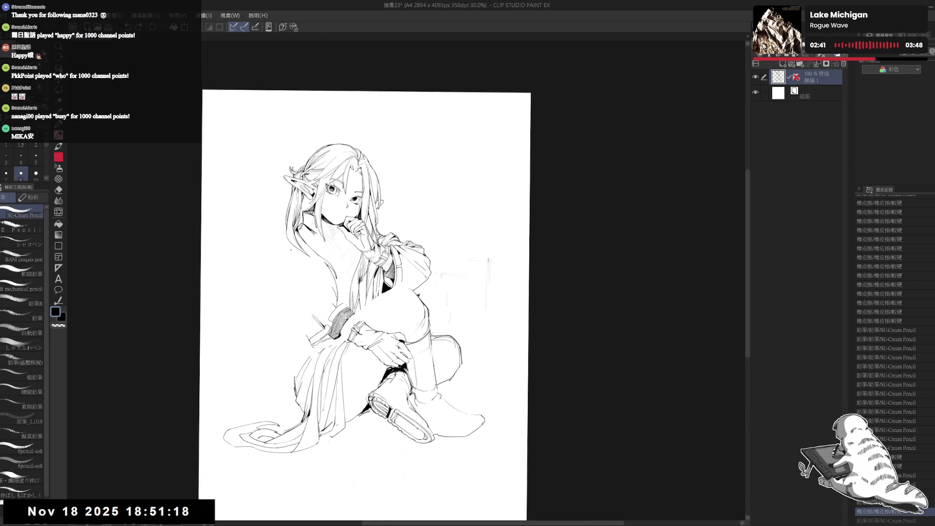
drag(285, 238, 275, 354)
key(ctrl+z)
drag(279, 263, 274, 315)
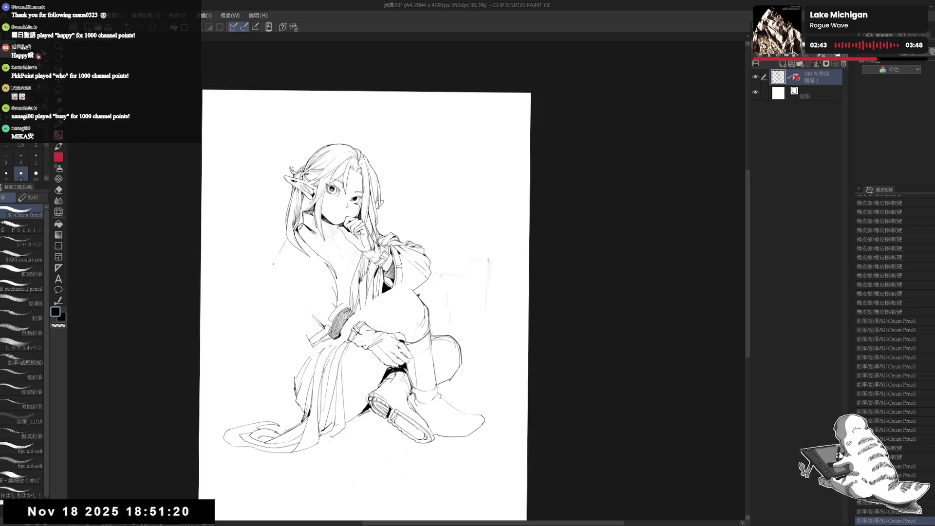
key(ctrl+z)
drag(277, 263, 284, 333)
key(ctrl+z)
mouse_move(277, 258)
mouse_down()
mouse_move(285, 347)
mouse_move(303, 370)
mouse_up()
Erase stray bits around the new hair line and keep the last pencil stroke.
key(e)
mouse_move(273, 236)
mouse_down()
mouse_move(271, 248)
mouse_move(310, 246)
mouse_up()
key(p)
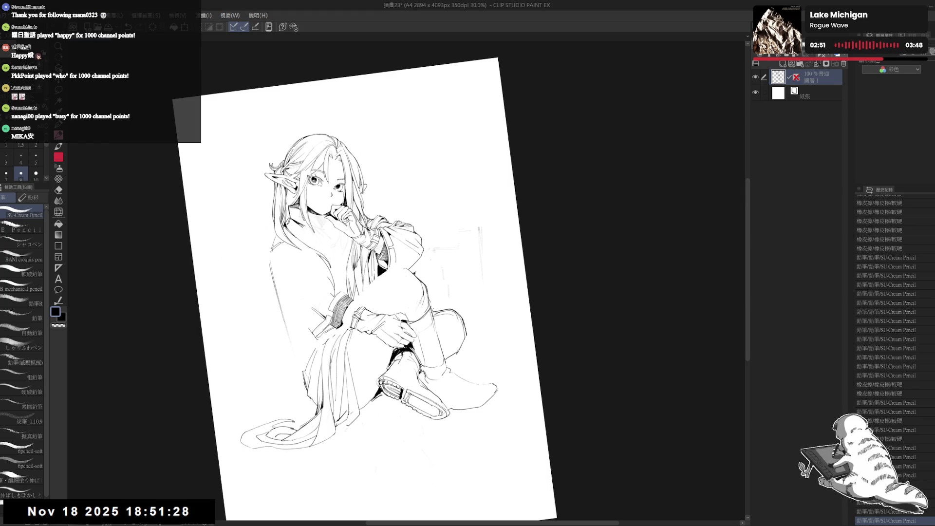
key(ctrl+z)
key(ctrl+y)
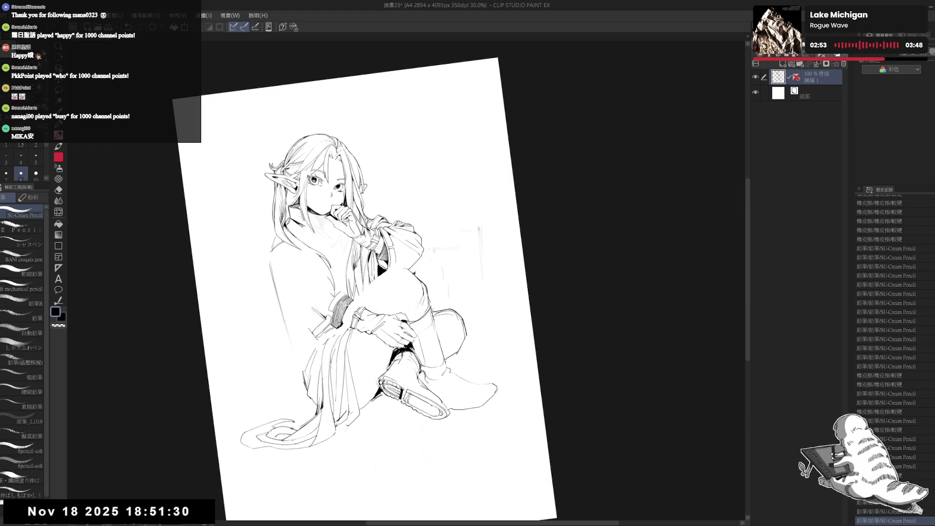
drag(318, 362, 312, 359)
Erase the small stray strokes near the left line.
key(e)
mouse_move(291, 316)
mouse_down()
mouse_move(299, 305)
mouse_move(279, 311)
mouse_up()
drag(268, 263, 265, 244)
mouse_move(265, 244)
mouse_down()
mouse_move(311, 308)
mouse_move(368, 307)
mouse_move(414, 336)
mouse_up()
key(p)
key(e)
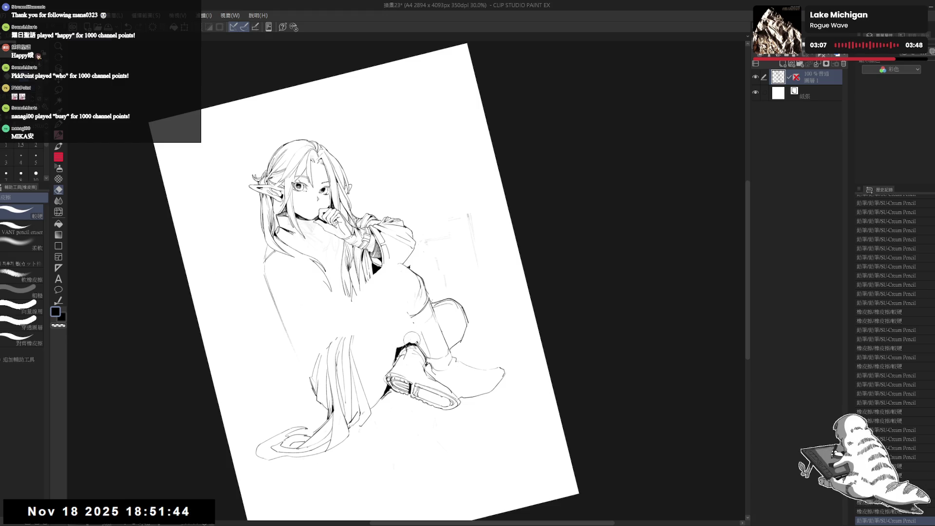
key(p)
key(ctrl+0)
mouse_move(317, 375)
mouse_down()
mouse_move(308, 377)
mouse_move(312, 349)
mouse_up()
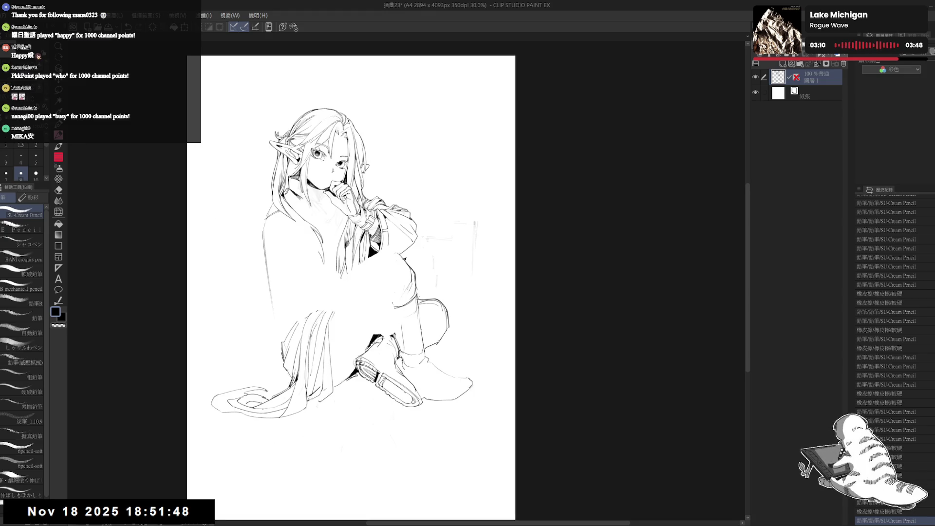
Add a small pencil mark, discard a vertical stroke, and erase a stray mark.
key(e)
key(r)
drag(286, 282, 311, 258)
drag(373, 258, 378, 263)
drag(356, 293, 358, 353)
key(ctrl+z)
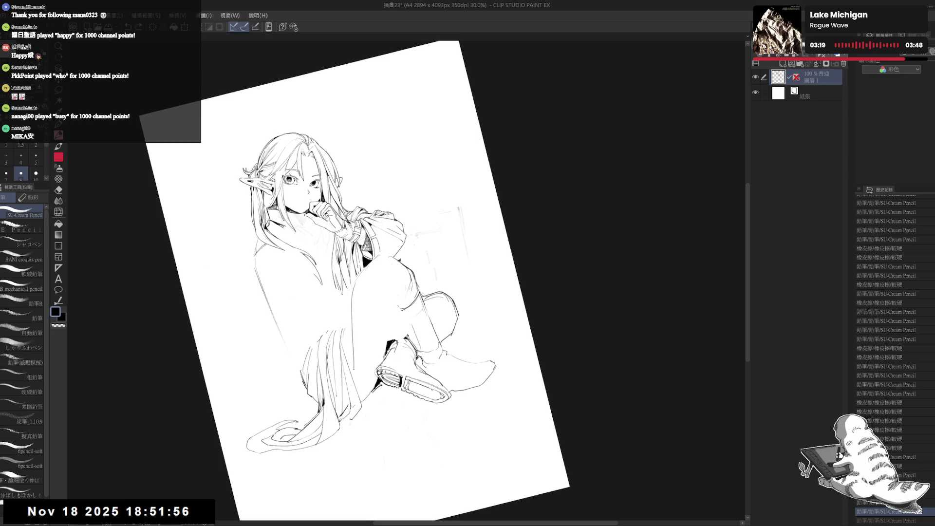
drag(358, 293, 355, 313)
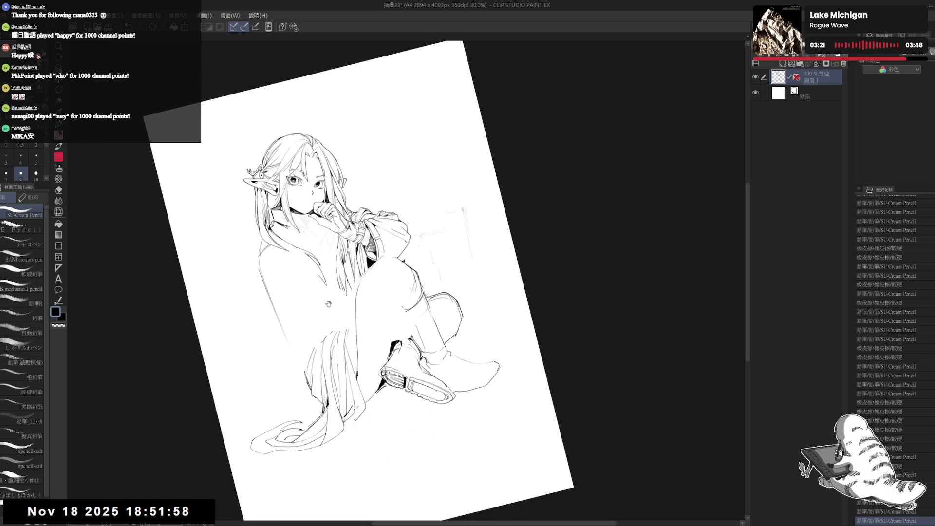
drag(358, 275, 363, 292)
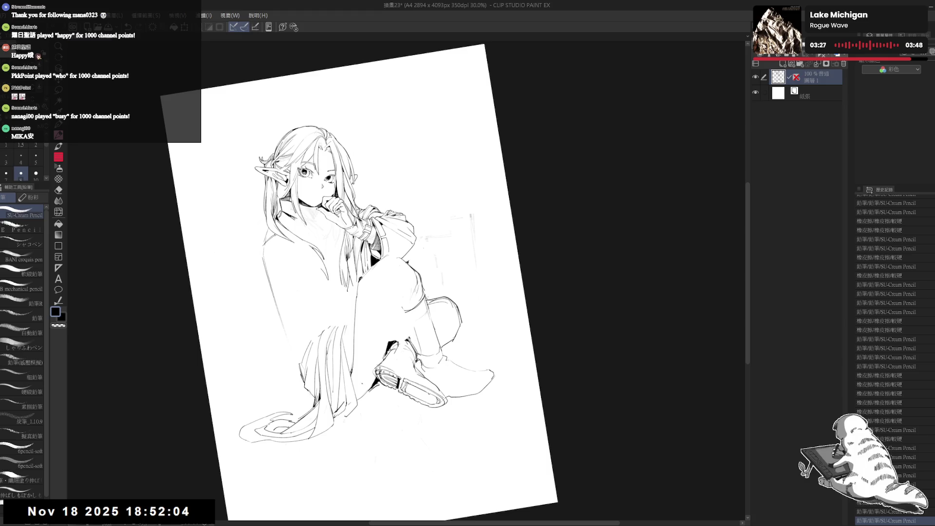
drag(360, 365, 360, 362)
drag(292, 274, 286, 280)
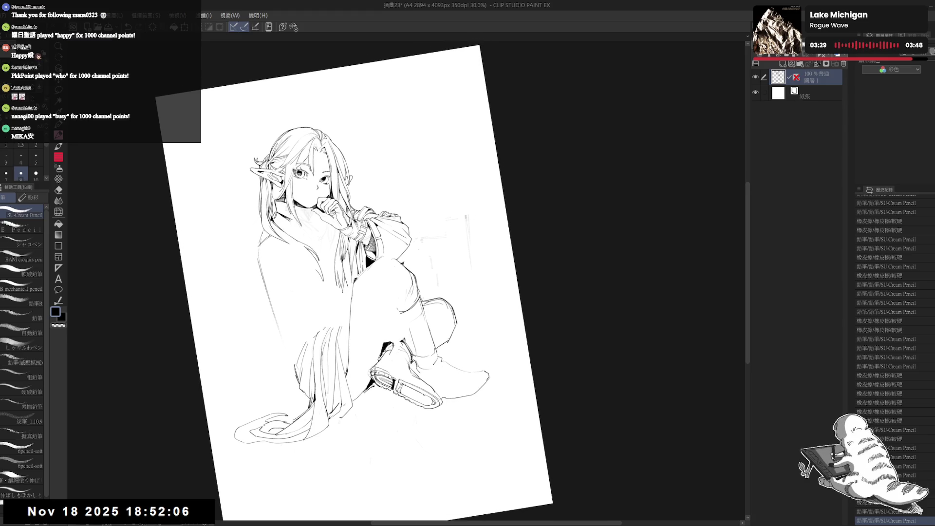
drag(307, 249, 310, 253)
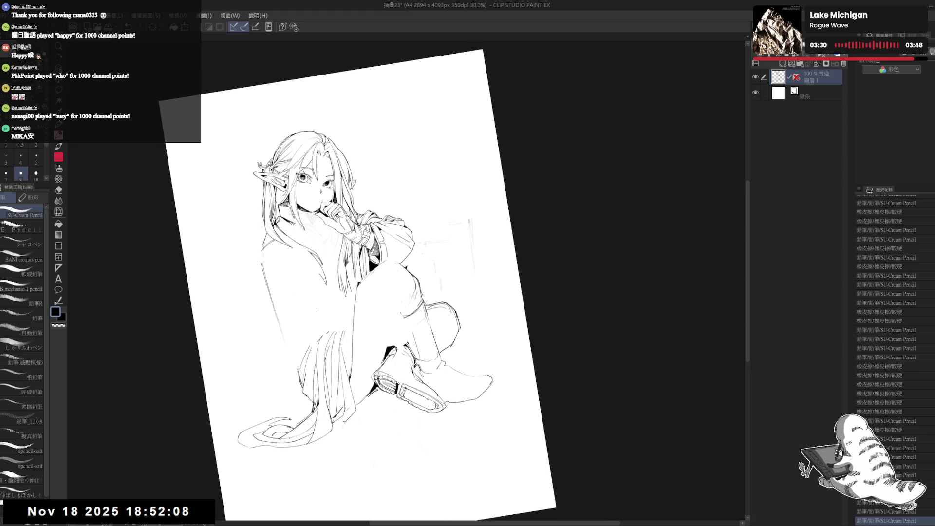
key(asciicircum)
Add small strokes to the hair and a mark on the knee, then view the whole page.
drag(325, 233, 317, 280)
mouse_move(314, 231)
mouse_down()
mouse_move(306, 246)
mouse_move(314, 290)
mouse_move(327, 289)
mouse_up()
click(366, 318)
key(ctrl+at)
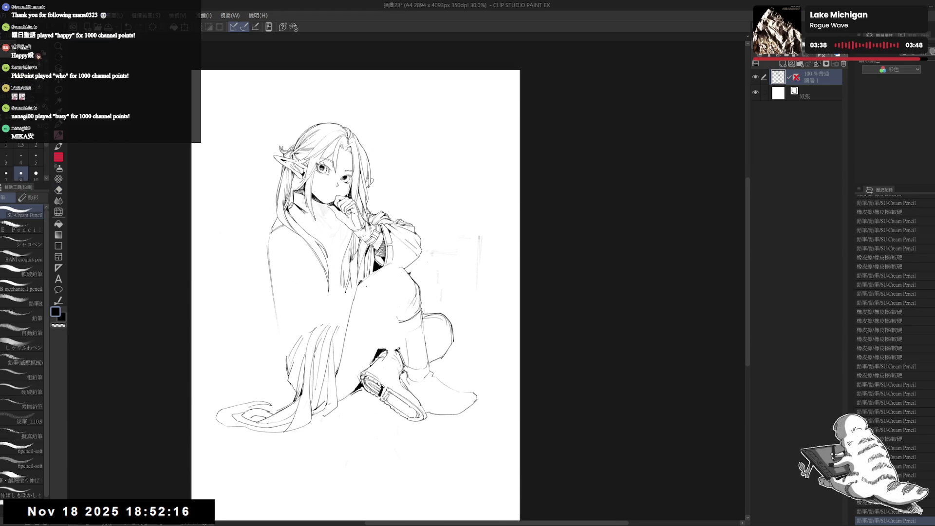
key(ctrl+minus)
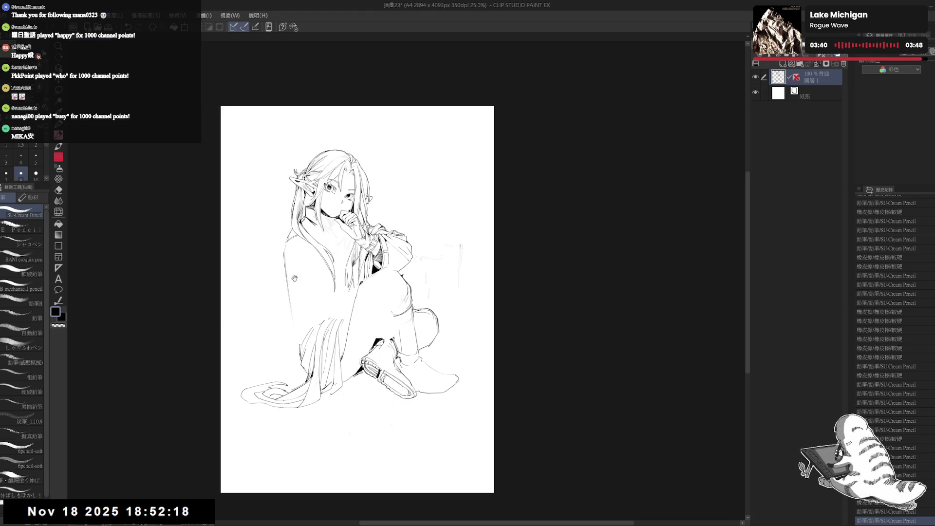
Darken the coat's left edge with several pencil strokes, using a larger brush size.
drag(294, 278, 293, 285)
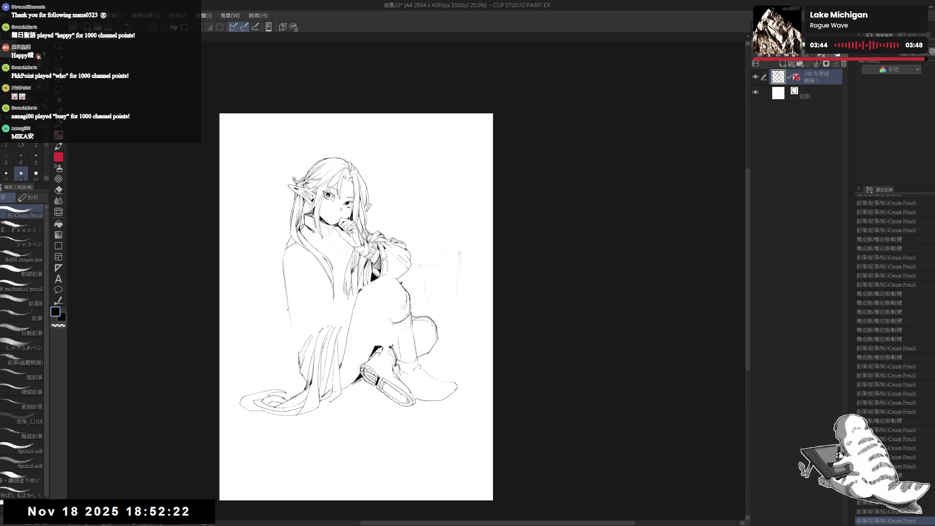
drag(287, 293, 286, 344)
drag(287, 290, 286, 346)
key(ctrl+z)
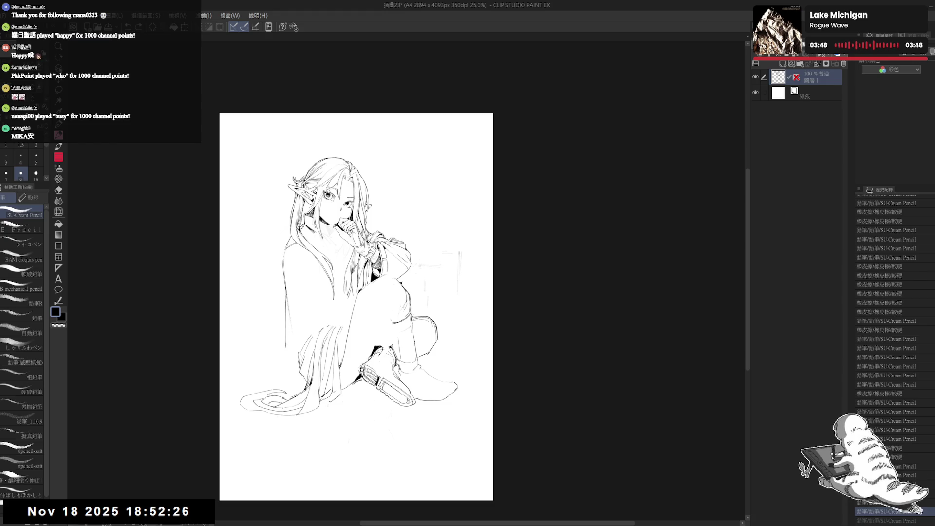
key(ctrl+y)
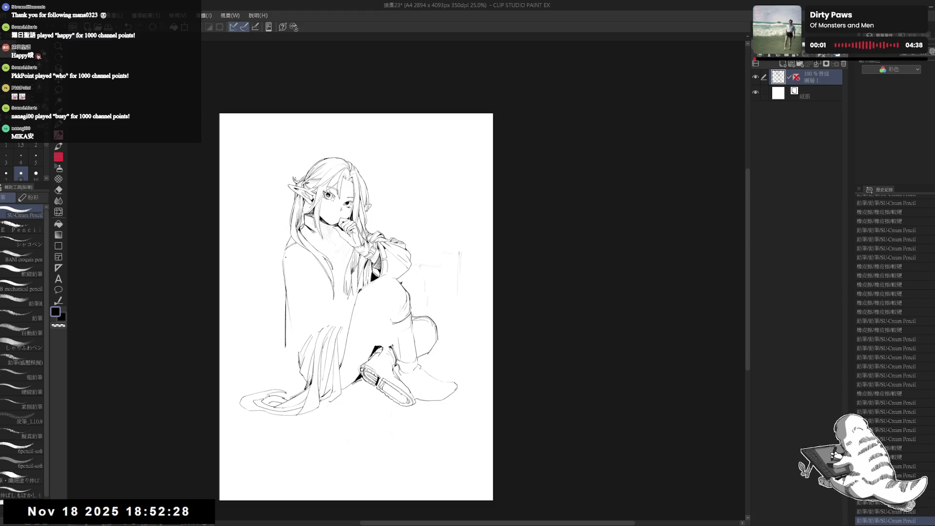
drag(285, 270, 285, 289)
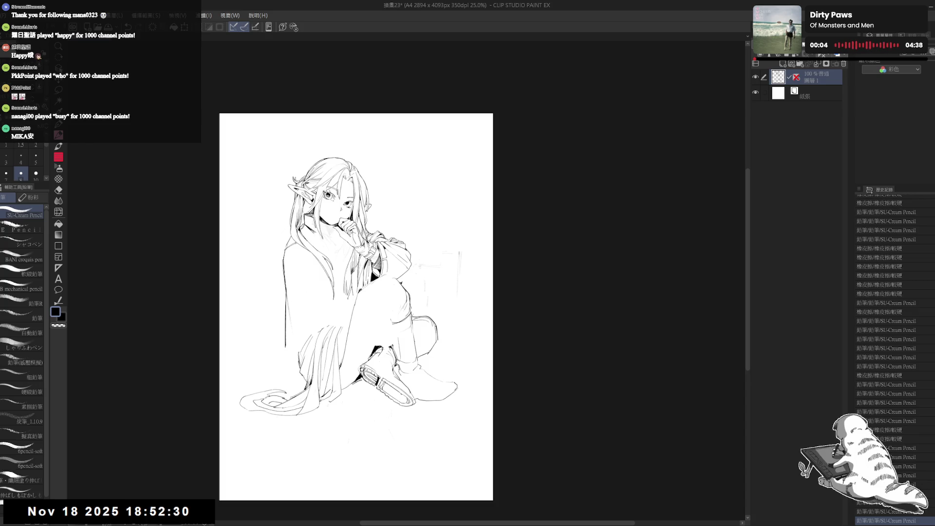
key(])
drag(285, 249, 291, 322)
drag(341, 293, 338, 288)
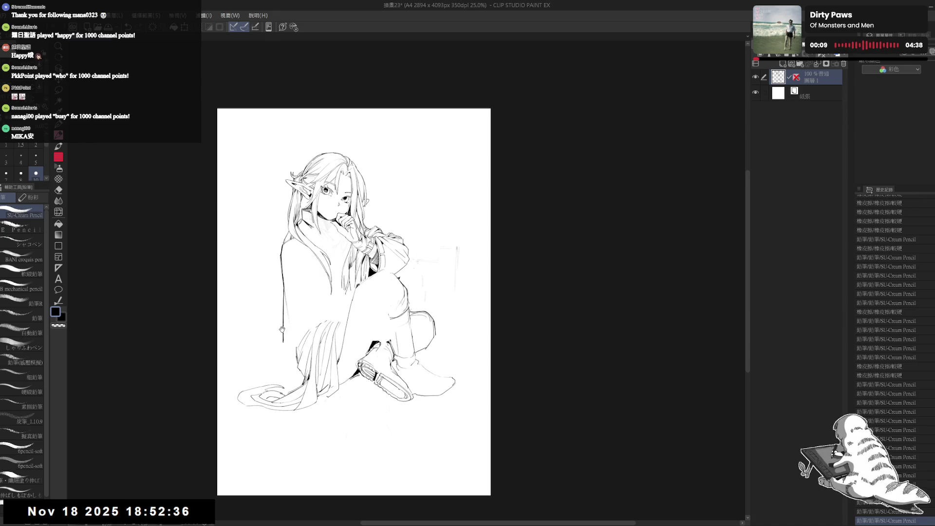
key(h)
key(h)
drag(294, 322, 284, 312)
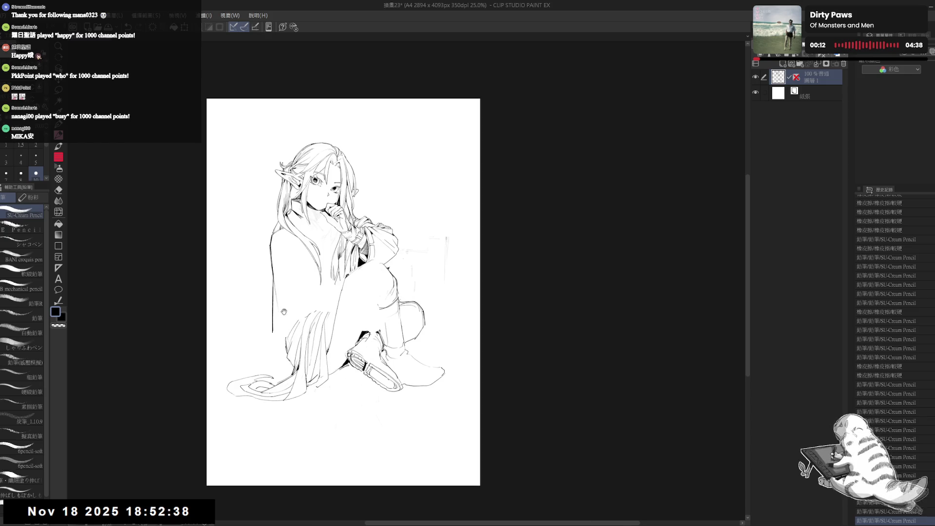
drag(276, 210, 254, 364)
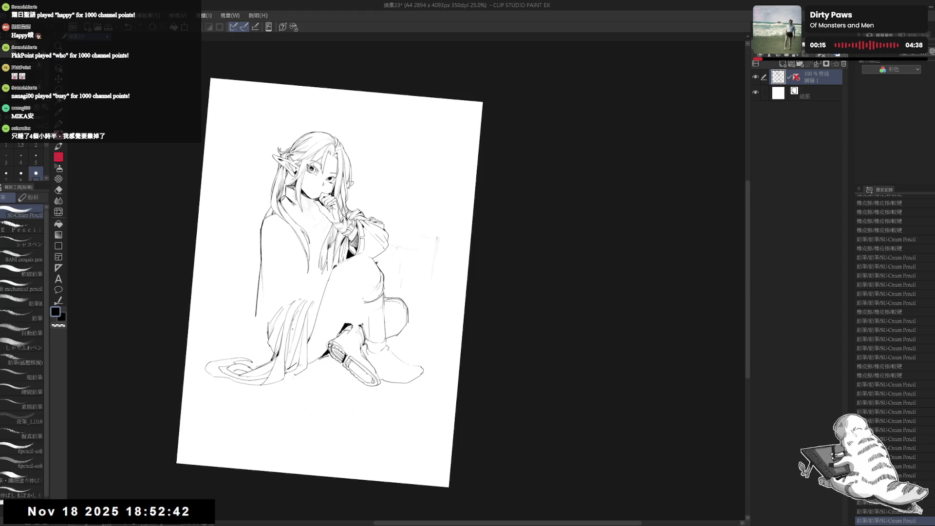
Erase the squiggles and hair strands at the lower-left hem and redraw the robe's left outline.
key(e)
mouse_move(274, 298)
mouse_down()
mouse_move(270, 317)
mouse_move(274, 289)
mouse_move(298, 292)
mouse_move(293, 375)
mouse_up()
mouse_move(225, 343)
mouse_down()
mouse_move(236, 373)
mouse_move(256, 369)
mouse_up()
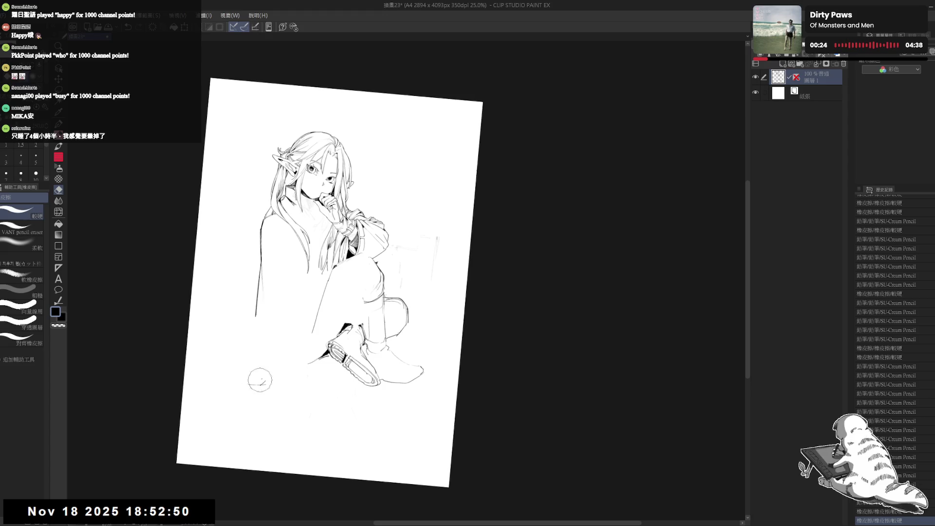
drag(254, 324, 256, 292)
key(p)
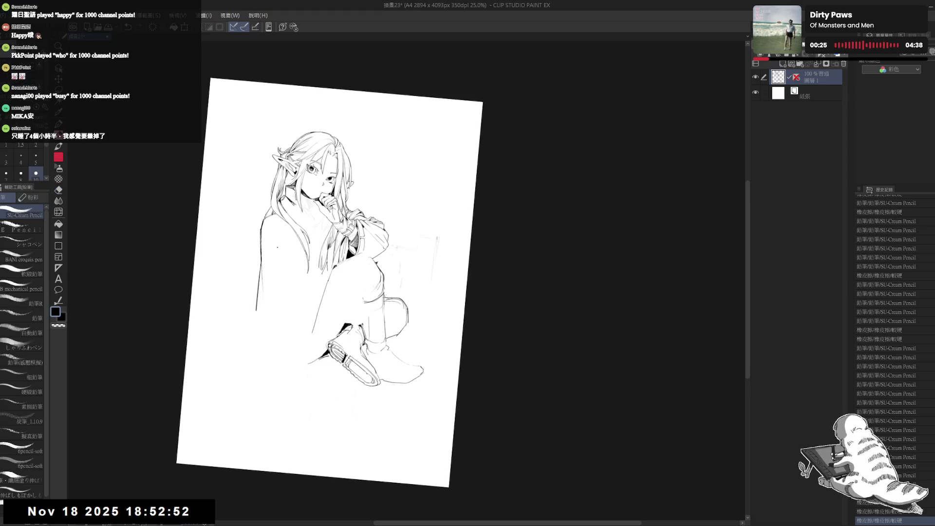
drag(263, 257, 256, 310)
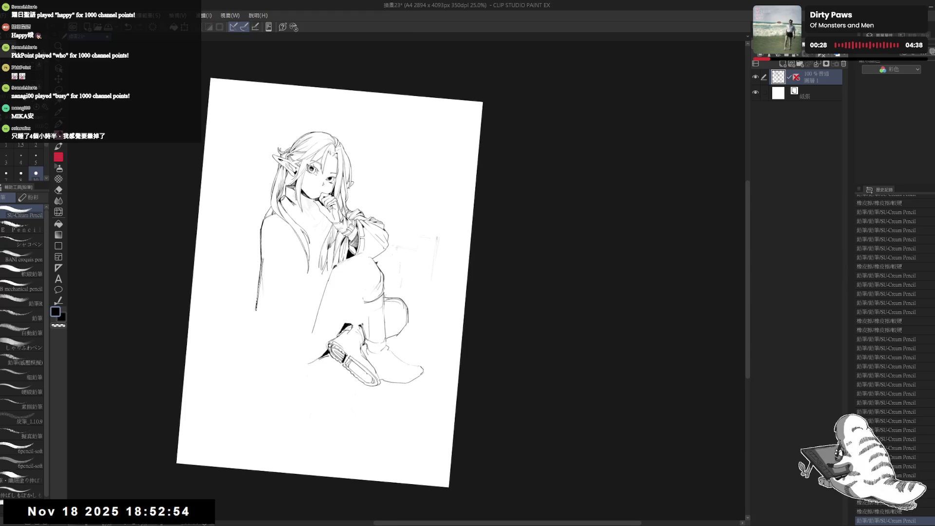
key(ctrl+@)
scroll(253, 238, up, 1)
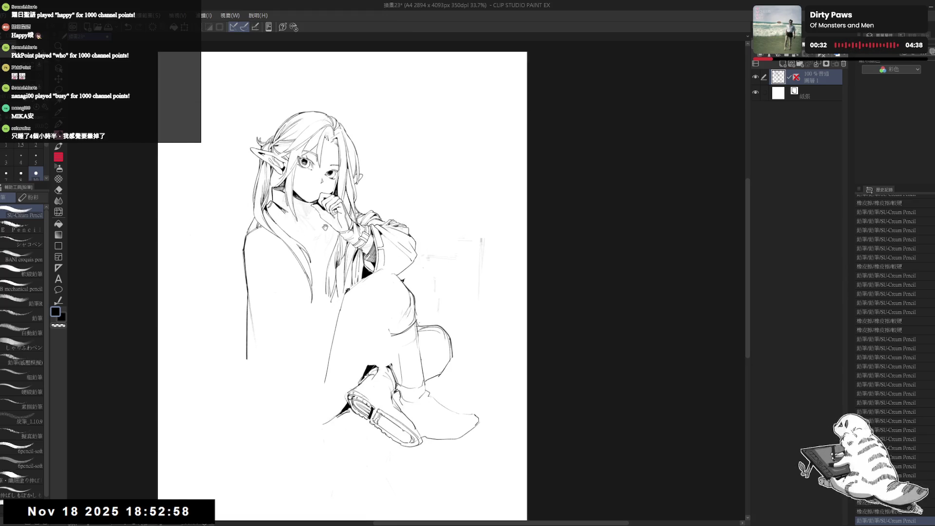
Add a short pencil stroke, comparing with undo/redo, and try then discard a bottom-edge extension.
drag(326, 279, 321, 277)
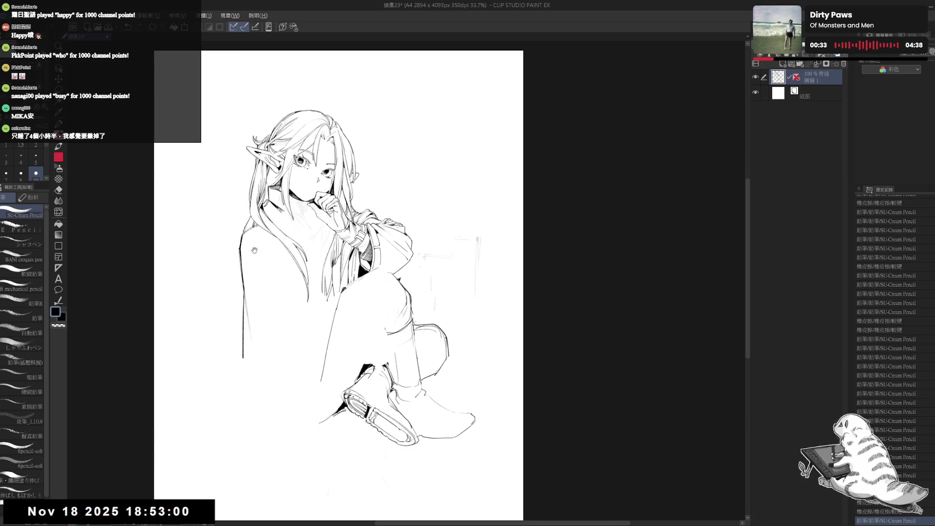
drag(255, 251, 257, 261)
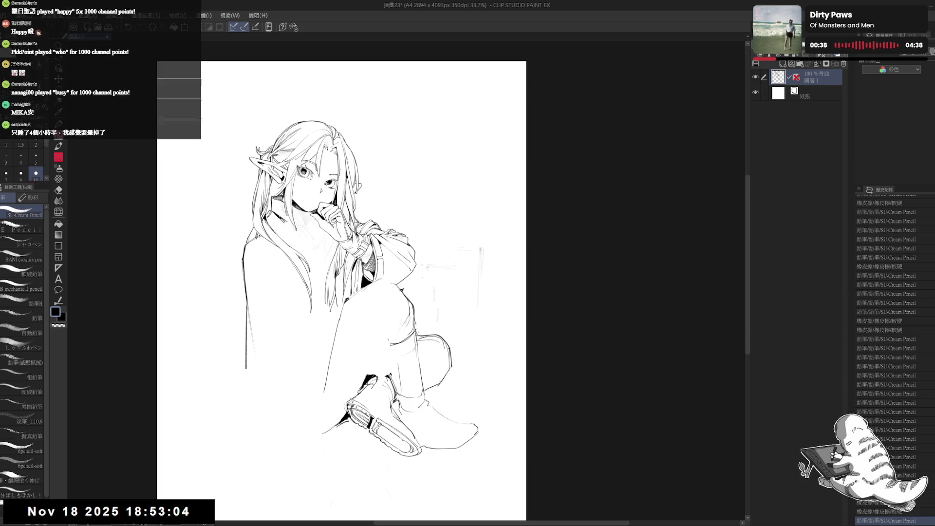
drag(258, 240, 259, 261)
key(ctrl+z)
key(ctrl+y)
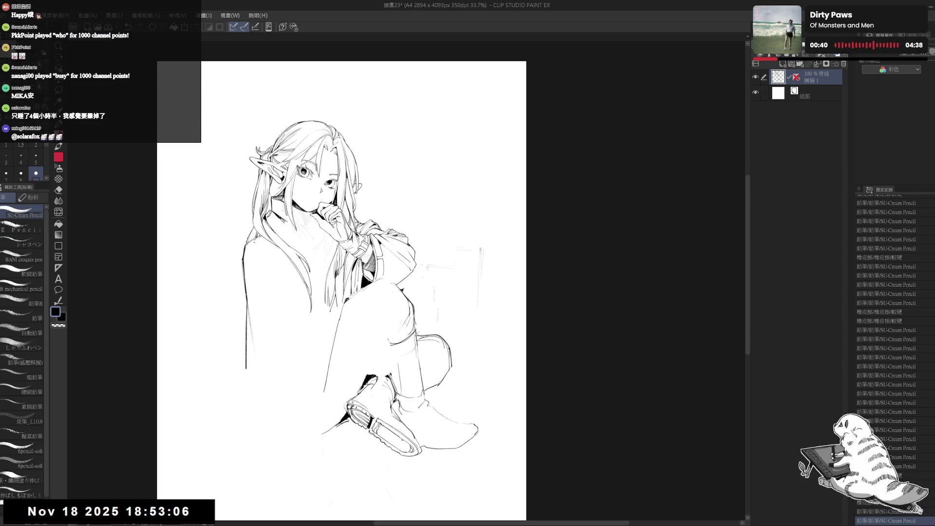
key(ctrl+z)
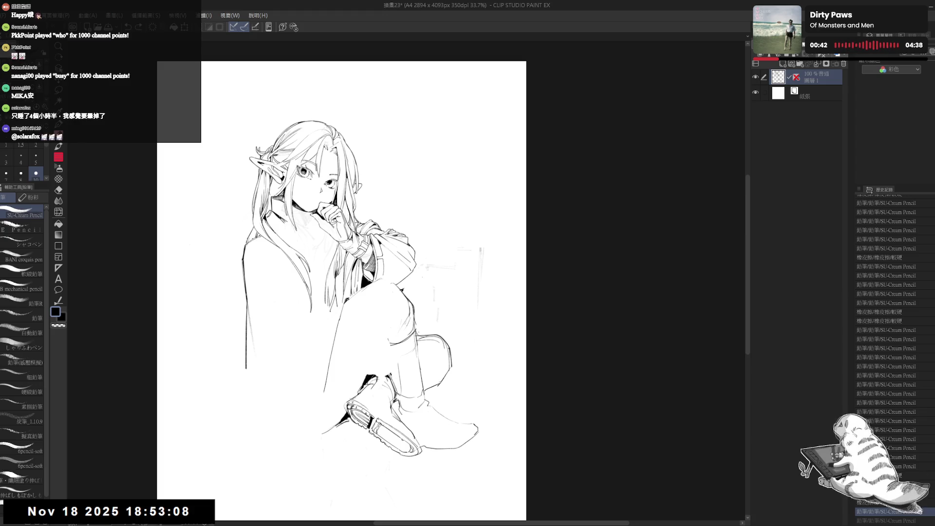
key(ctrl+y)
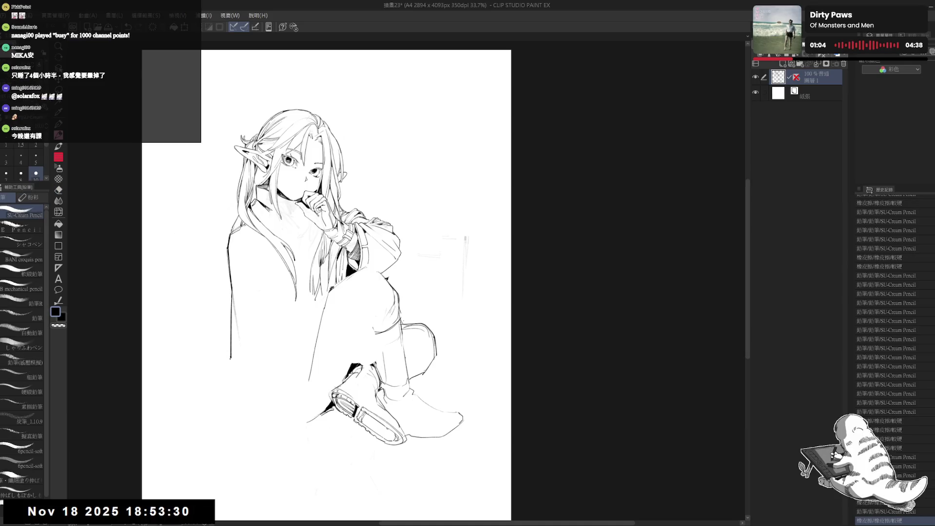
drag(253, 364, 261, 364)
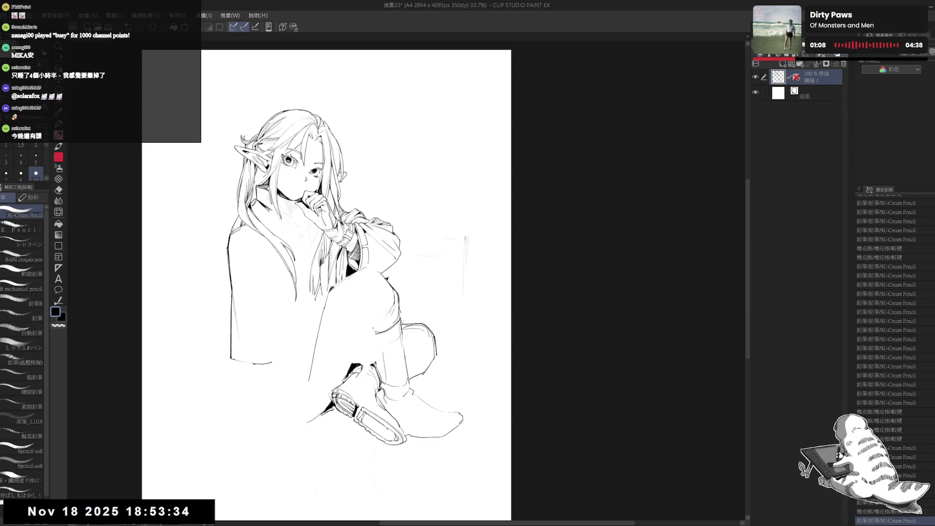
key(ctrl+z)
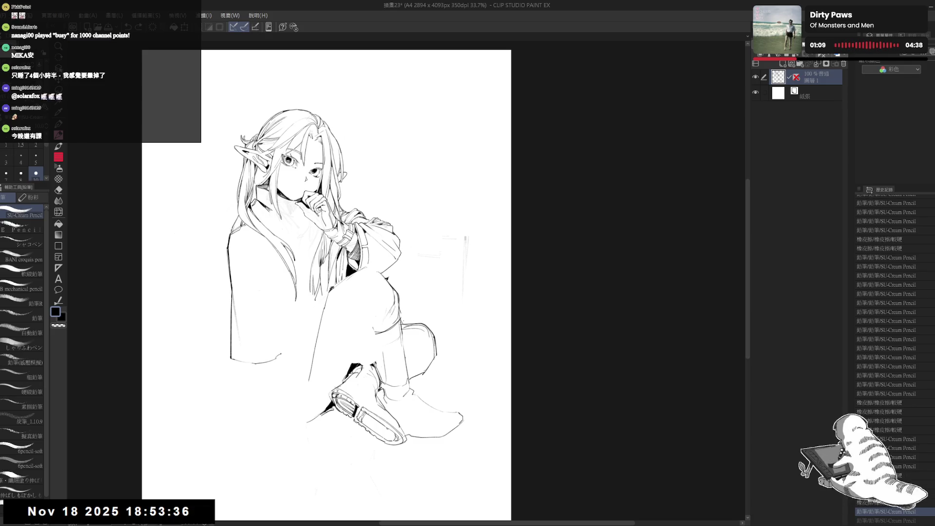
Erase the right end of the coat's bottom edge and add small touch-ups near the hem.
key(e)
drag(290, 353, 279, 360)
key(p)
drag(287, 319, 289, 317)
drag(241, 239, 269, 234)
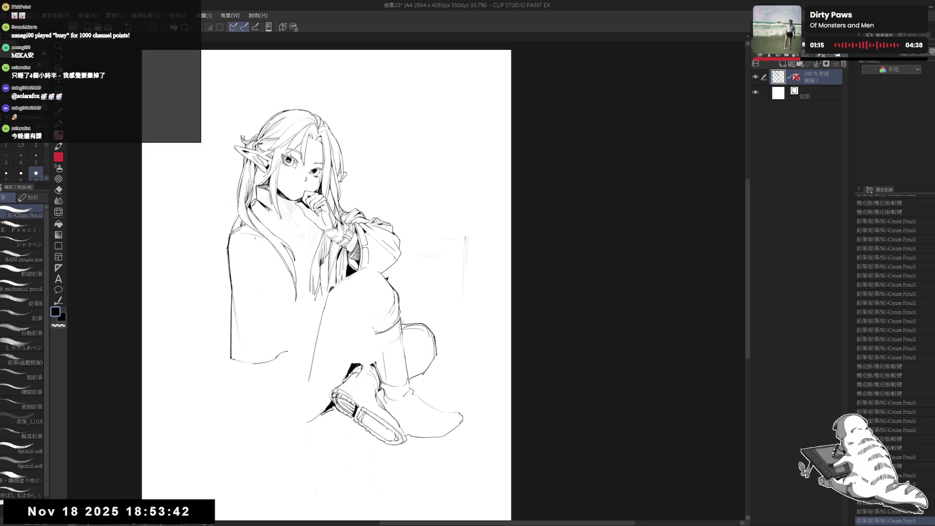
key(ctrl+z)
click(286, 372)
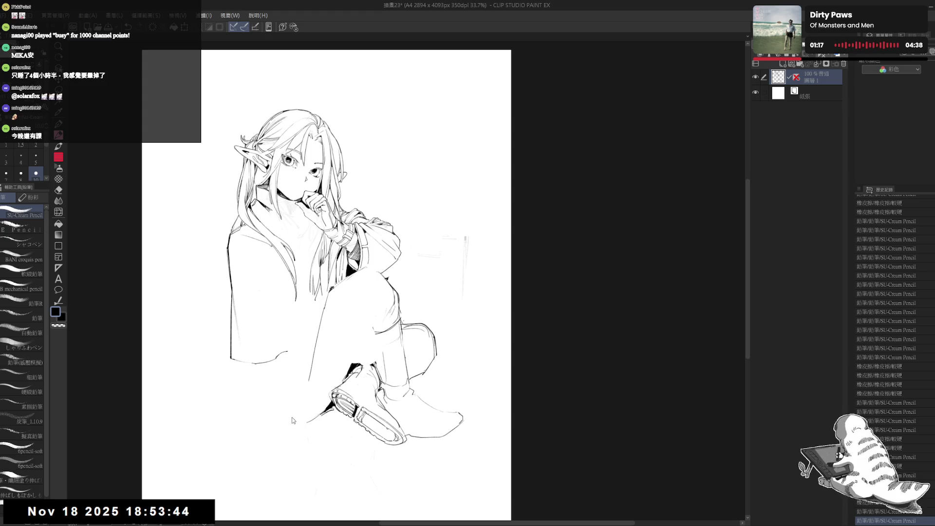
Check the drawing in a flipped, rotated view, then restore the upright full-page view.
key(h)
key(h)
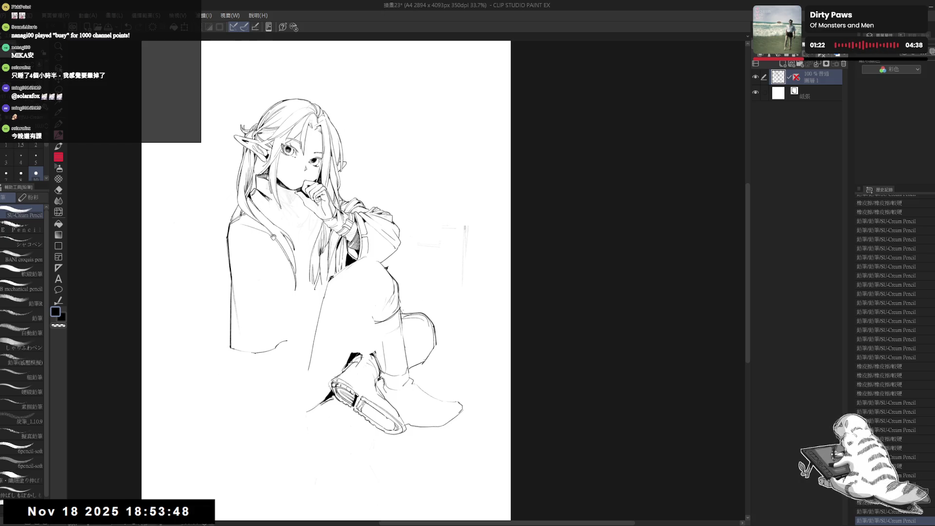
mouse_move(271, 240)
mouse_down()
mouse_move(252, 417)
mouse_move(229, 385)
mouse_up()
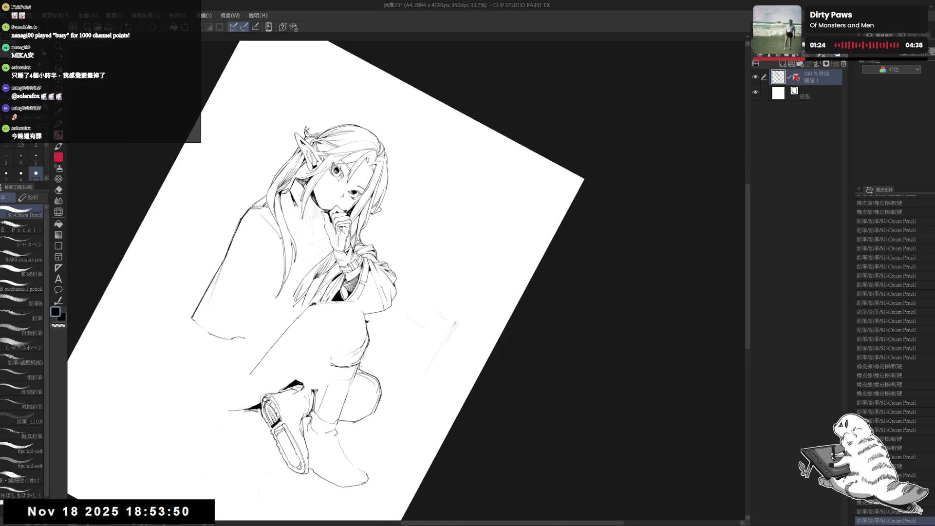
key(e)
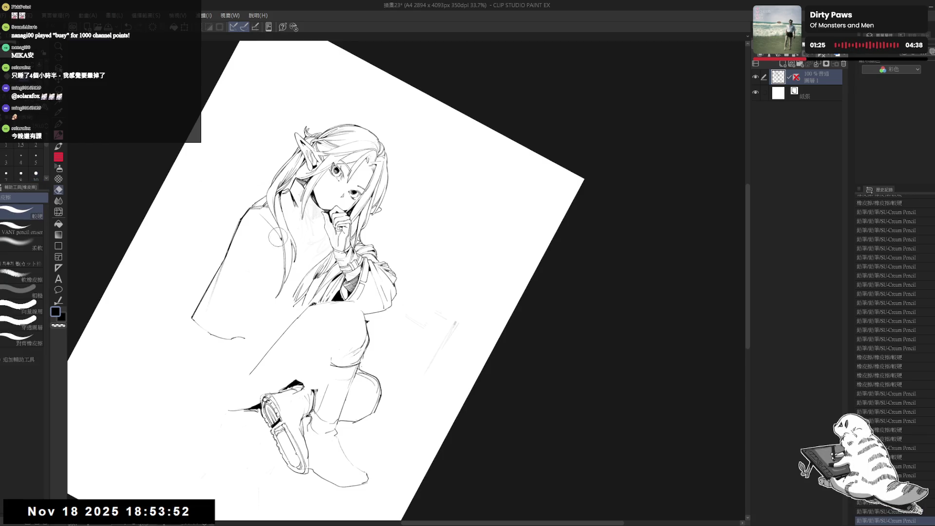
key(p)
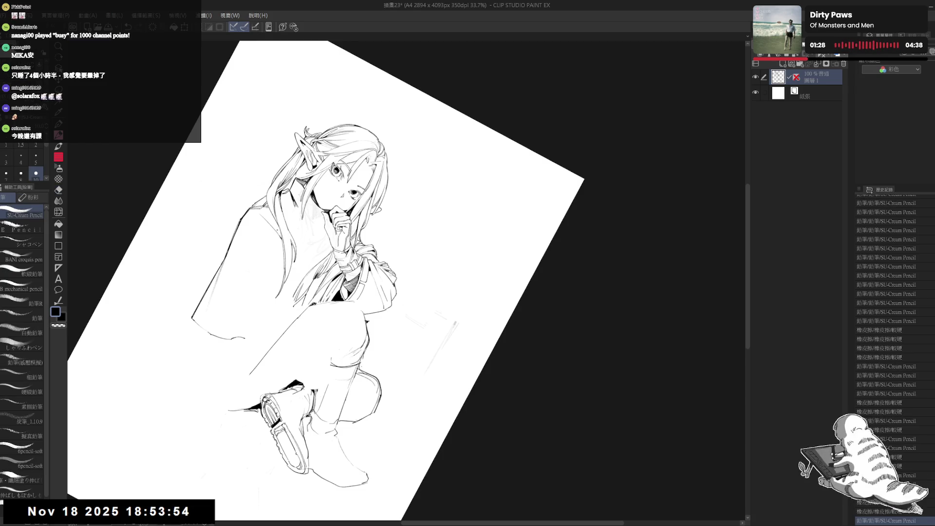
key(ctrl+0)
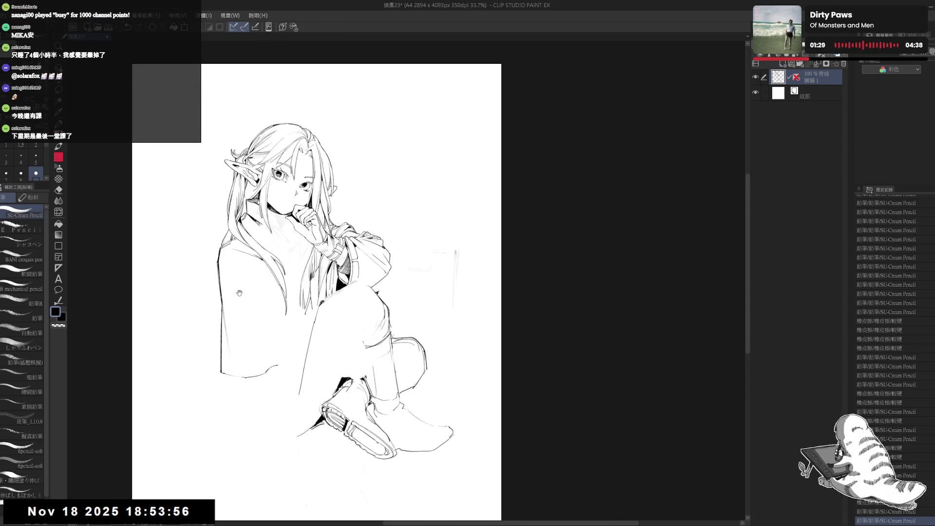
Redraw the pencil lines down the coat's left side, redoing three undone strokes.
click(266, 263)
click(265, 263)
drag(222, 247, 278, 335)
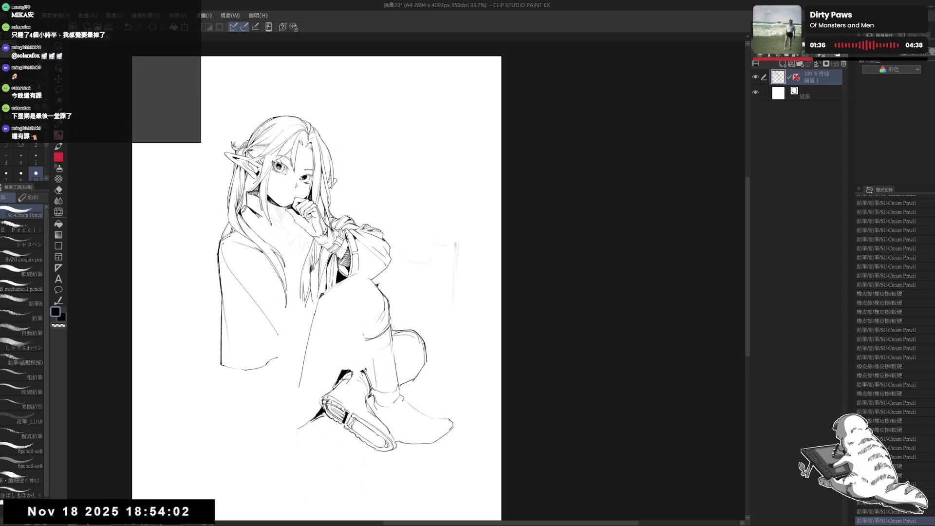
drag(246, 291, 269, 321)
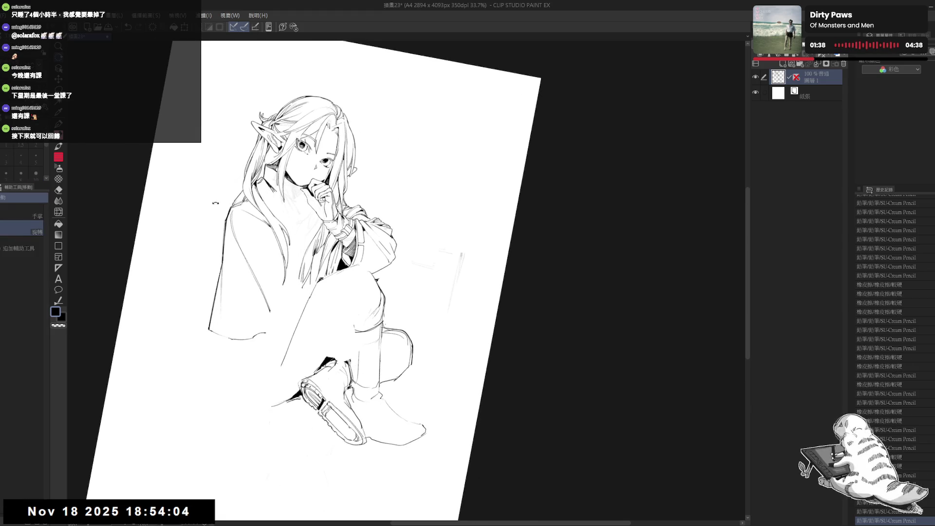
drag(265, 260, 272, 295)
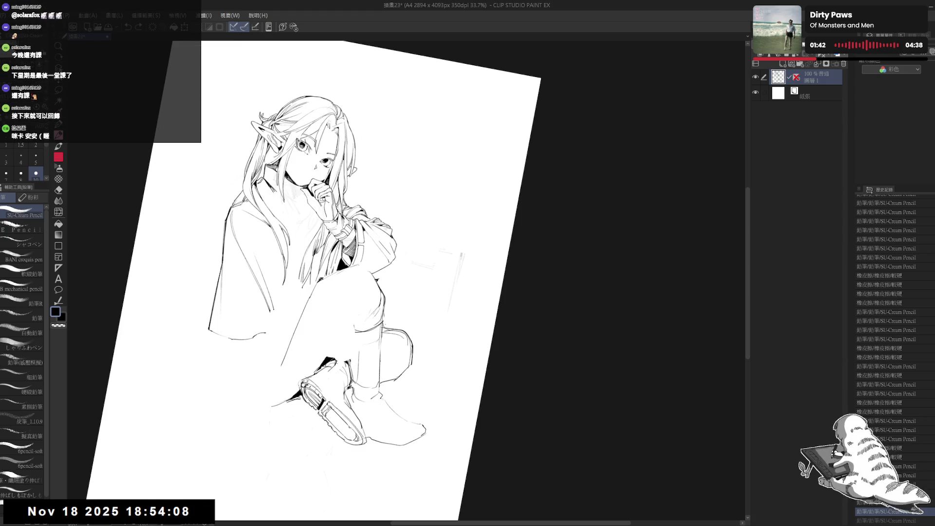
key(ctrl+y)
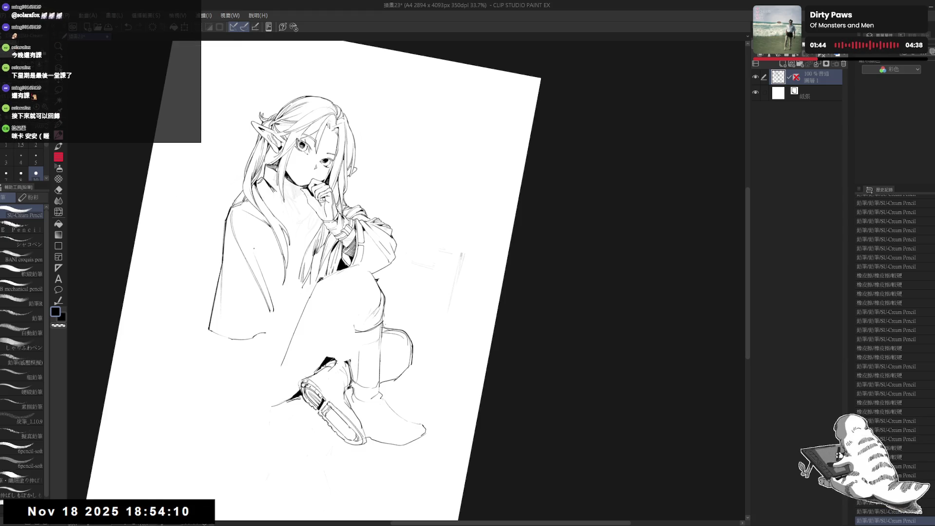
key(ctrl+y)
key(ctrl+y)
key(ctrl+y)
key(ctrl+y)
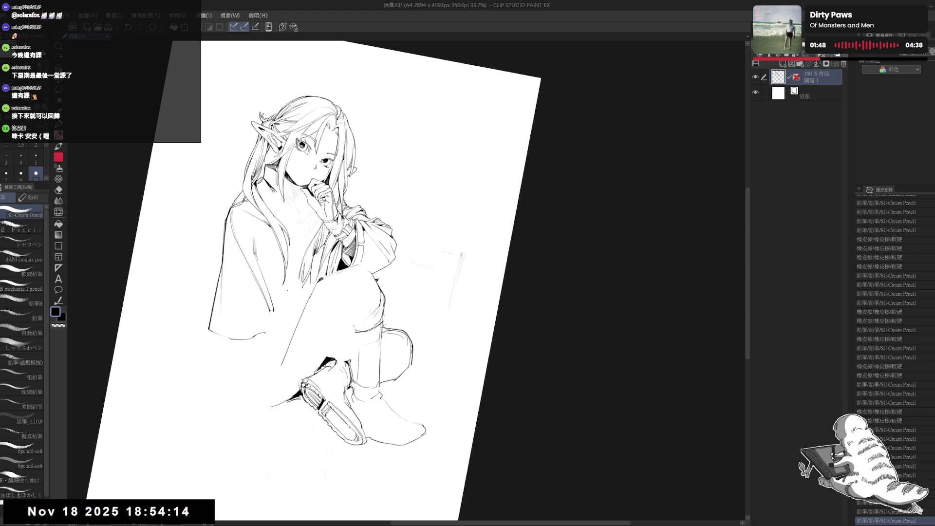
key(ctrl+y)
key(ctrl+y)
Rotate the canvas view and add a short line and small touch-ups at the sleeve edge.
key(ctrl+0)
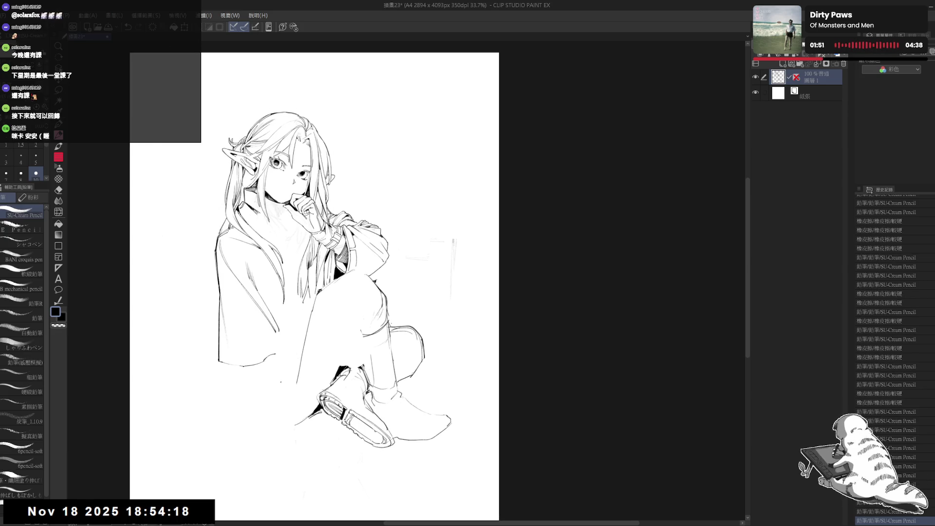
drag(204, 168, 254, 307)
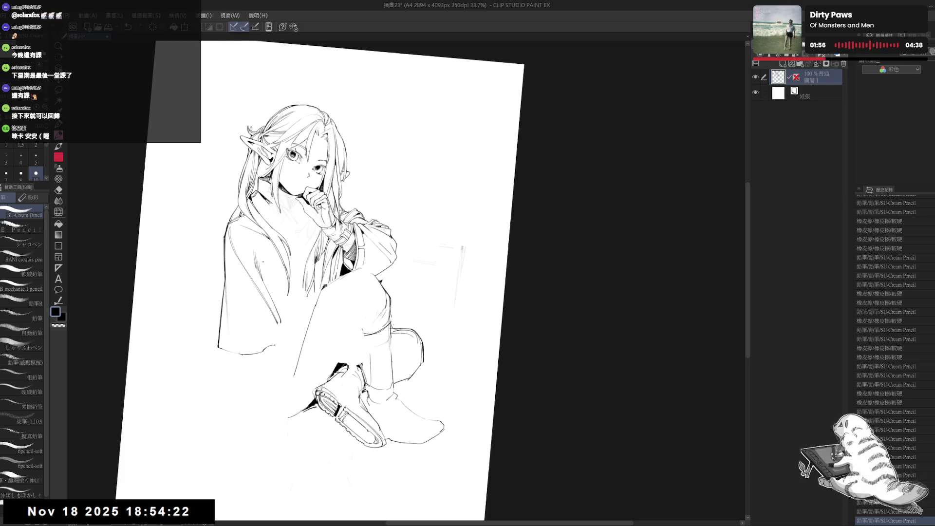
drag(271, 291, 274, 288)
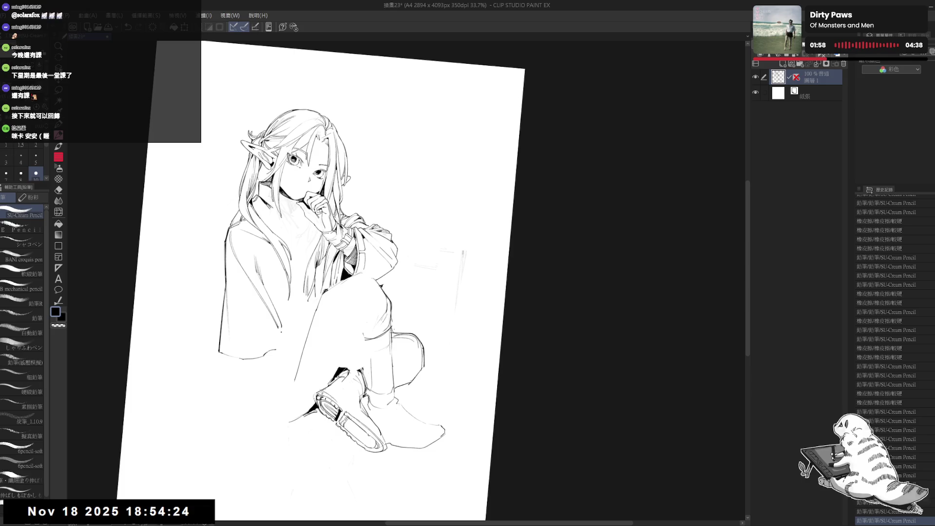
drag(280, 332, 281, 340)
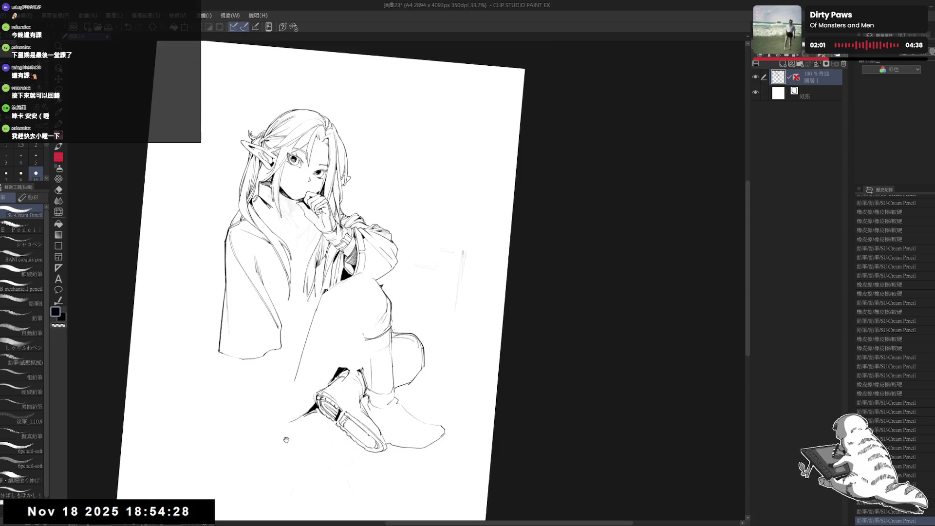
drag(370, 273, 429, 224)
mouse_move(322, 312)
mouse_down()
mouse_move(309, 322)
mouse_move(345, 359)
mouse_move(375, 373)
mouse_up()
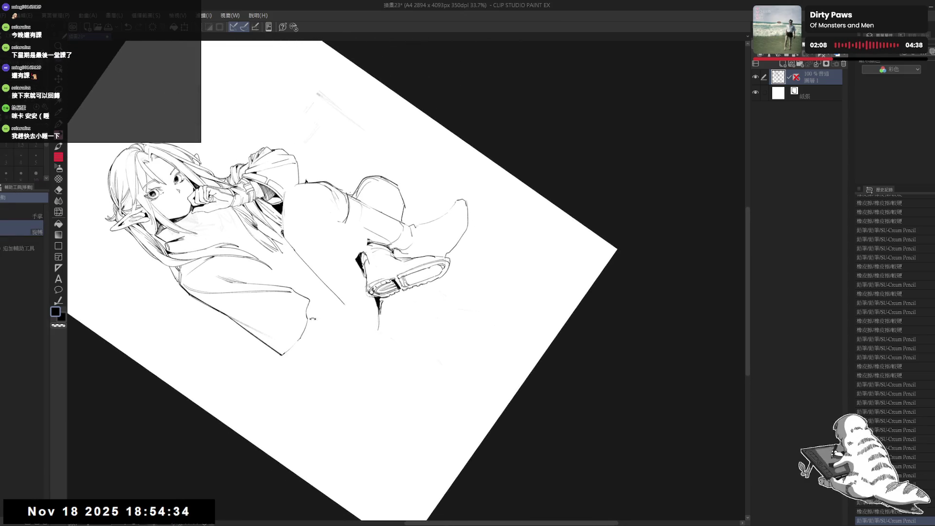
Draw a small stroke near the sleeve, undoing and then redoing it.
drag(308, 305, 312, 311)
key(ctrl+z)
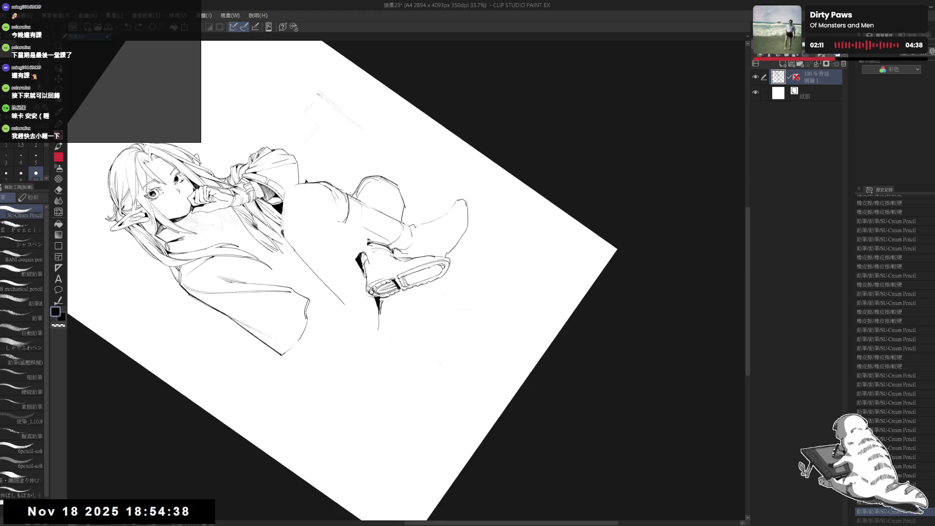
key(ctrl+y)
mouse_move(308, 305)
mouse_down()
mouse_move(365, 297)
mouse_move(344, 255)
mouse_move(326, 274)
mouse_up()
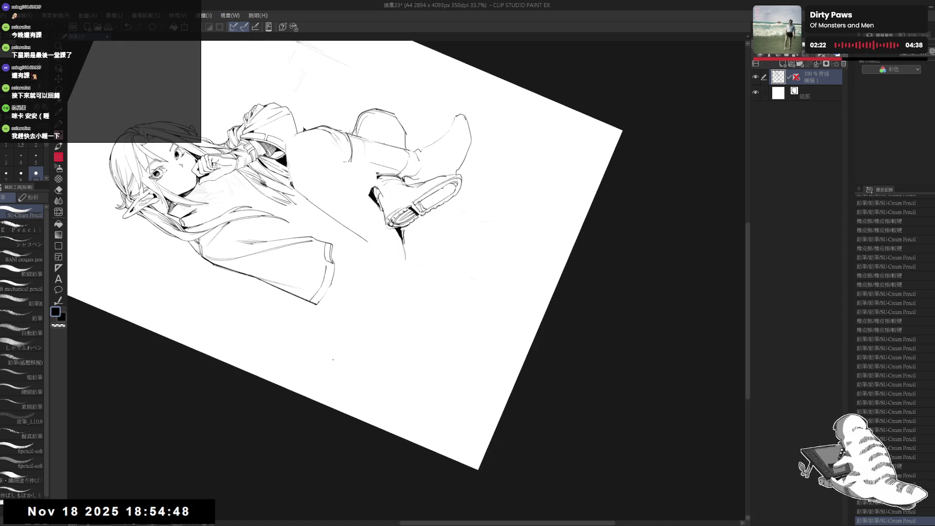
Rotate the canvas to a steep angle and add faint strokes and a darker sleeve-edge mark.
drag(326, 275, 281, 231)
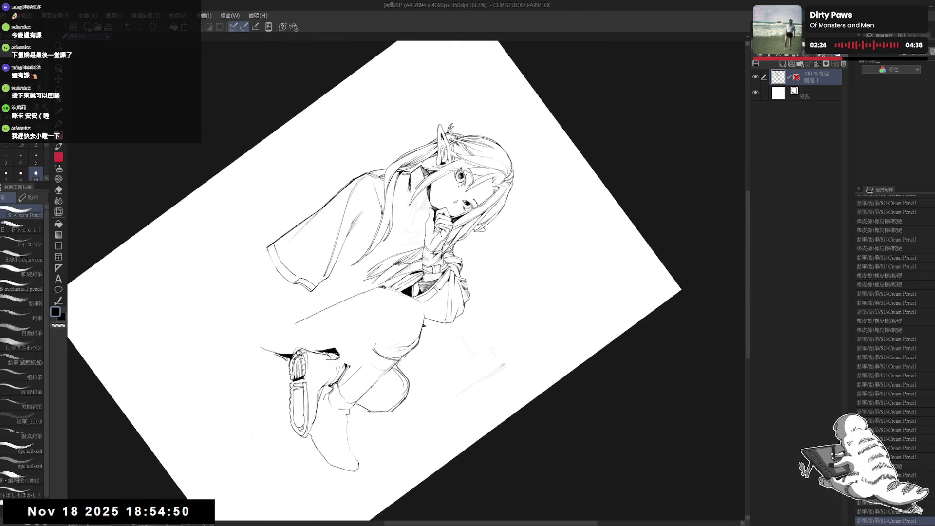
drag(492, 353, 496, 347)
mouse_move(270, 254)
mouse_down()
mouse_move(270, 270)
mouse_move(273, 254)
mouse_up()
mouse_move(462, 242)
mouse_down()
mouse_move(482, 241)
mouse_move(507, 282)
mouse_up()
drag(339, 328, 330, 327)
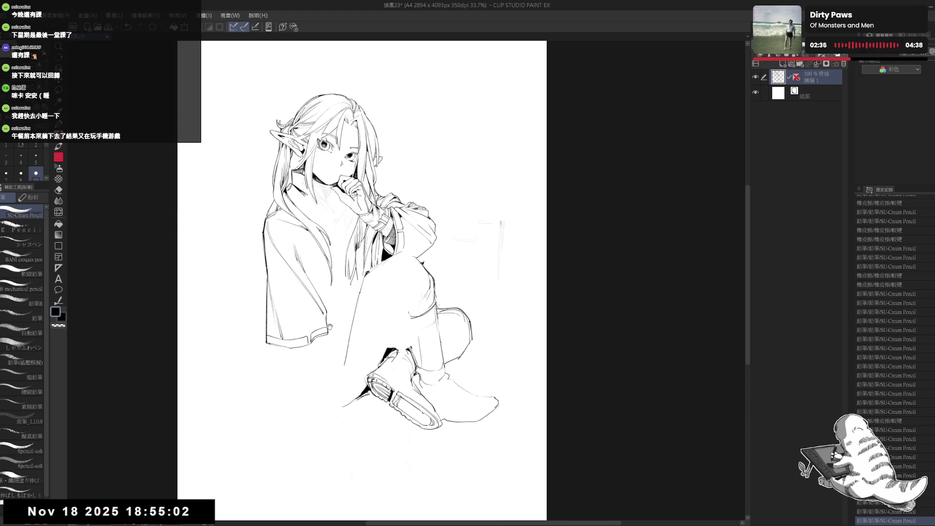
Draw the sleeve's lower edge line and fill the area beneath it solid black.
scroll(323, 284, down, 2)
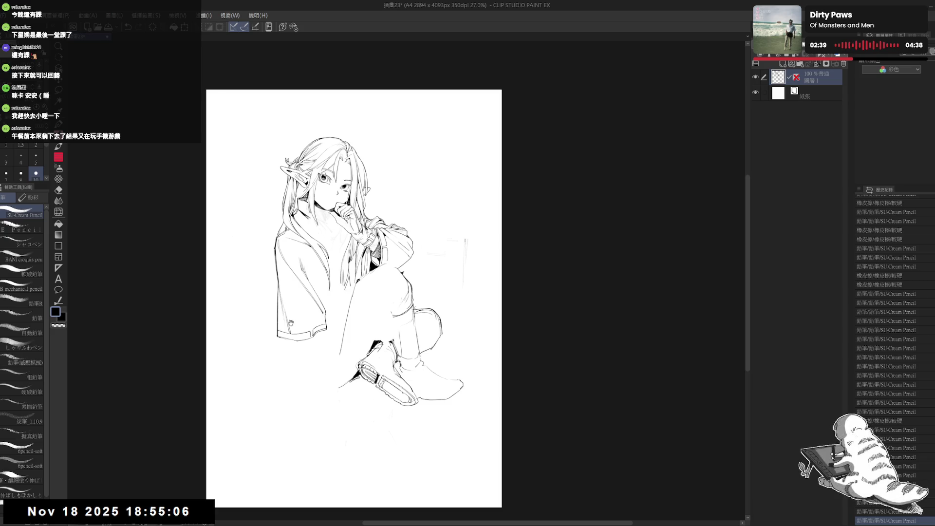
drag(342, 372, 324, 370)
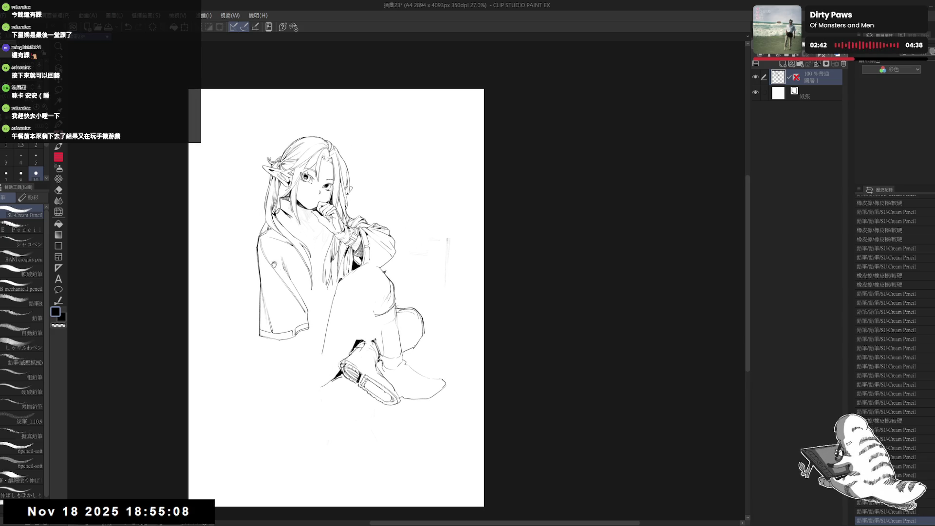
scroll(297, 344, up, 1)
drag(268, 340, 275, 347)
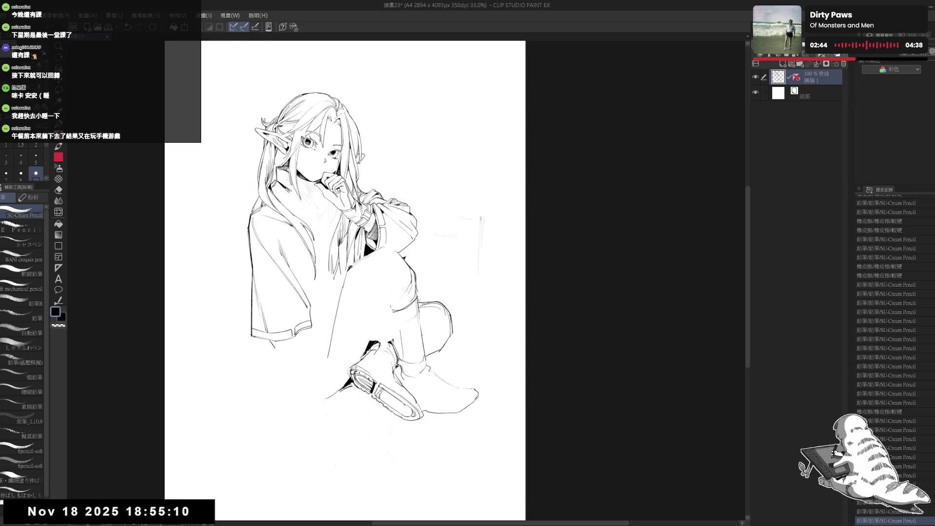
click(278, 344)
Erase stray marks at the sleeve edge and reset the canvas rotation upright.
key(h)
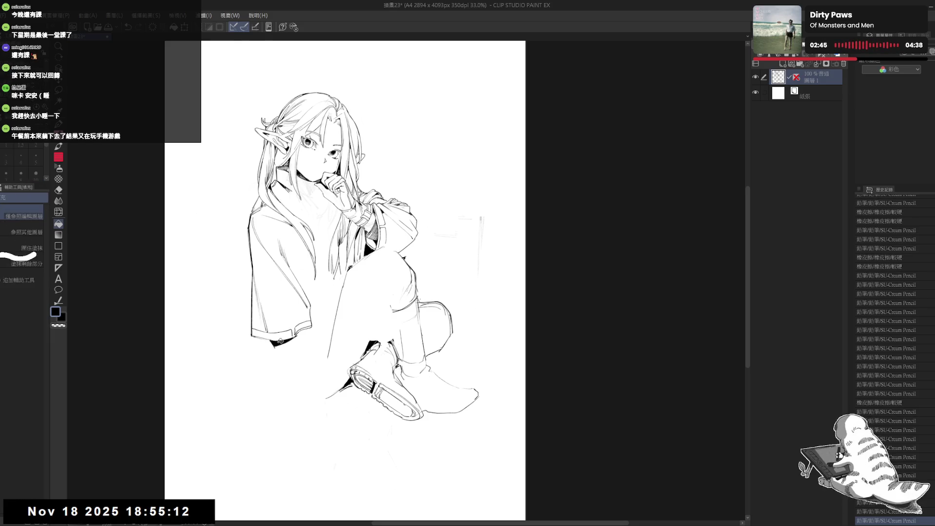
mouse_move(260, 398)
mouse_down()
mouse_move(257, 390)
mouse_move(267, 398)
mouse_up()
key(e)
drag(298, 333, 311, 346)
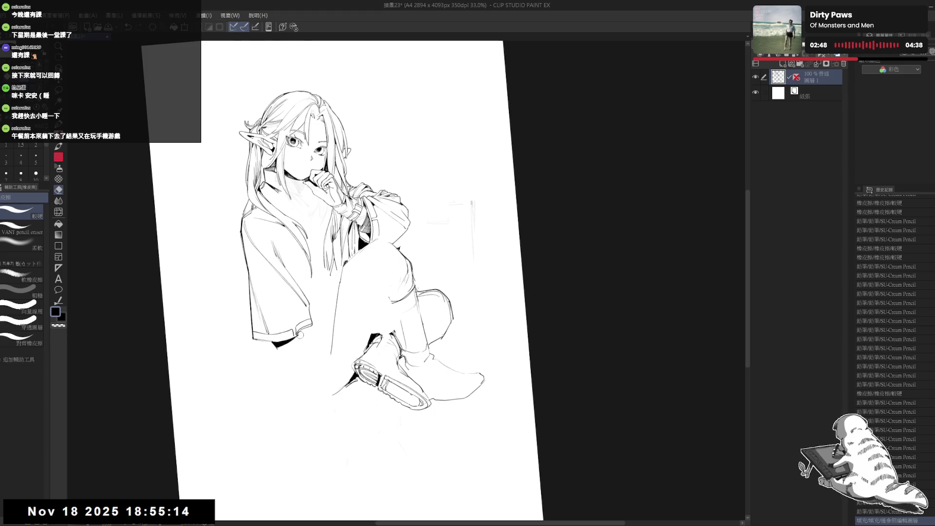
key(p)
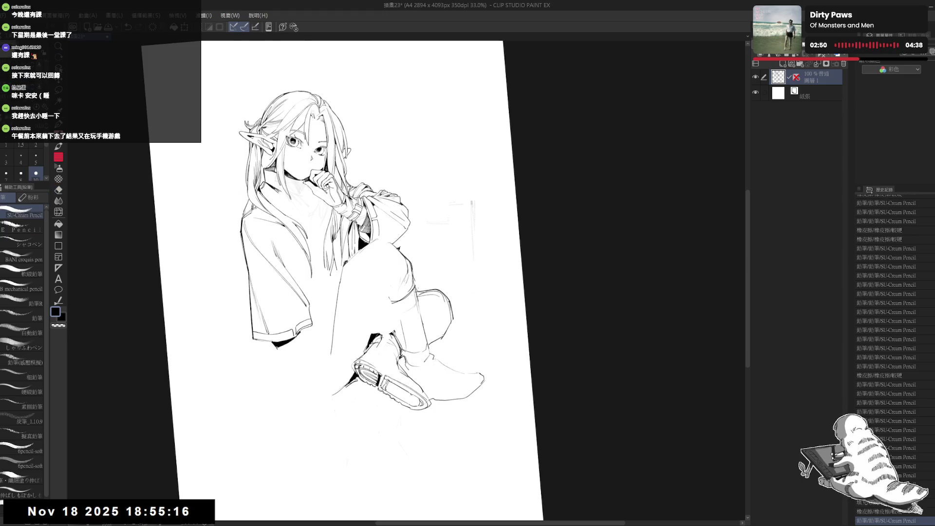
key(ctrl+^)
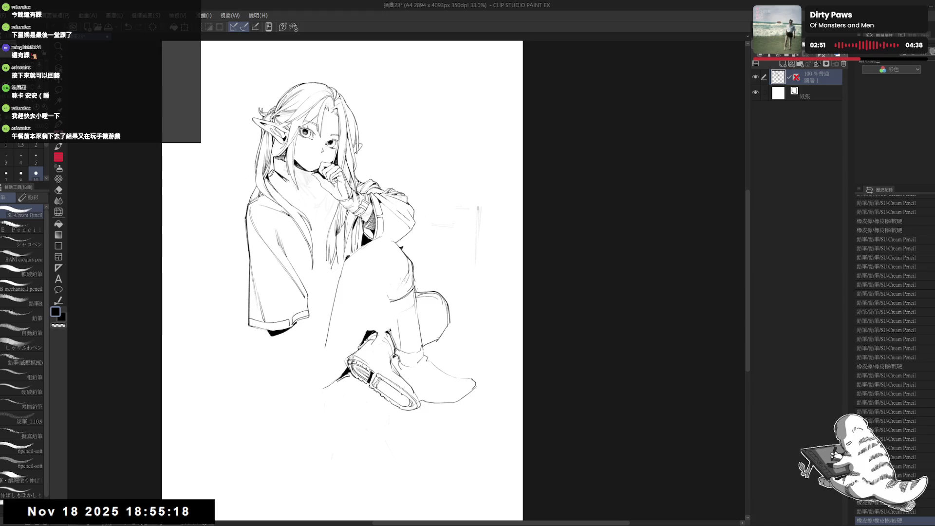
Add small strokes at the sleeve hem and fill the small gap there with black.
drag(267, 334, 273, 339)
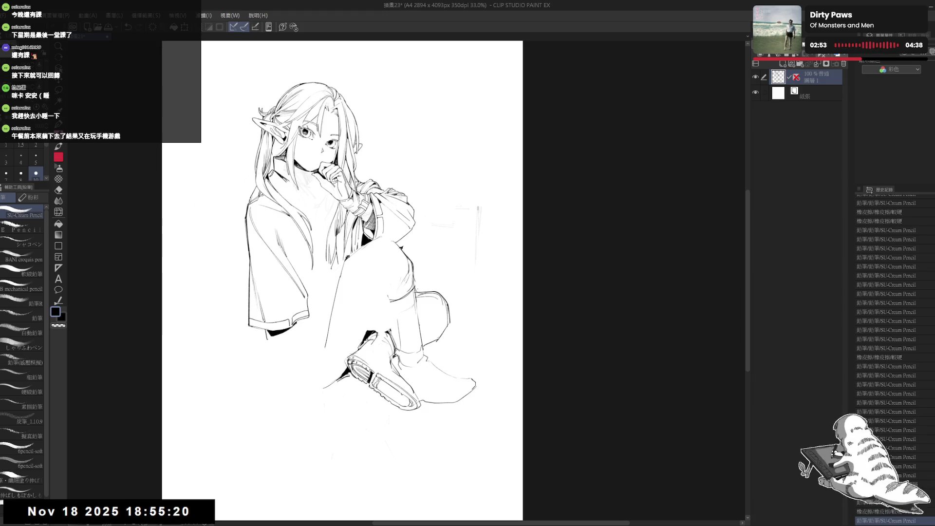
drag(268, 335, 275, 339)
key(g)
click(275, 337)
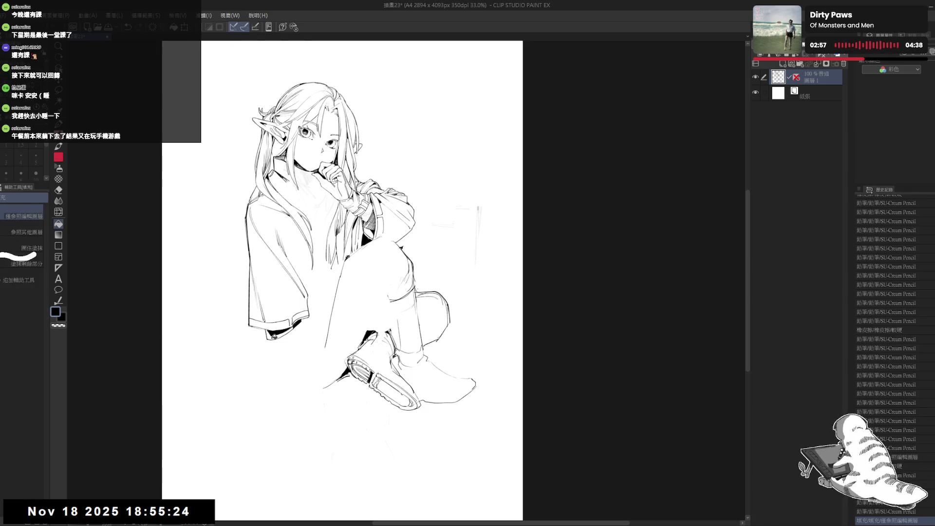
key(p)
drag(269, 335, 273, 339)
drag(269, 335, 274, 339)
Reset the rotation and zoom in with the figure's head in view.
mouse_move(302, 332)
mouse_down()
mouse_move(321, 283)
mouse_move(371, 302)
mouse_move(336, 336)
mouse_up()
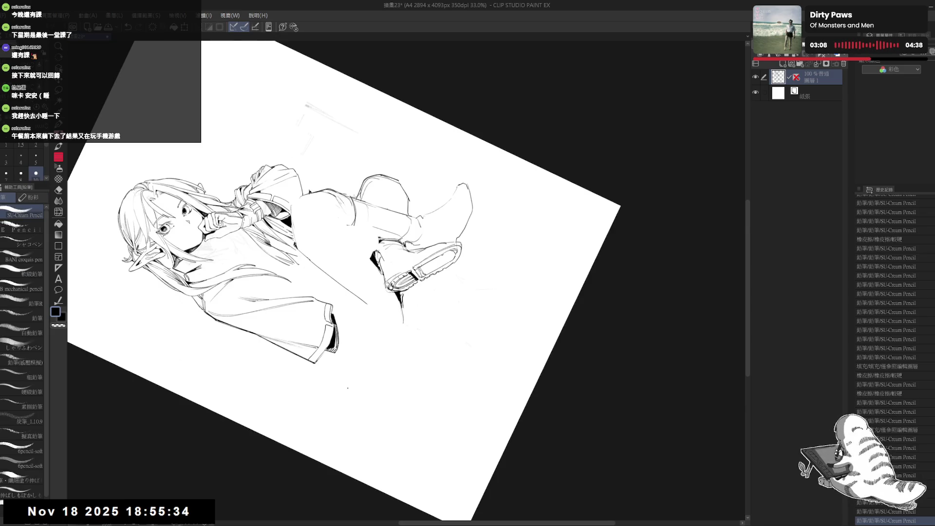
key(ctrl+@)
drag(362, 222, 298, 355)
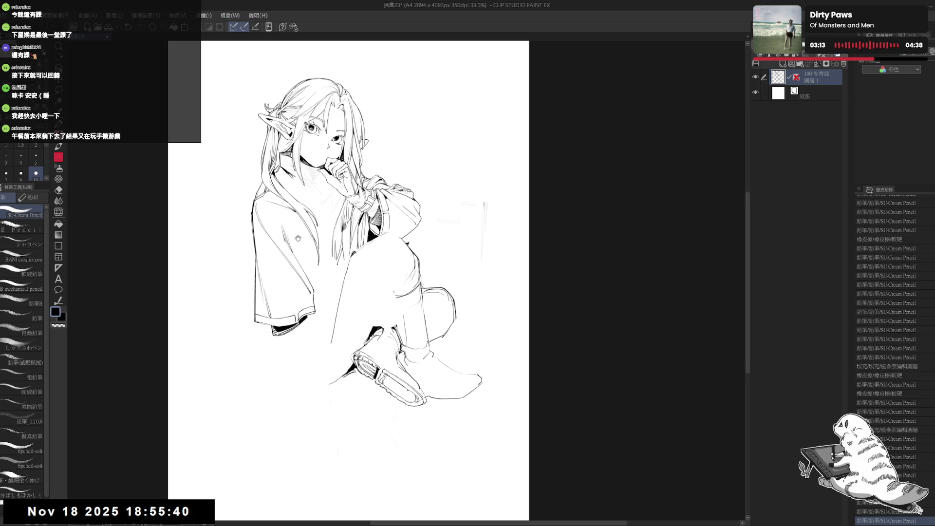
scroll(298, 238, up, 1)
scroll(290, 263, up, 2)
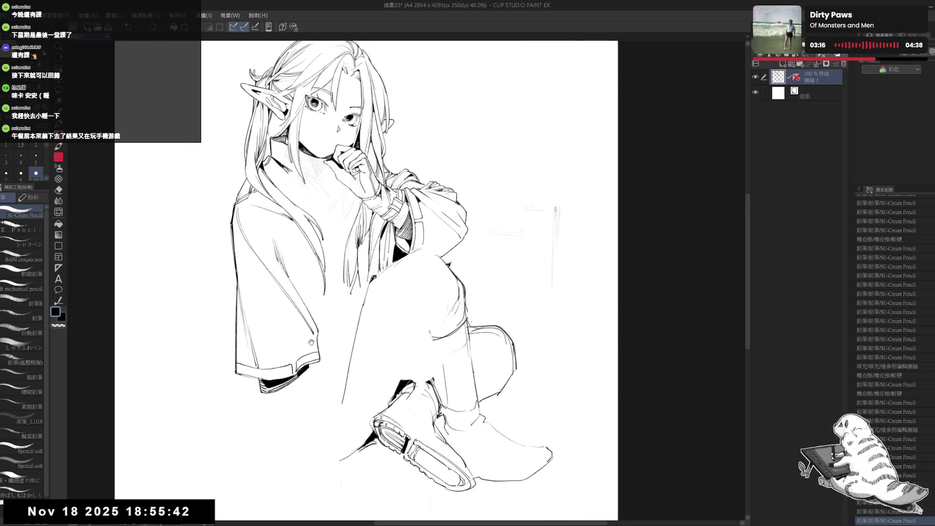
Erase the small mark near the sleeve edge and try a tiny pencil mark, undoing it.
drag(318, 333, 324, 329)
click(327, 388)
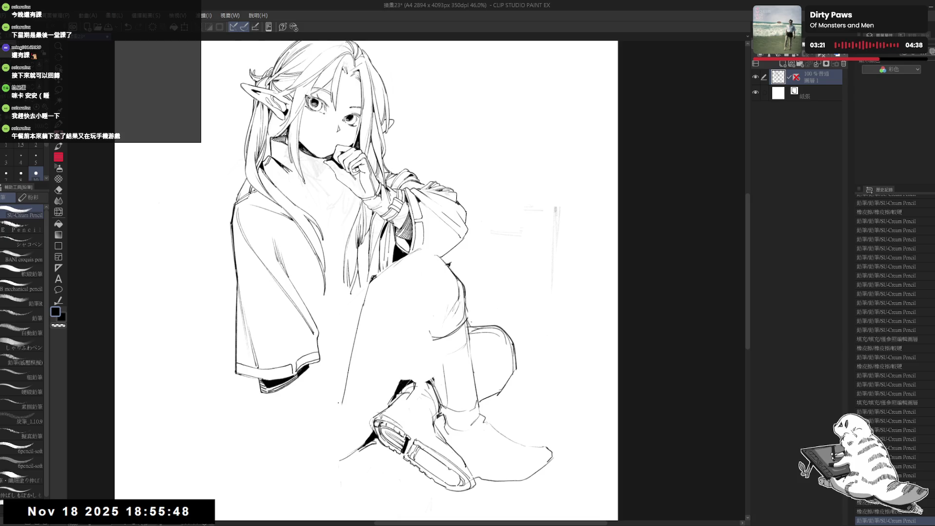
click(399, 254)
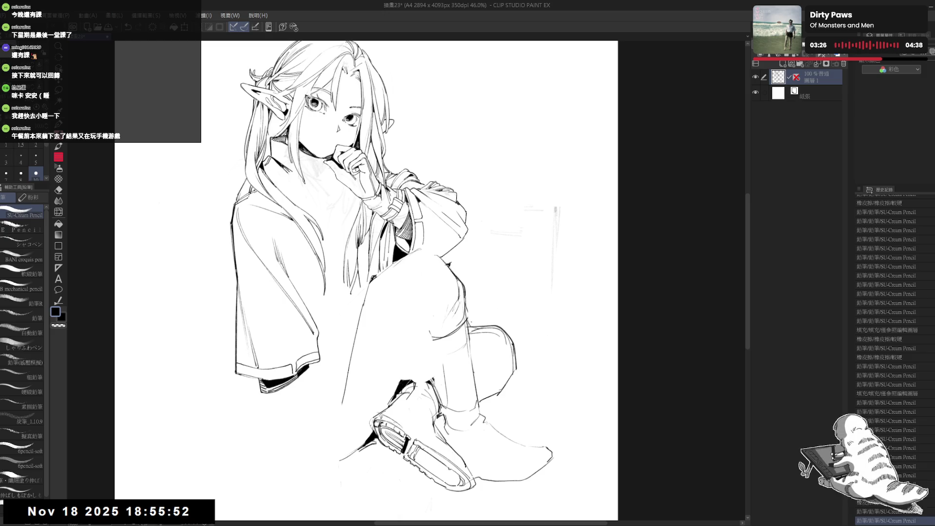
key(ctrl+z)
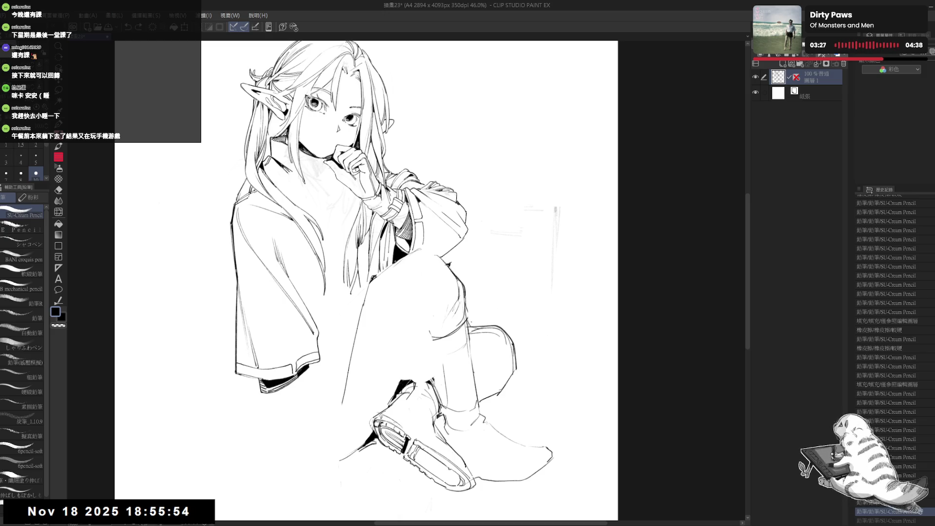
drag(393, 251, 388, 279)
Lighten the hair lines with the transparent colour, then save the drawing.
key(c)
key(ctrl+z)
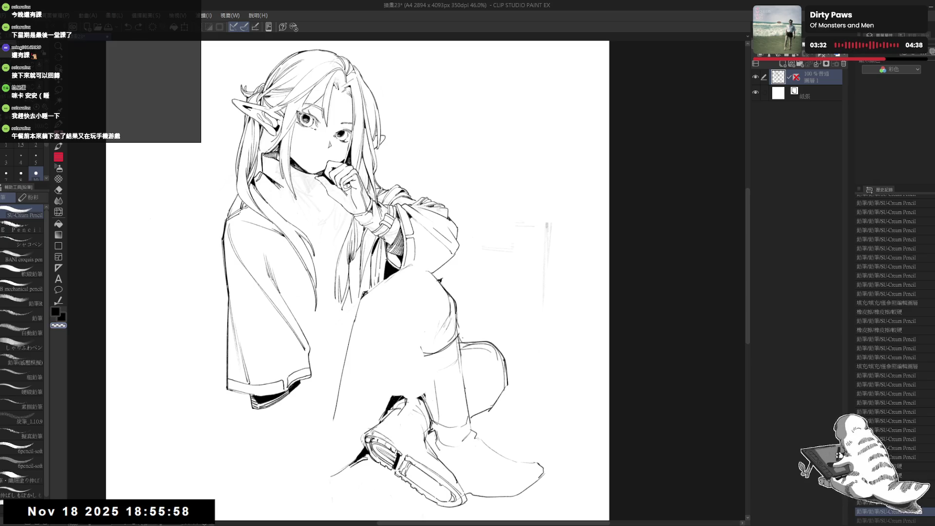
key(ctrl+y)
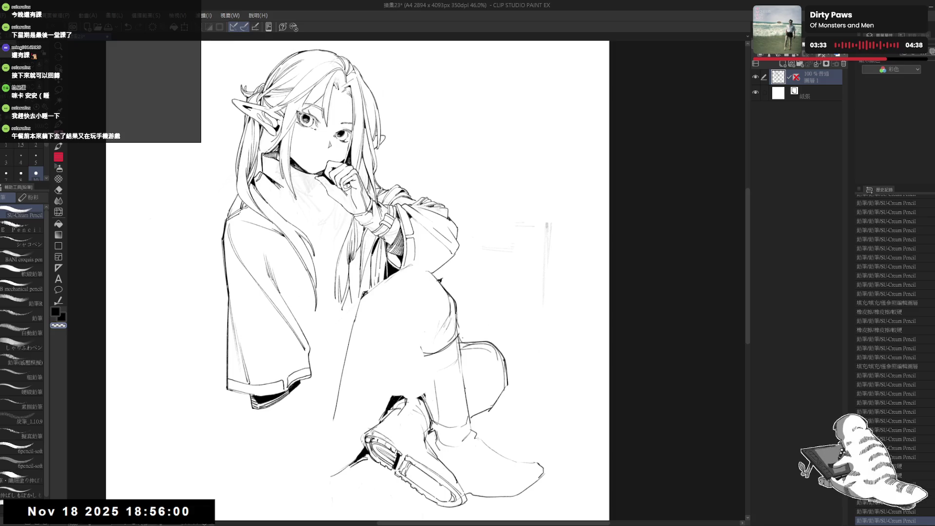
key(ctrl+z)
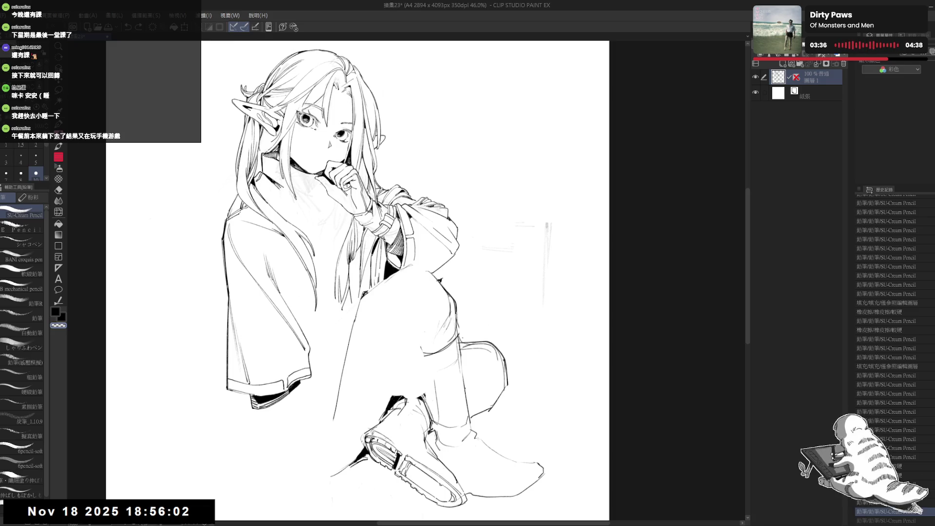
key(ctrl+y)
drag(546, 222, 548, 229)
drag(390, 262, 389, 278)
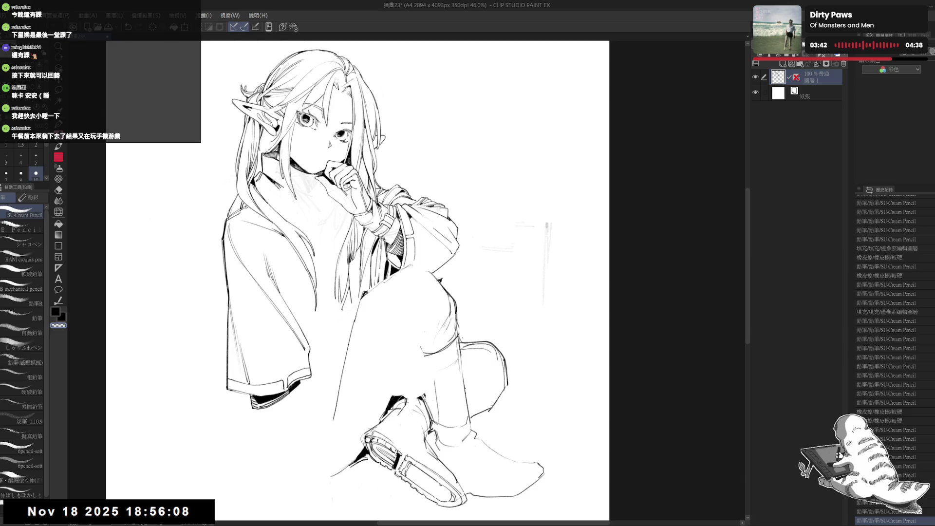
key(ctrl+s)
scroll(375, 269, down, 3)
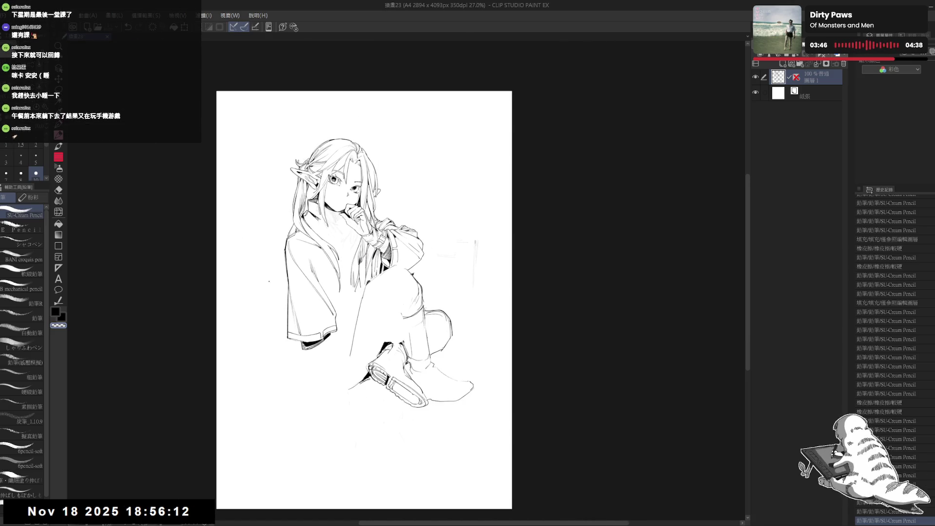
Add pencil lines at and beside the knee, comparing them with repeated undo and redo.
scroll(269, 281, up, 1)
scroll(269, 283, up, 1)
scroll(269, 284, up, 1)
scroll(280, 253, up, 1)
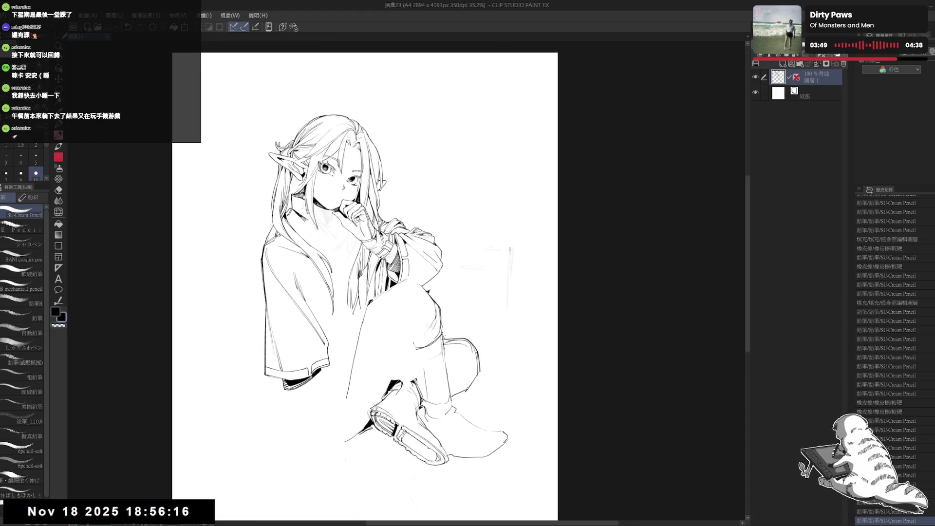
drag(416, 348, 438, 341)
drag(281, 268, 280, 247)
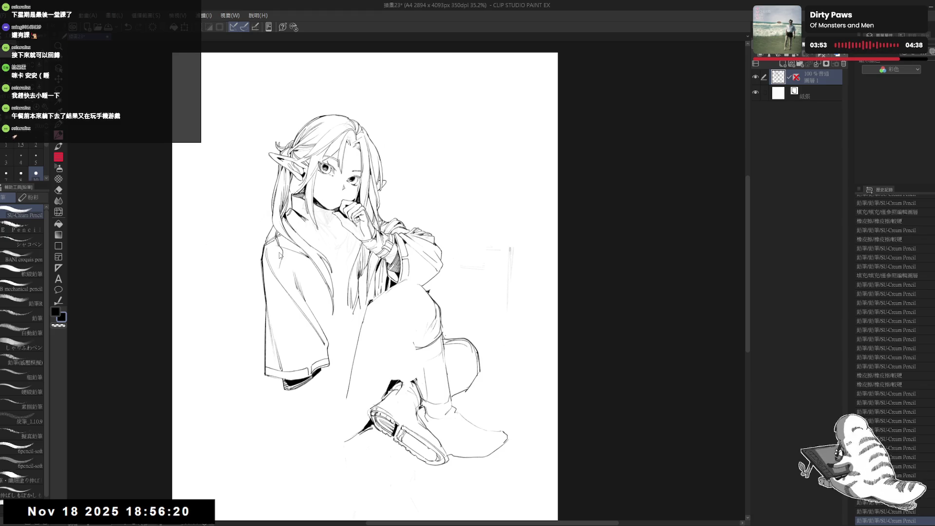
key(ctrl+z)
key(ctrl+z)
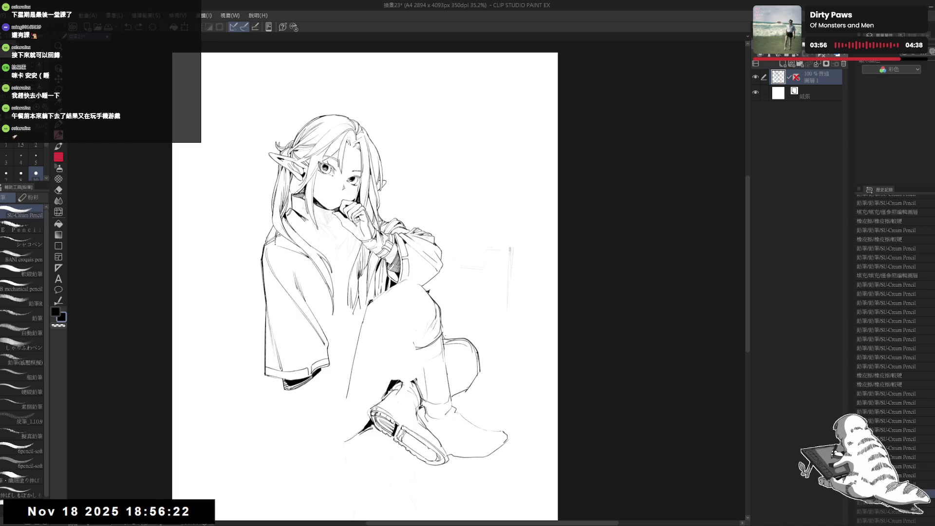
key(ctrl+y)
key(ctrl+y)
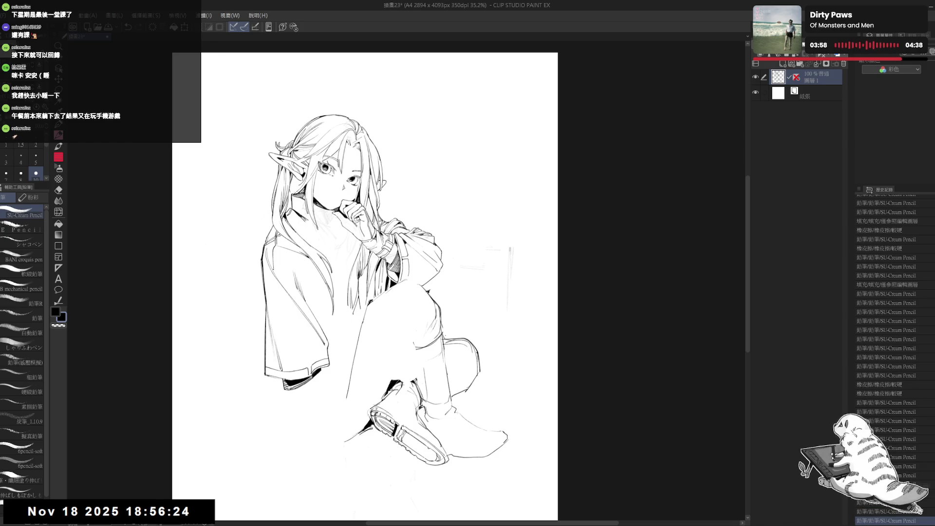
key(ctrl+z)
key(ctrl+y)
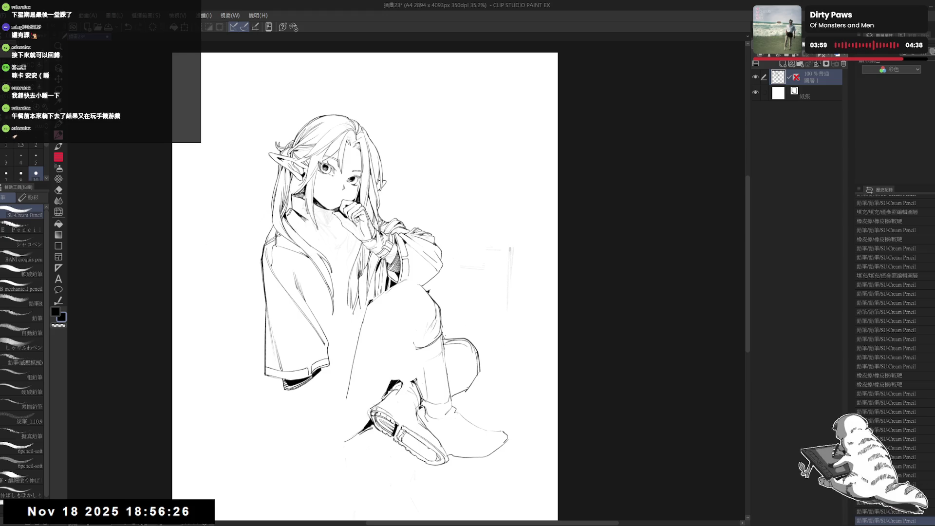
key(ctrl+z)
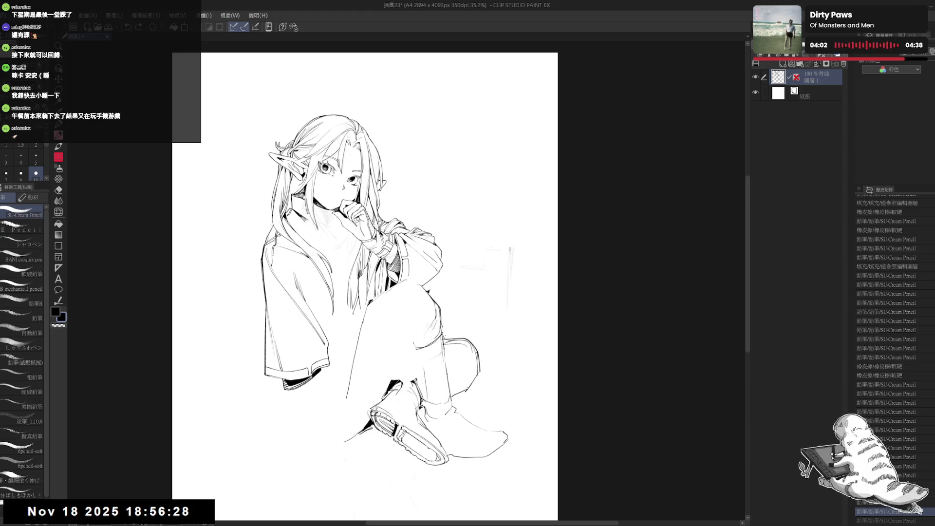
key(ctrl+y)
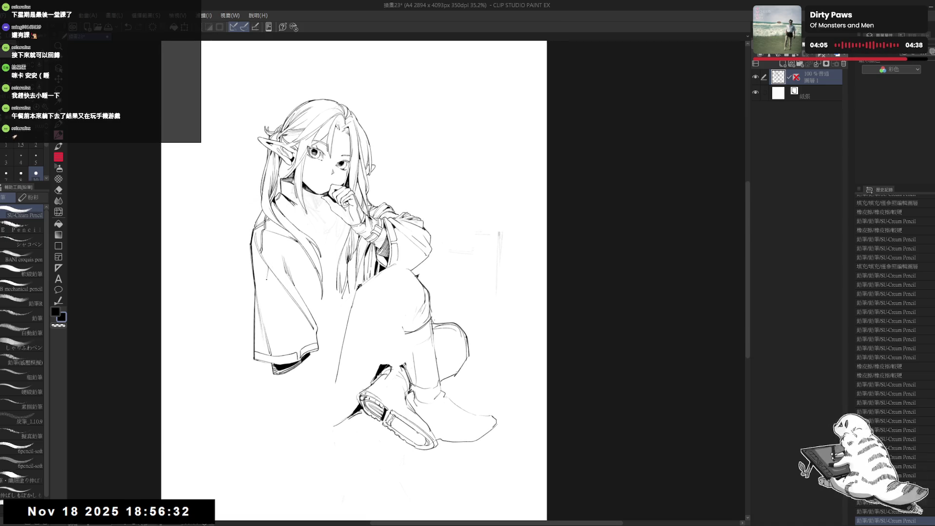
Redraw the jacket's left edge with longer pencil lines and save the drawing.
key(ctrl+z)
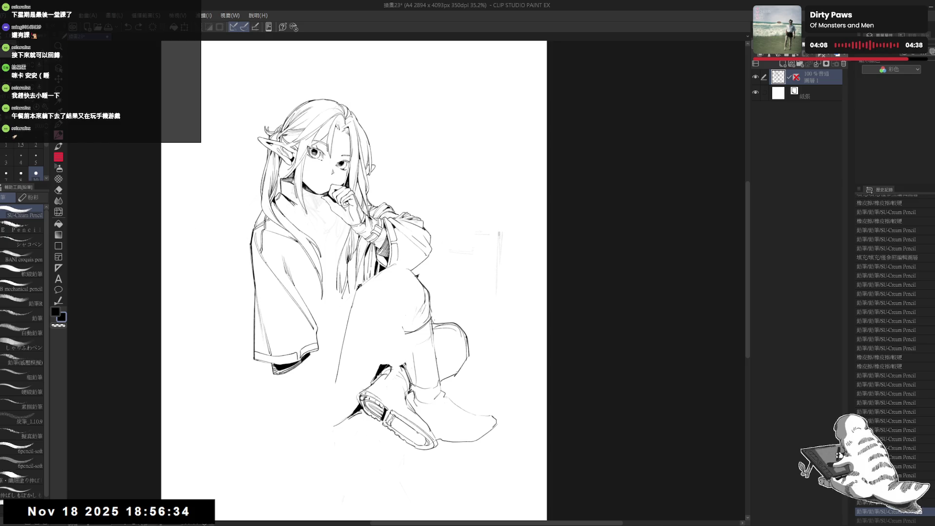
drag(265, 280, 264, 297)
key(ctrl+z)
drag(265, 260, 263, 317)
drag(266, 263, 264, 307)
key(ctrl+z)
drag(390, 292, 384, 270)
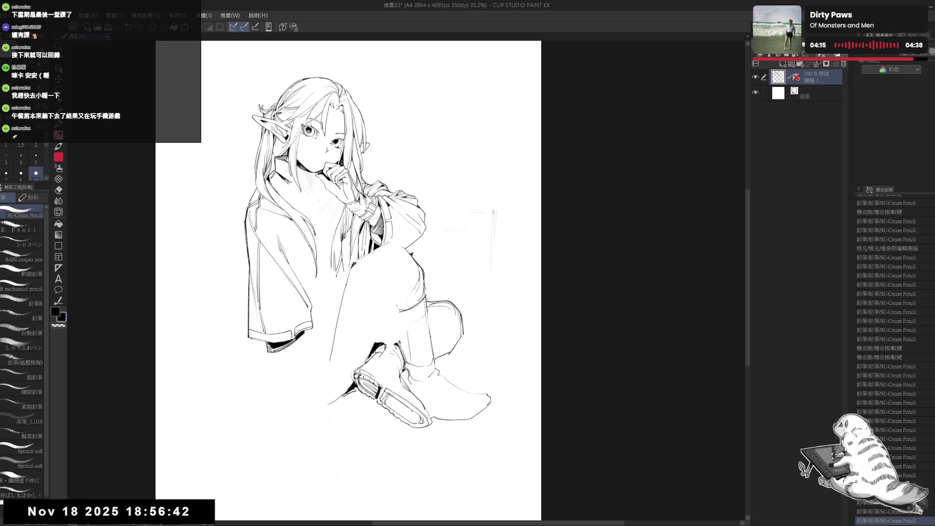
key(ctrl+minus)
key(ctrl+s)
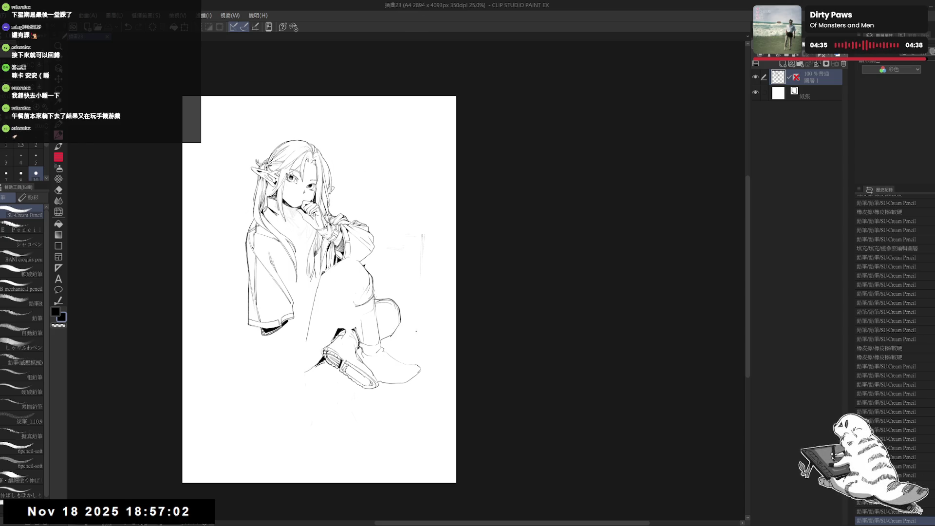
Erase part of the sleeve and add a pencil stroke to the figure.
scroll(286, 209, up, 2)
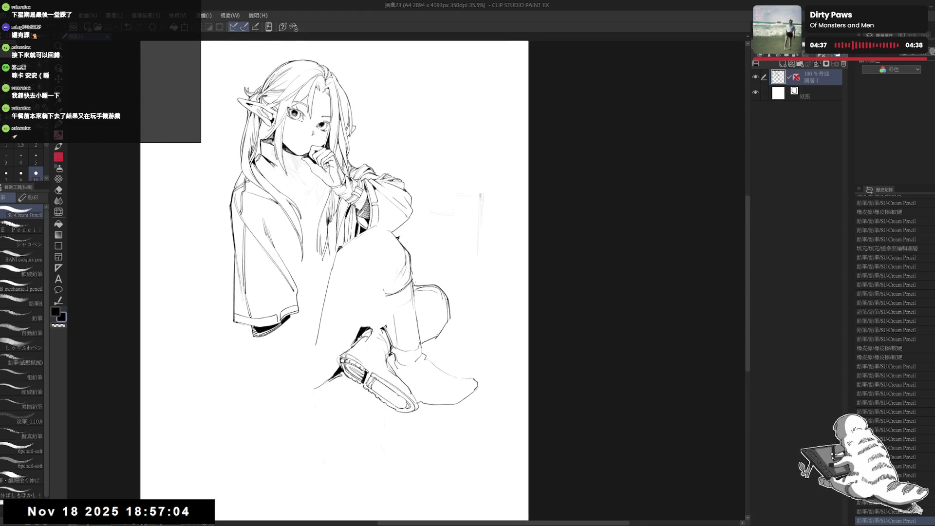
key(e)
drag(283, 315, 275, 344)
key(p)
mouse_move(287, 291)
mouse_down()
mouse_move(293, 299)
mouse_move(260, 300)
mouse_up()
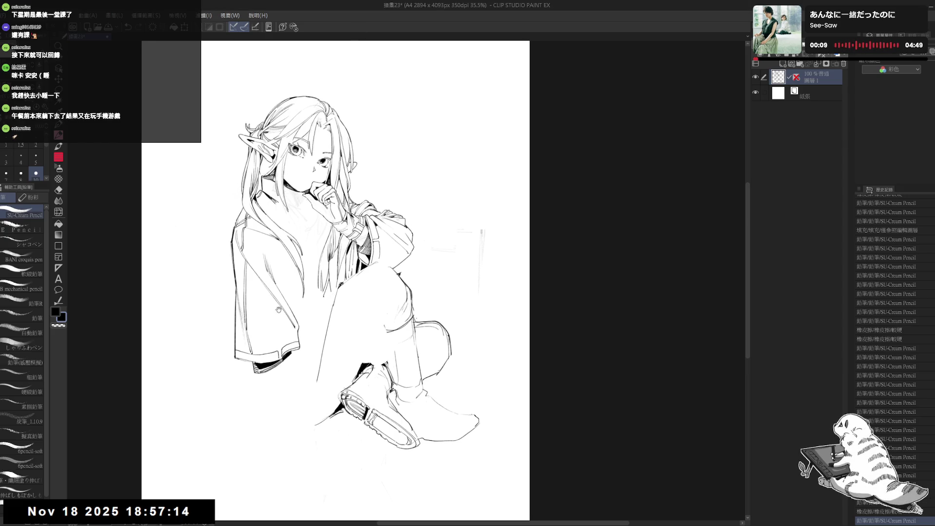
Redraw the long hair strand line several times until it sits right.
drag(293, 244, 283, 301)
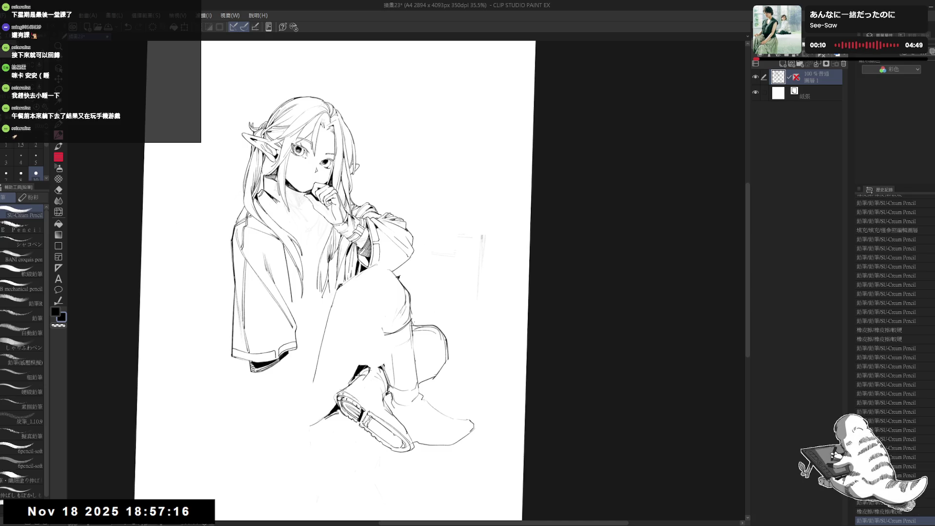
key(ctrl+z)
drag(293, 247, 284, 310)
key(ctrl+z)
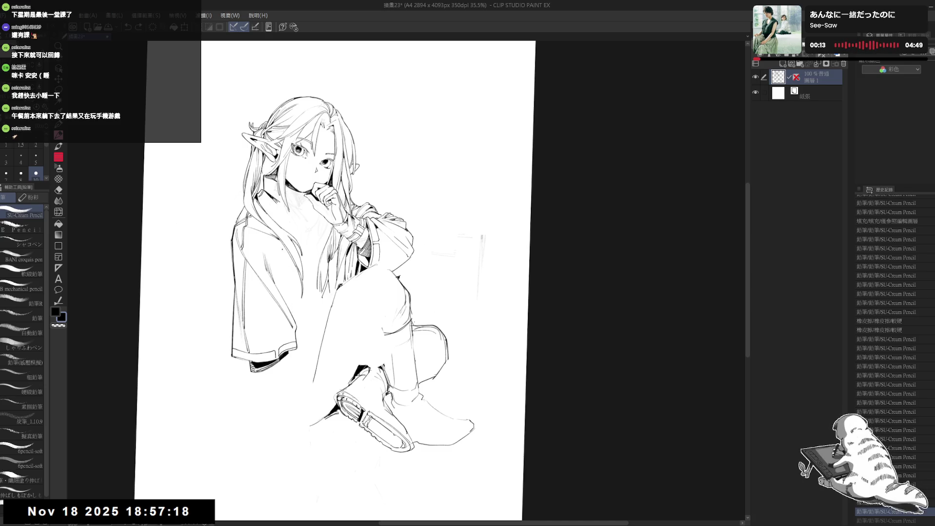
click(288, 262)
drag(291, 245, 296, 301)
key(ctrl+z)
key(e)
key(p)
drag(290, 247, 292, 304)
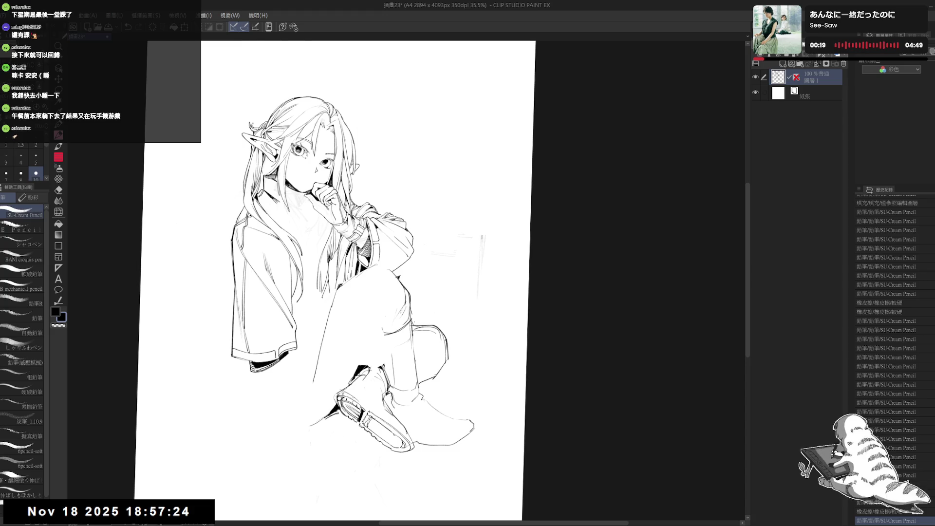
key(ctrl+z)
drag(288, 252, 294, 317)
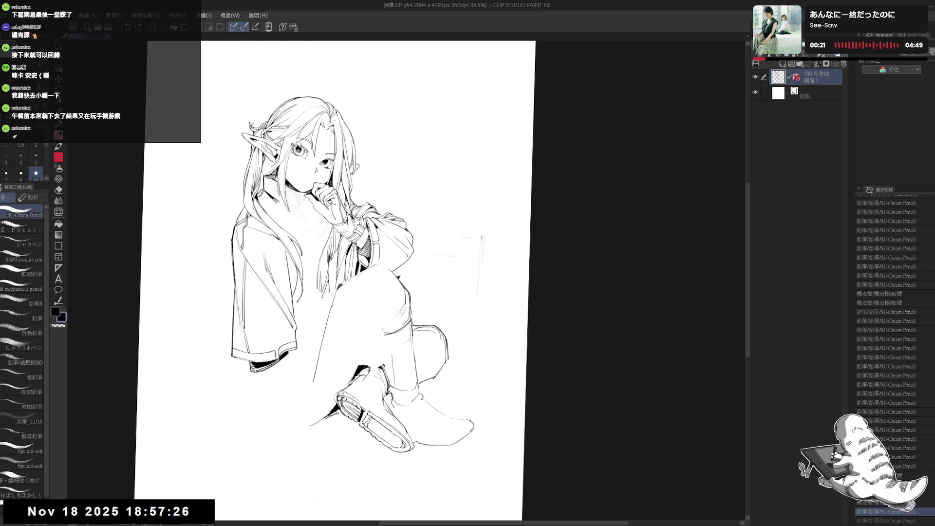
scroll(335, 280, down, 3)
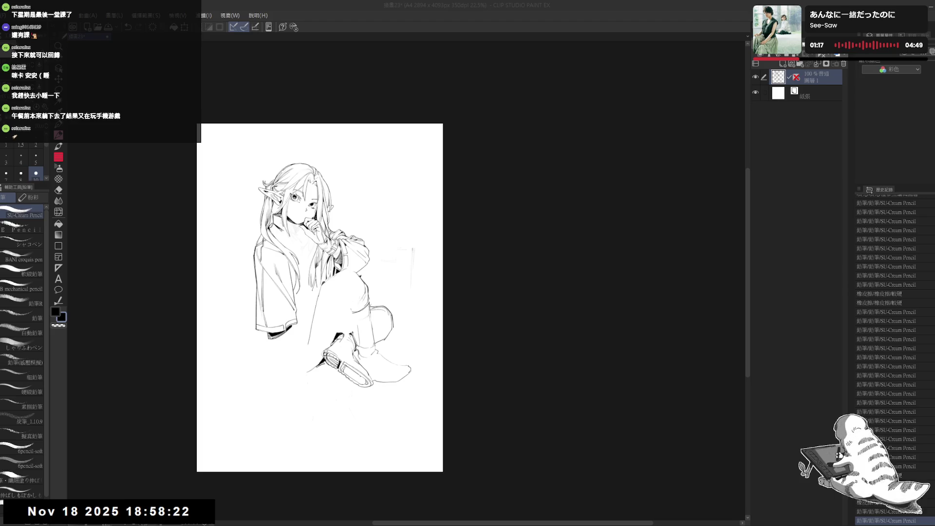
scroll(267, 293, up, 1)
Fill a small area at the sleeve cuff solid black.
scroll(267, 293, up, 1)
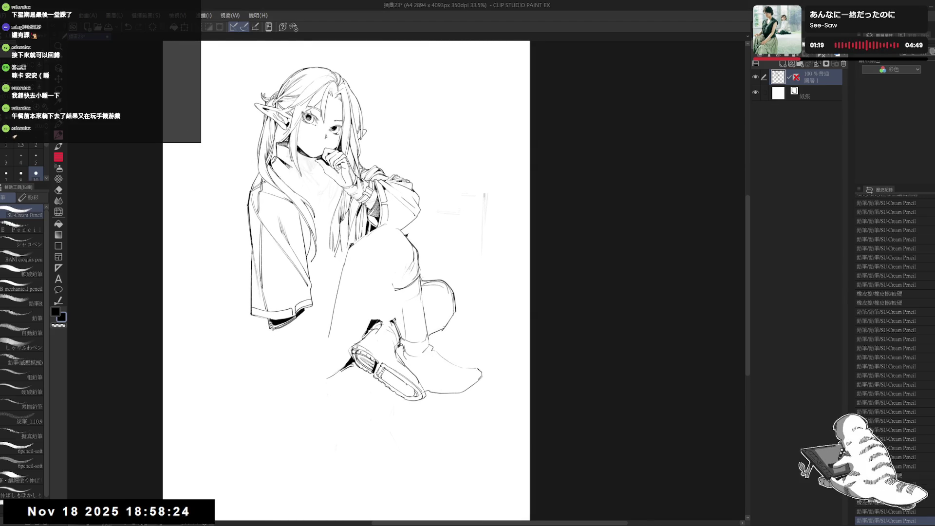
mouse_move(273, 329)
mouse_down()
mouse_move(273, 358)
mouse_move(302, 320)
mouse_up()
key(ctrl+z)
key(ctrl+z)
key(g)
click(305, 317)
key(p)
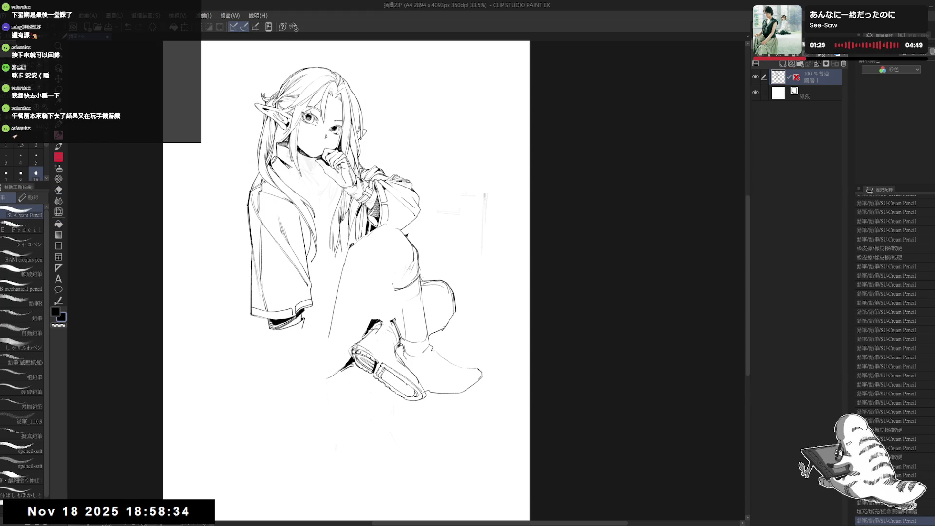
drag(269, 330, 267, 327)
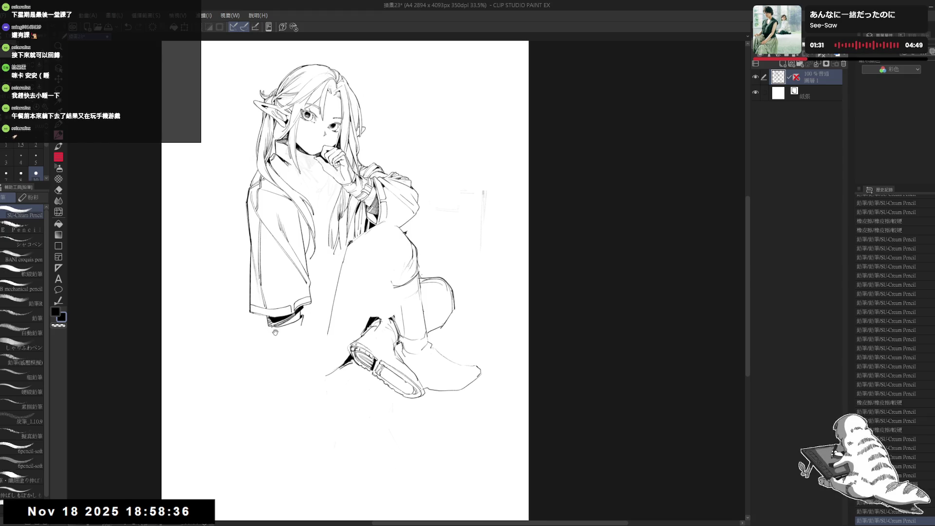
drag(365, 225, 372, 222)
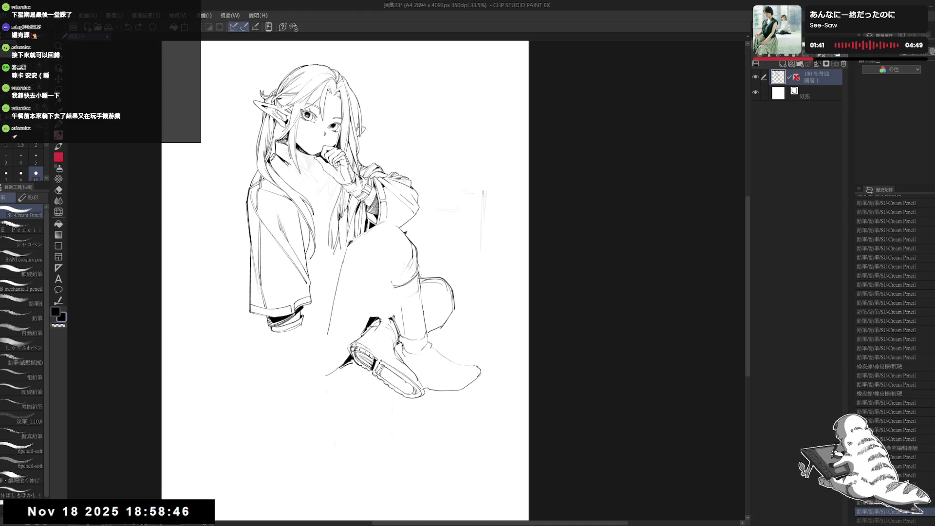
Redraw the cuff's bottom line and erase a bit of the cuff to clean it.
drag(273, 331, 302, 325)
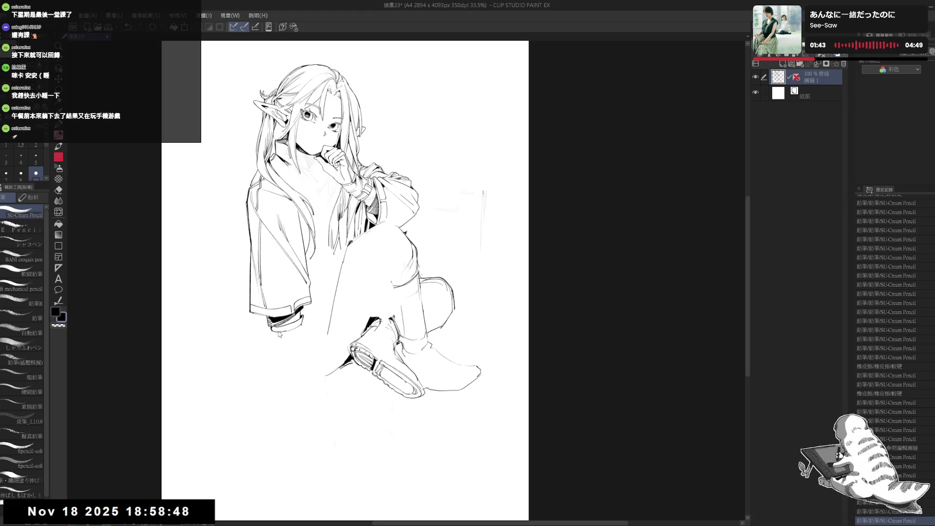
drag(295, 347, 294, 310)
key(e)
key(p)
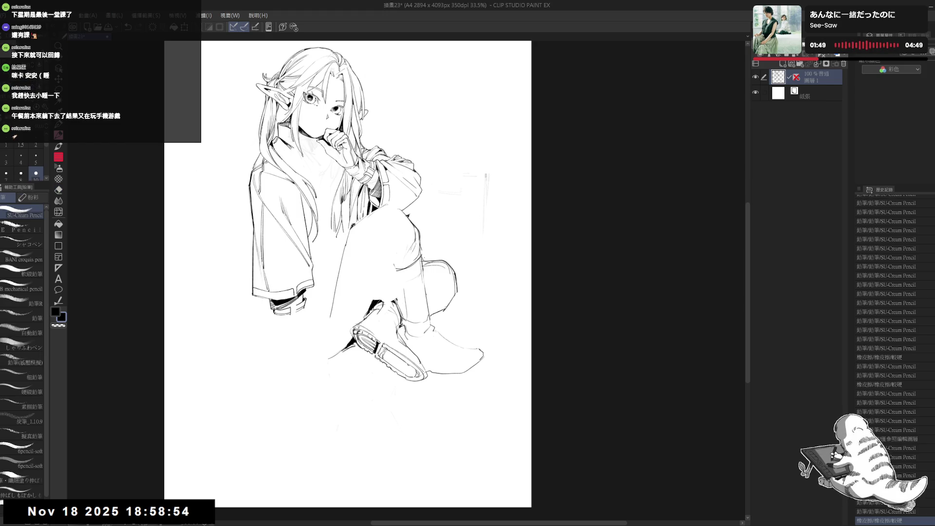
drag(439, 194, 462, 191)
key(ctrl+z)
key(e)
drag(295, 304, 296, 311)
key(p)
key(ctrl+z)
Add pencil lines and a small dot below the cuff near the foot, then zoom out.
key(e)
key(p)
drag(281, 349, 273, 355)
key(ctrl+z)
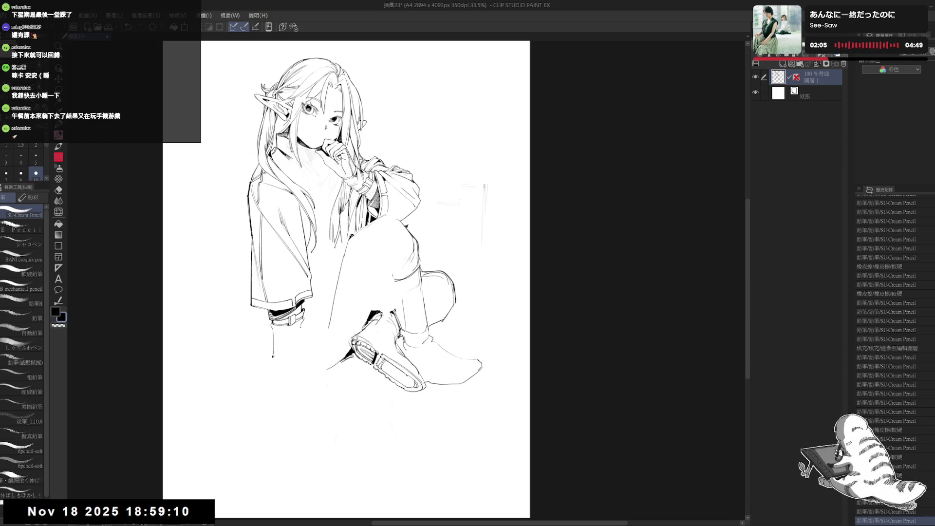
click(296, 344)
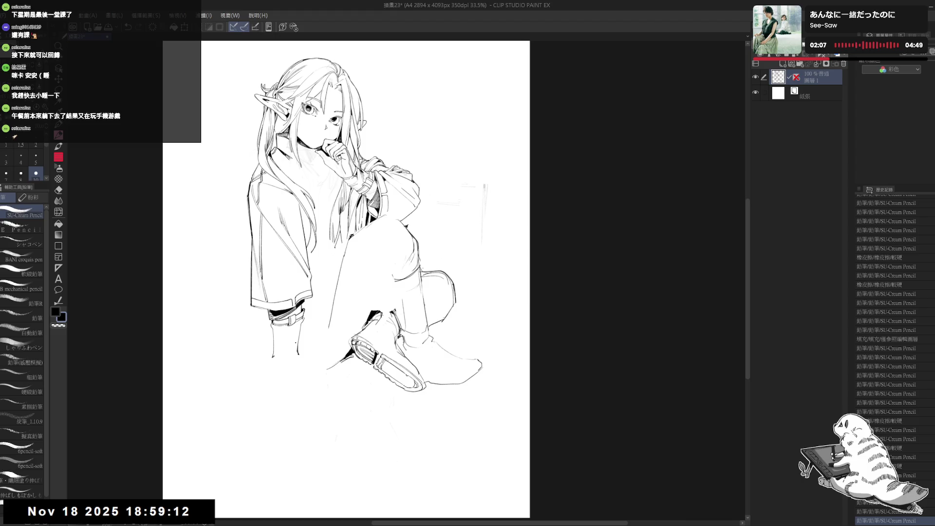
key(ctrl+minus)
scroll(294, 325, up, 1)
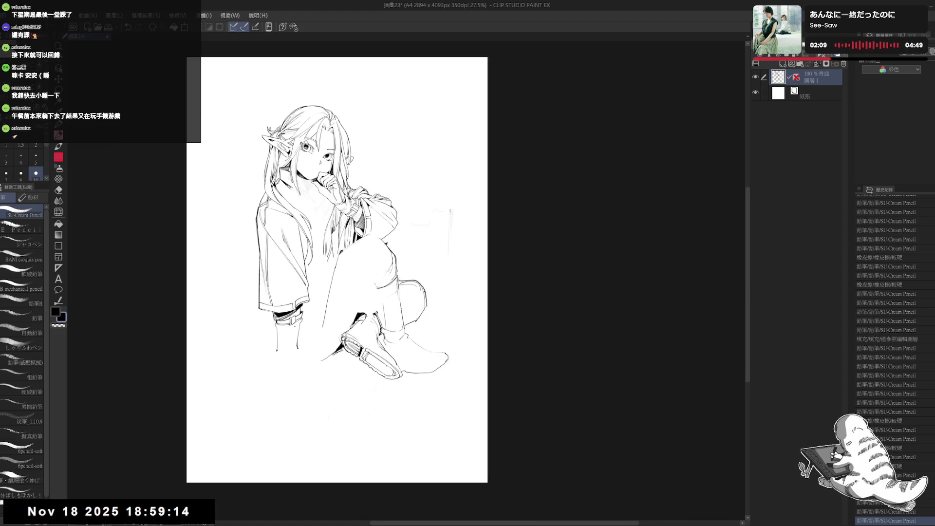
Erase the small loop near the elf's left foot.
drag(303, 269, 308, 265)
key(e)
drag(283, 350, 283, 332)
key(ctrl+y)
key(ctrl+y)
key(ctrl+y)
key(ctrl+y)
key(ctrl+y)
key(ctrl+y)
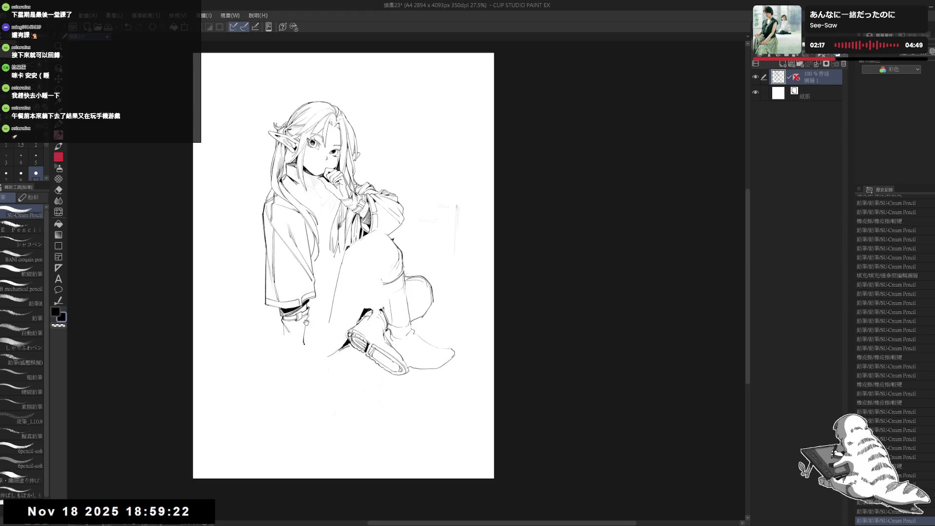
With the view rotated counter-clockwise, redraw the short lines under the left foot.
drag(414, 146, 370, 122)
key(p)
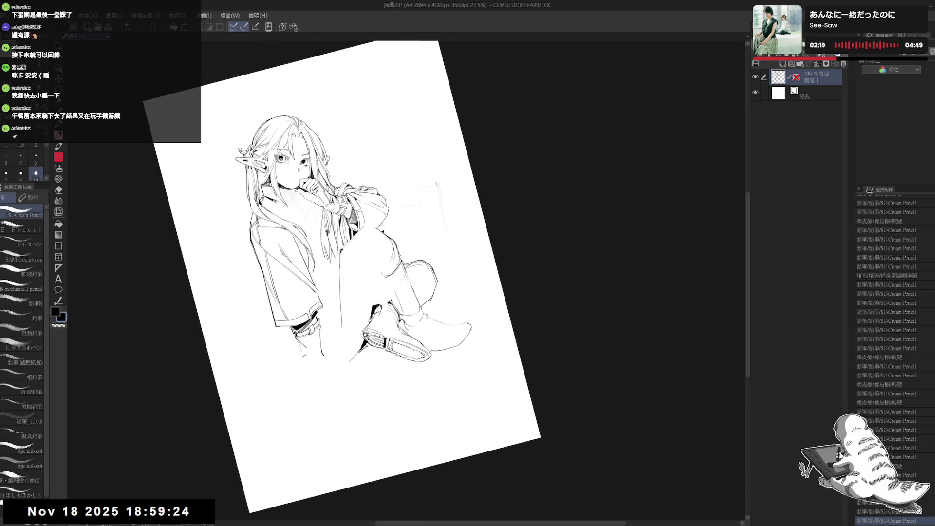
drag(301, 357, 313, 355)
drag(302, 358, 314, 356)
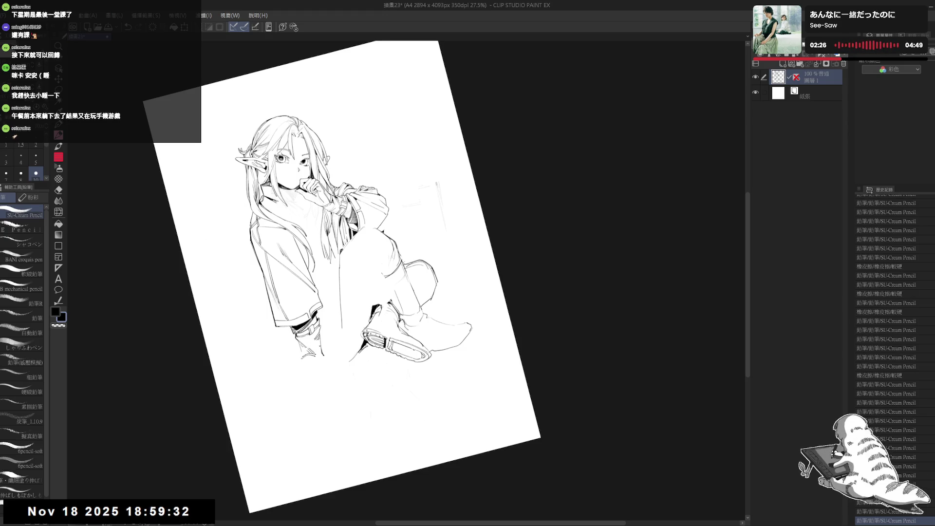
key(ctrl+asciicircum)
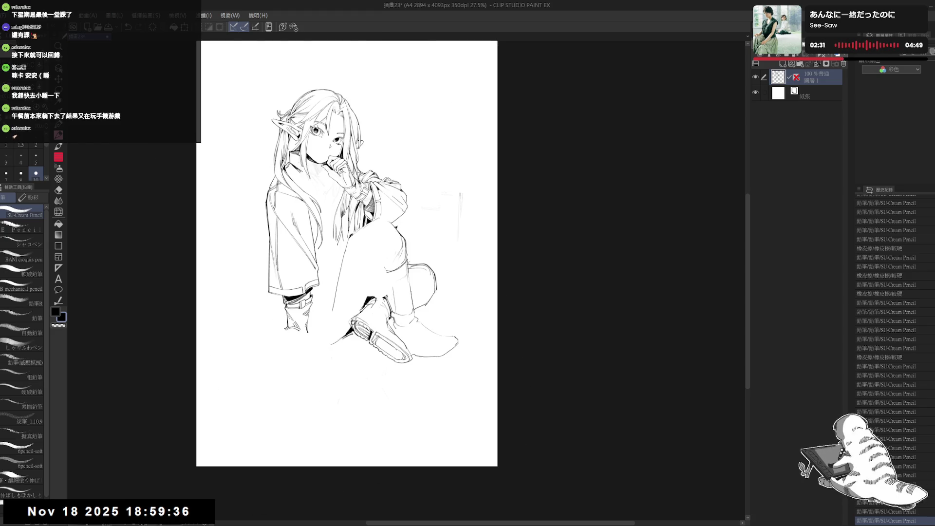
Erase stray marks beside the boot and check the drawing in a flipped view.
mouse_move(304, 349)
mouse_down()
mouse_move(302, 339)
mouse_move(317, 342)
mouse_up()
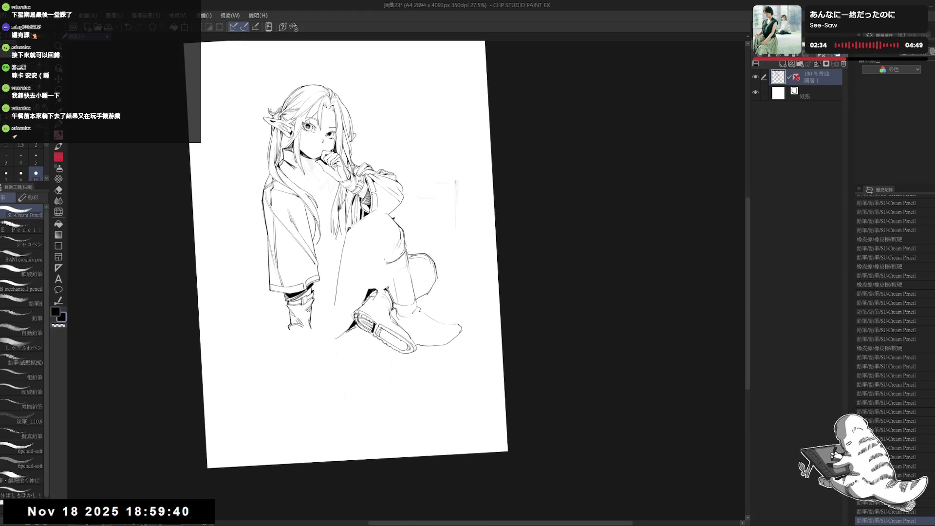
drag(302, 369, 308, 358)
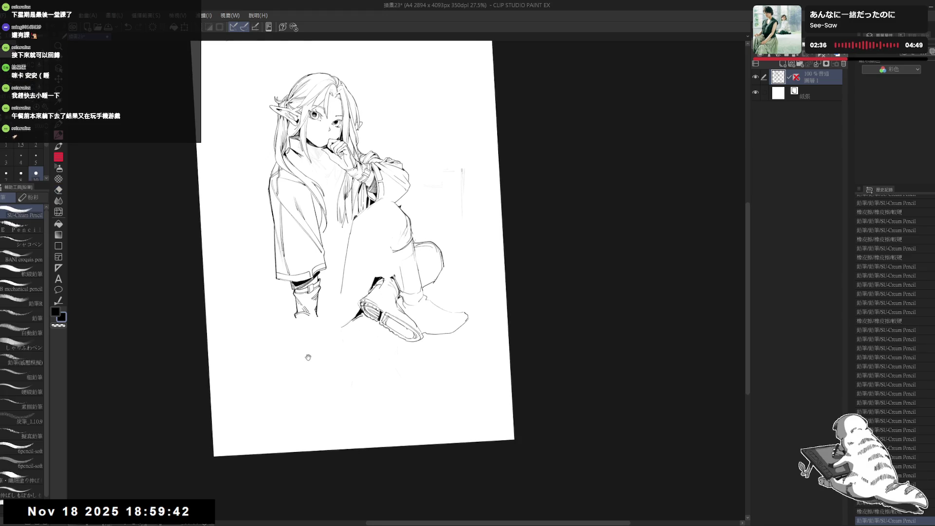
key(e)
drag(316, 321, 316, 320)
key(p)
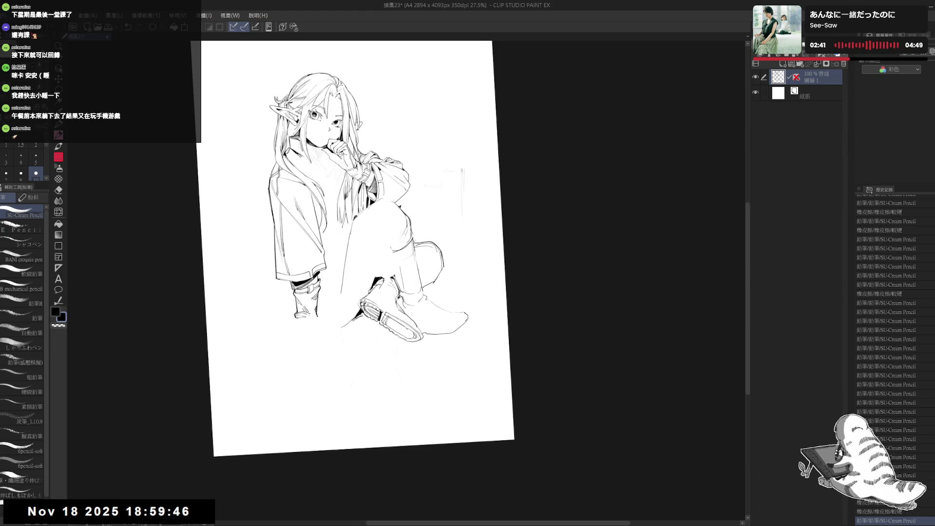
key(ctrl+@)
key(h)
key(h)
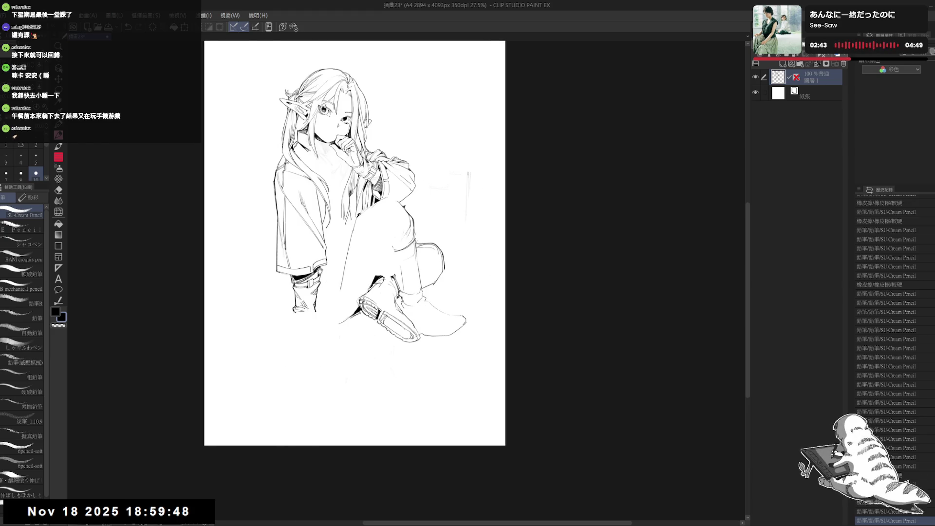
Erase another small mark near the boot, keeping the restored stroke.
key(e)
mouse_move(302, 320)
mouse_down()
mouse_move(315, 323)
mouse_move(295, 324)
mouse_up()
key(p)
key(ctrl+z)
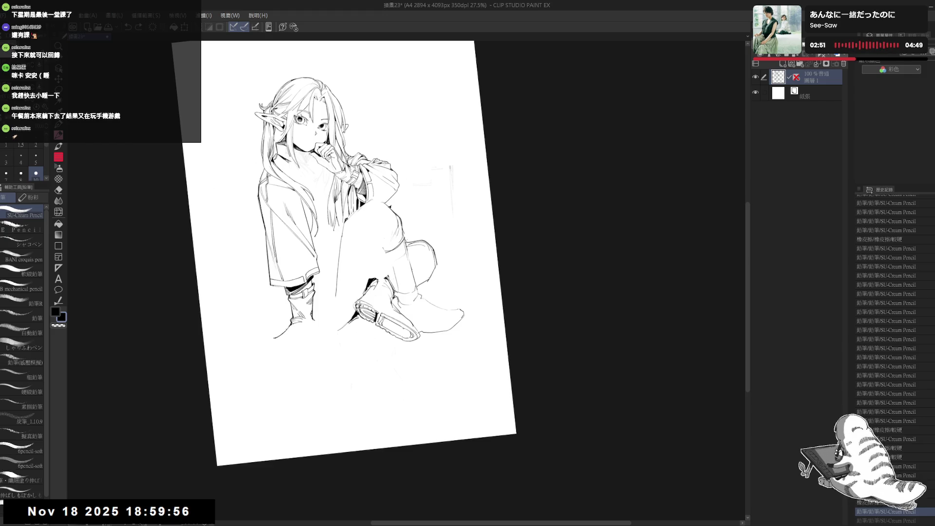
key(ctrl+y)
With the view upright, erase the stray marks beside the left foot.
key(ctrl+at)
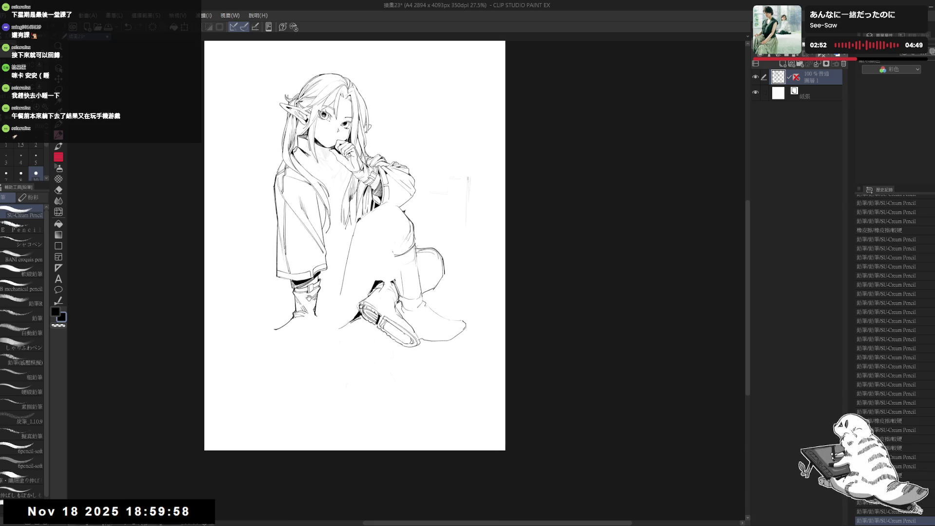
key(e)
drag(272, 331, 279, 334)
key(p)
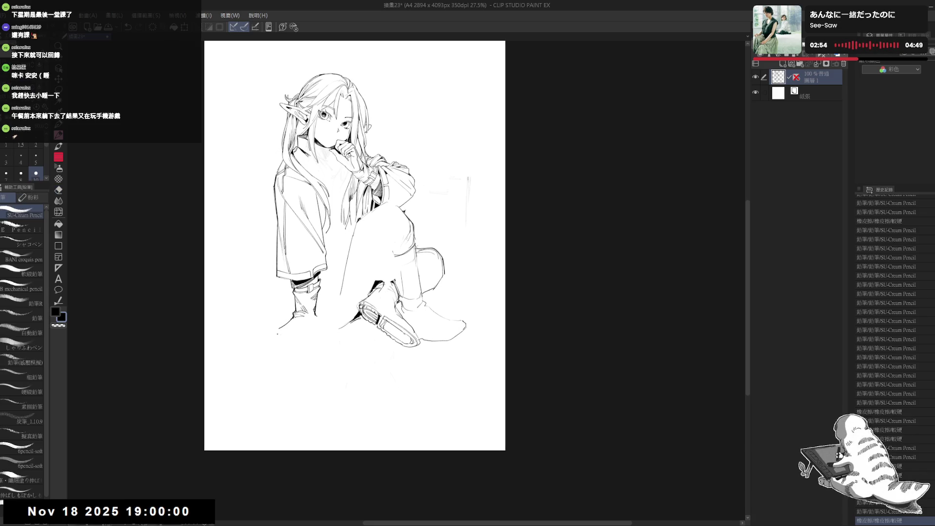
Add tiny pencil marks and extend the short line below the left foot.
drag(370, 272, 328, 334)
key(e)
key(p)
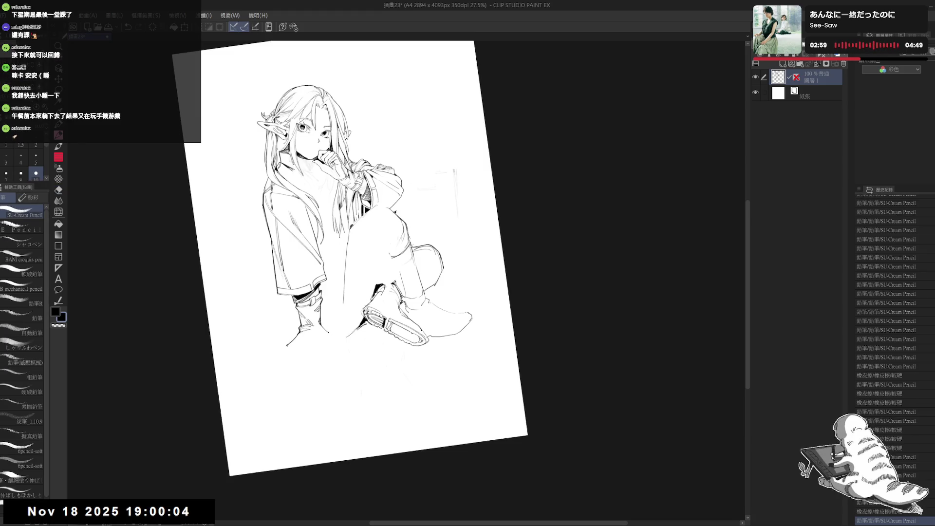
click(311, 340)
click(311, 341)
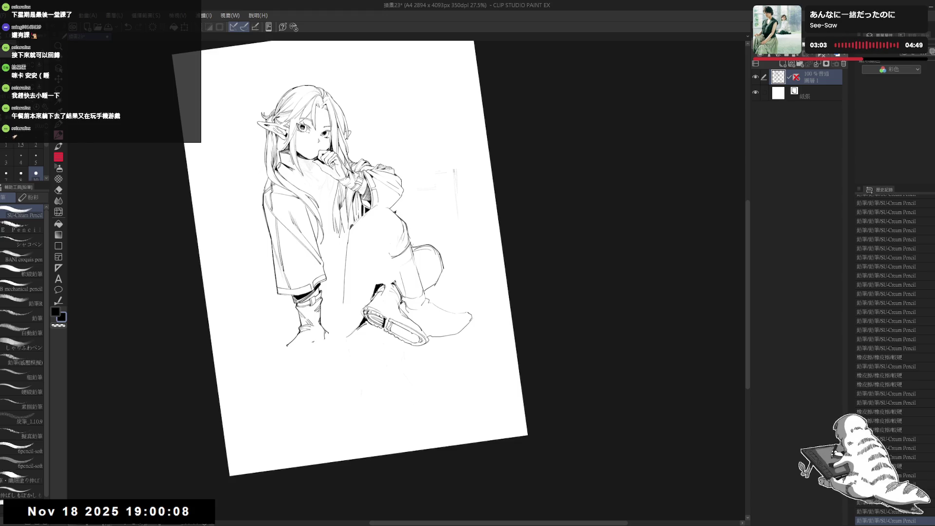
click(310, 340)
key(ctrl+z)
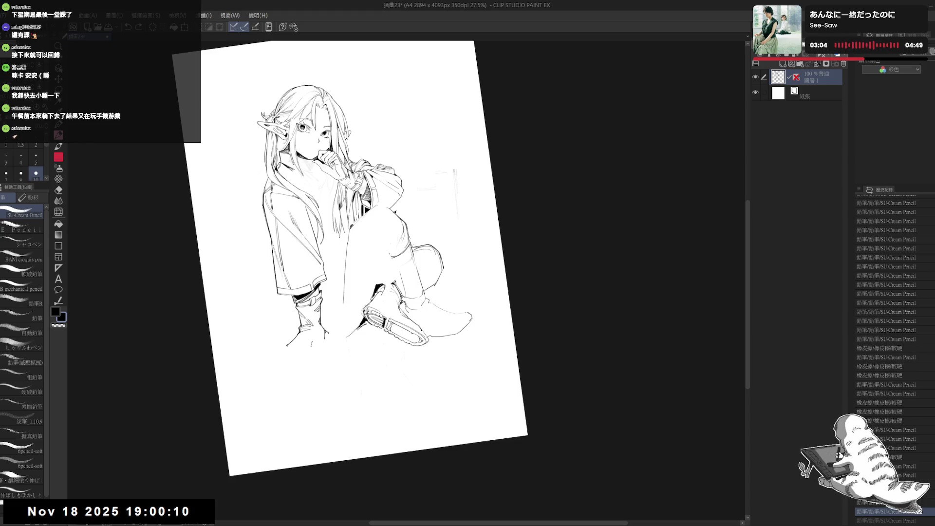
mouse_move(311, 342)
mouse_down()
mouse_move(309, 356)
mouse_move(295, 335)
mouse_move(303, 330)
mouse_move(315, 344)
mouse_up()
Add a small dot near the foot tip and return the view upright.
key(e)
key(p)
click(325, 379)
key(e)
key(p)
key(at)
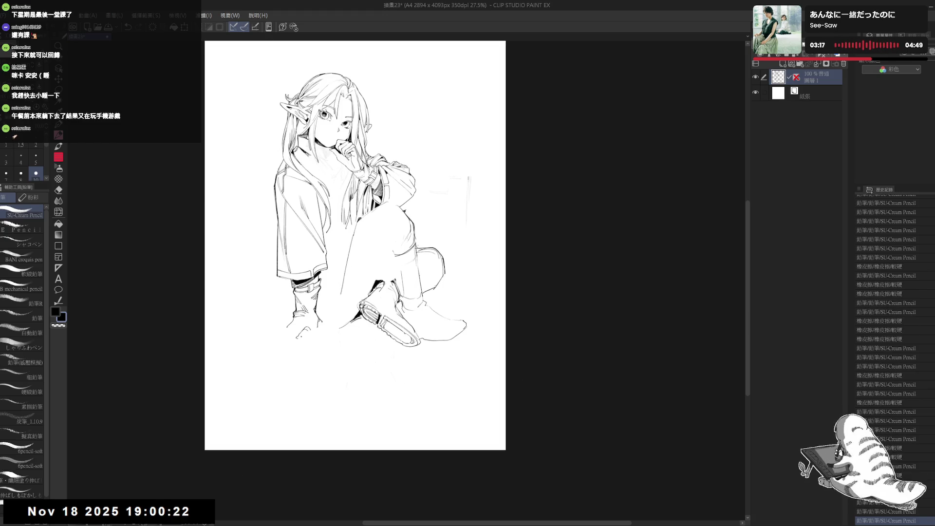
Sketch the first short strokes of the hand planted on the floor.
drag(296, 339, 304, 338)
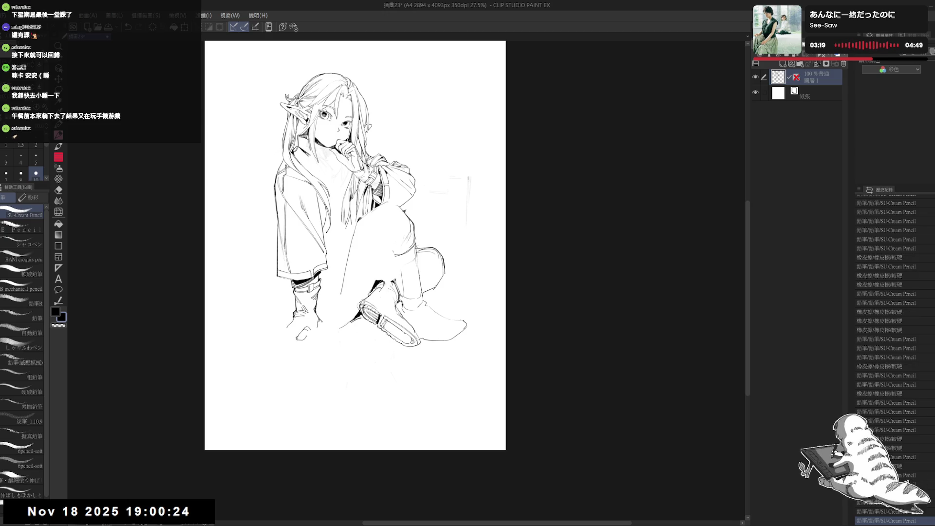
key(e)
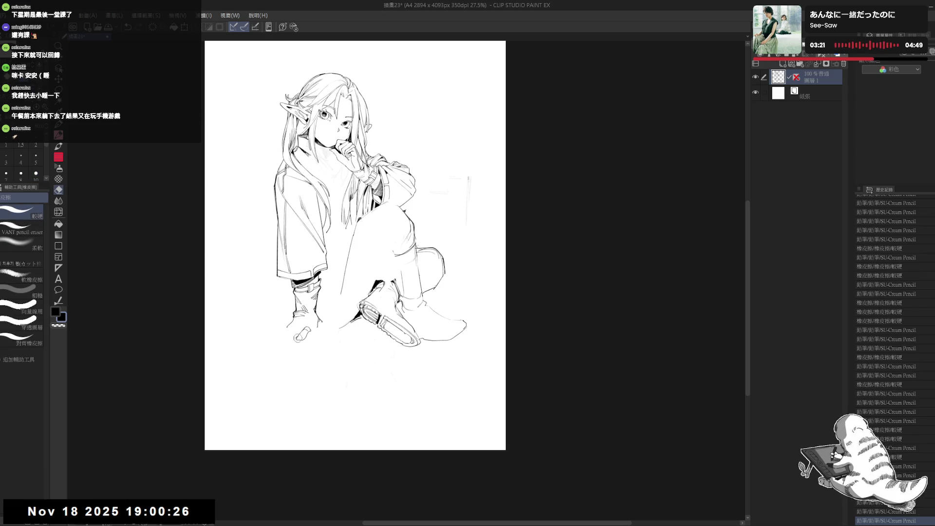
key(p)
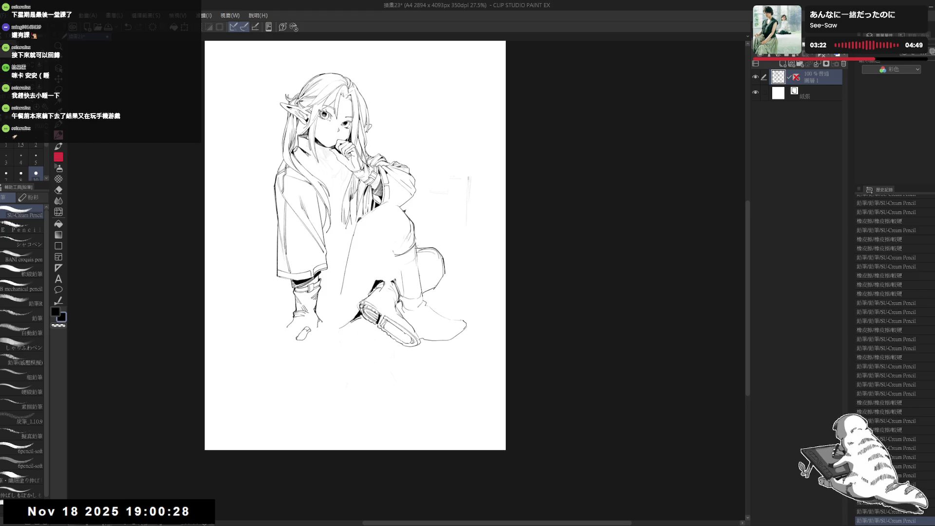
drag(308, 331, 312, 336)
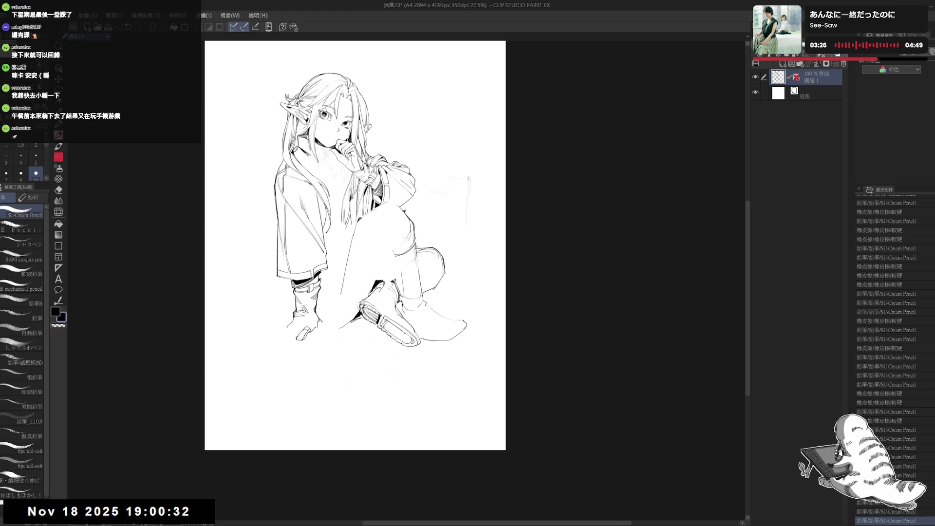
mouse_move(301, 325)
mouse_down()
mouse_move(310, 313)
mouse_move(302, 322)
mouse_up()
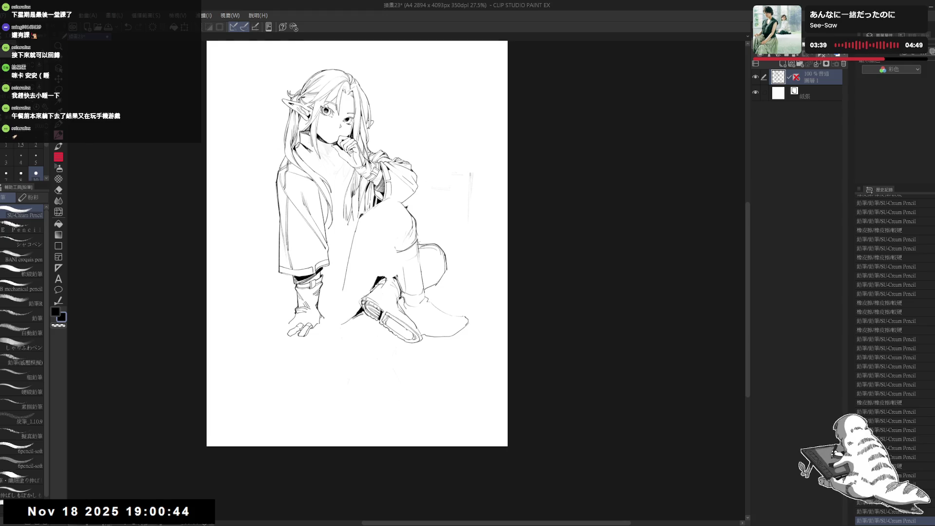
Draw the spread finger lines, redrawing a shorter stroke beside the hand.
drag(341, 244, 352, 239)
drag(306, 324, 304, 321)
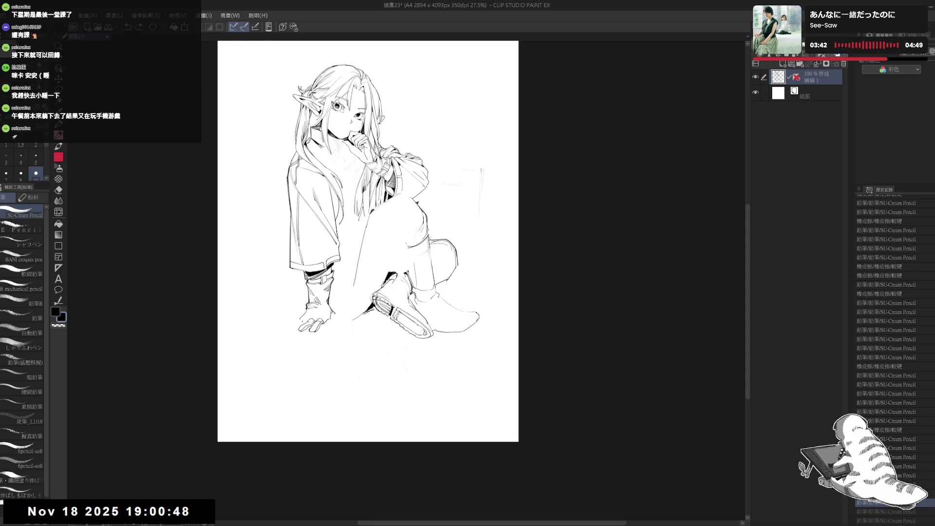
key(ctrl+z)
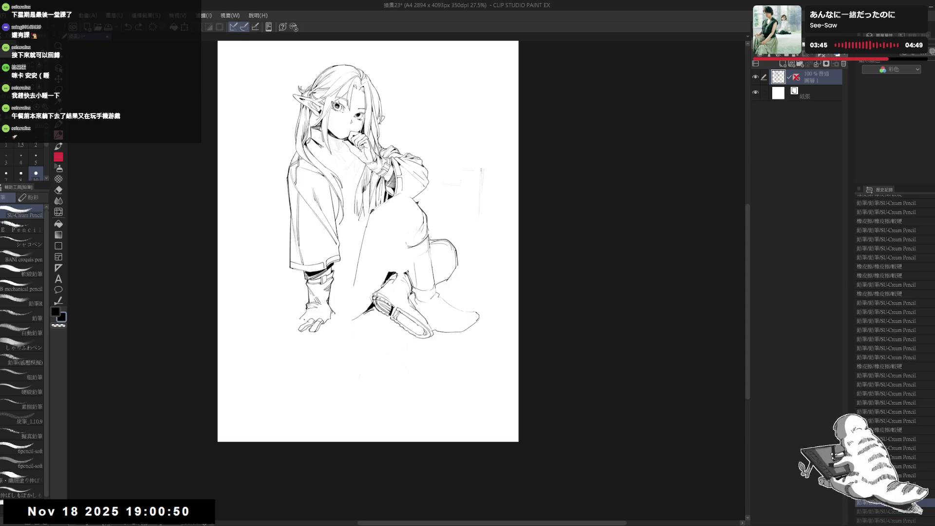
drag(296, 325, 291, 333)
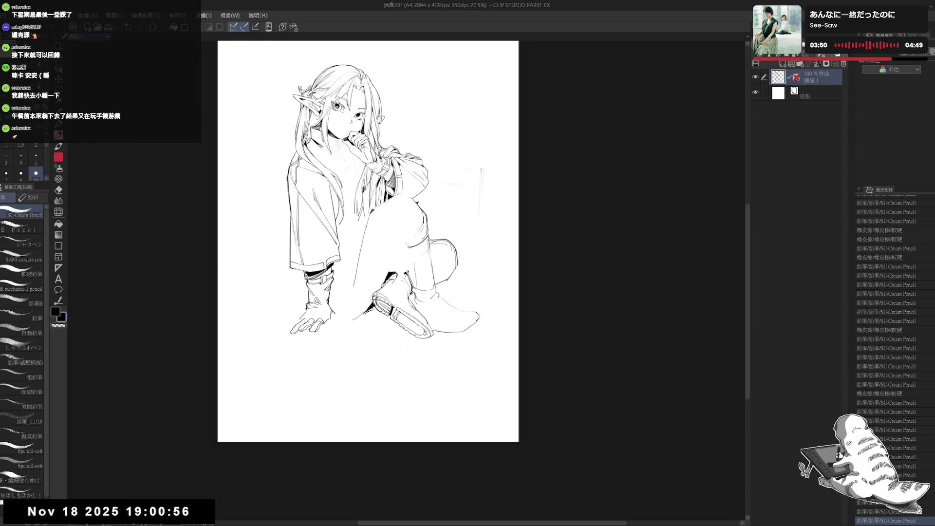
Erase the stray marks and lines around the planted hand.
scroll(317, 315, down, 1)
key(e)
drag(298, 315, 286, 328)
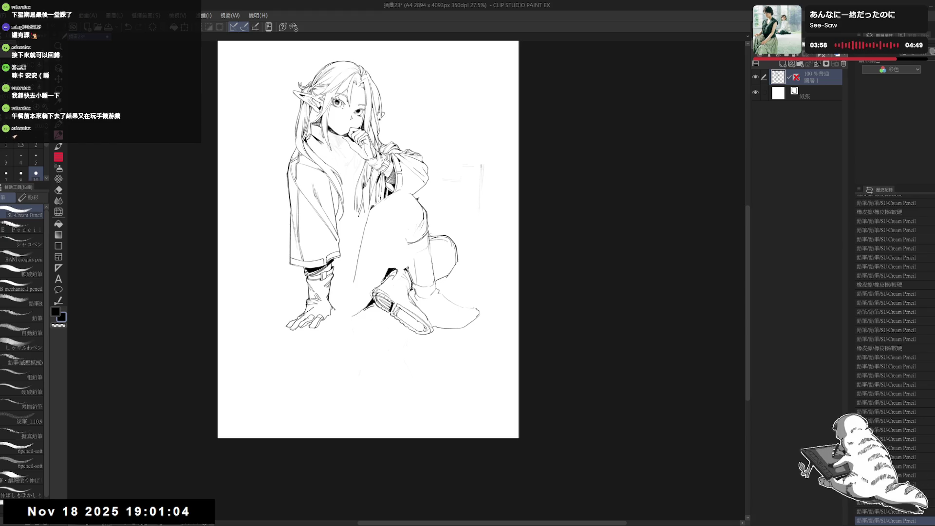
scroll(328, 308, up, 2)
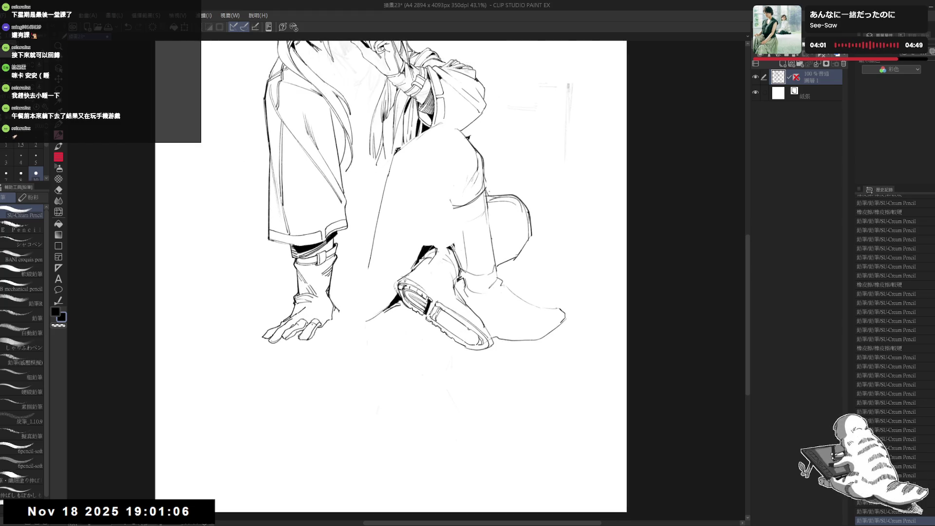
key(e)
drag(335, 314, 333, 317)
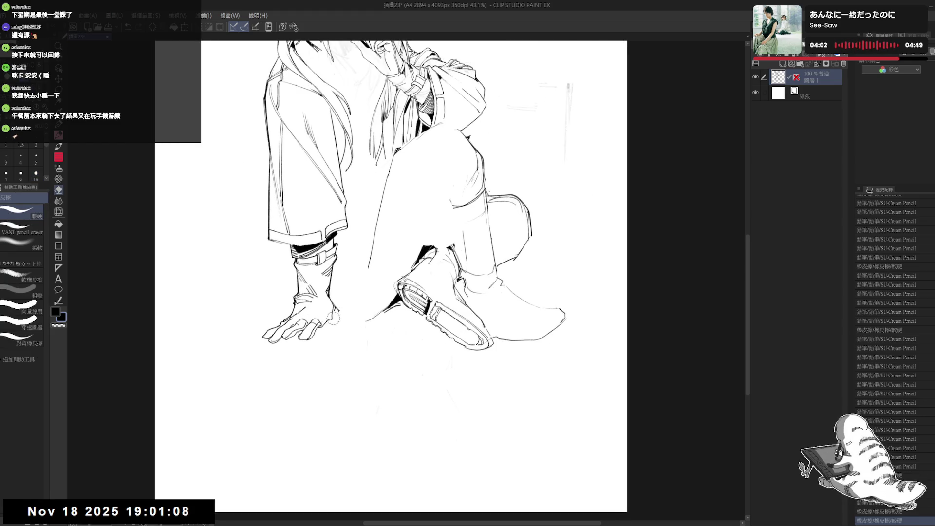
Draw the floor lines beneath the hand, then zoom back out.
key(p)
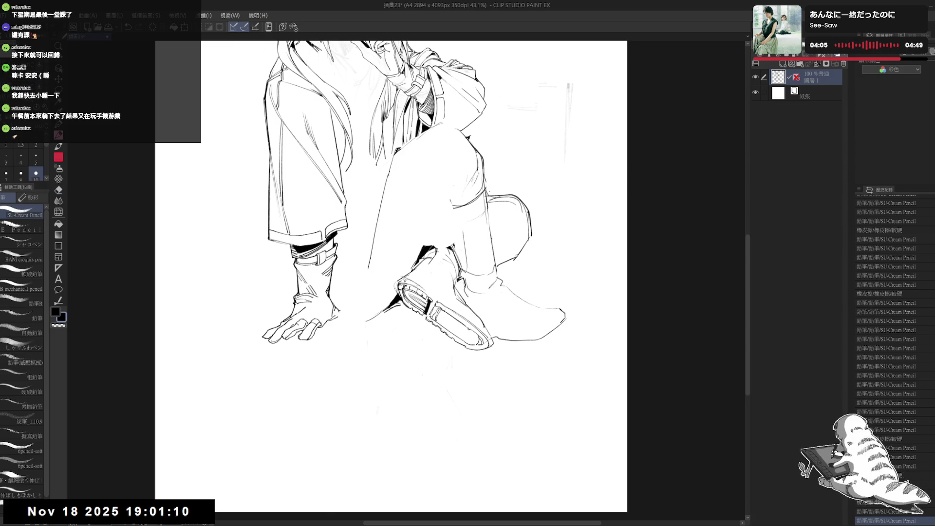
drag(333, 311, 356, 320)
mouse_move(341, 316)
mouse_down()
mouse_move(358, 322)
mouse_move(346, 326)
mouse_up()
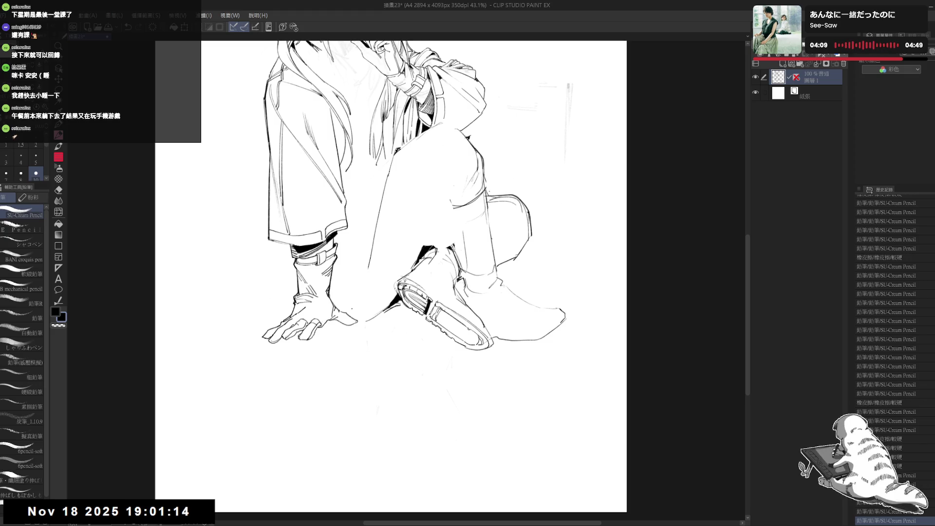
drag(341, 244, 268, 332)
scroll(360, 180, down, 1)
scroll(349, 187, down, 1)
scroll(347, 188, down, 1)
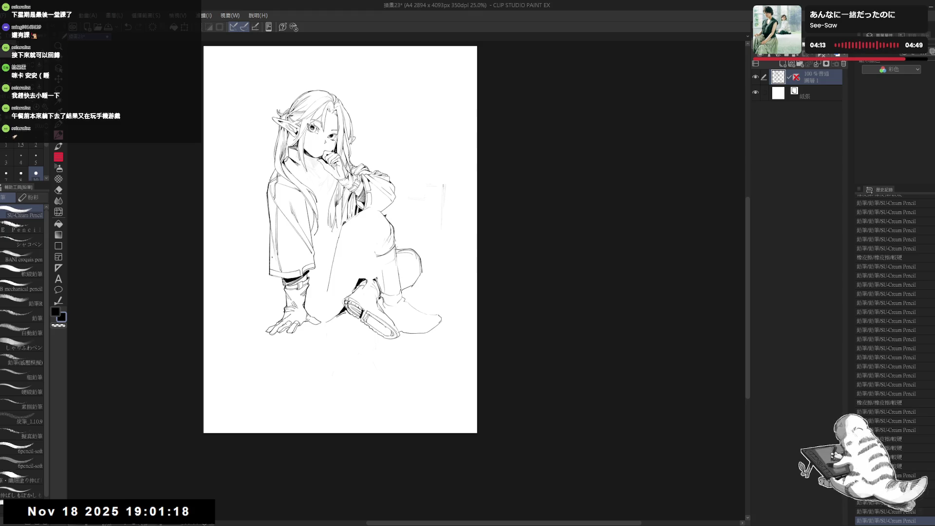
Erase a mark beside the hand and add small pencil strokes on the leg.
drag(321, 321, 332, 327)
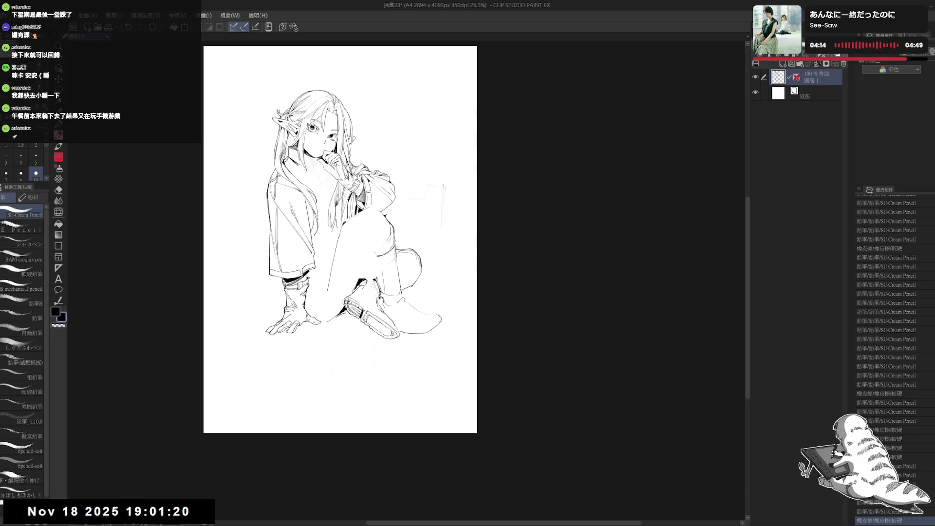
drag(314, 292, 317, 294)
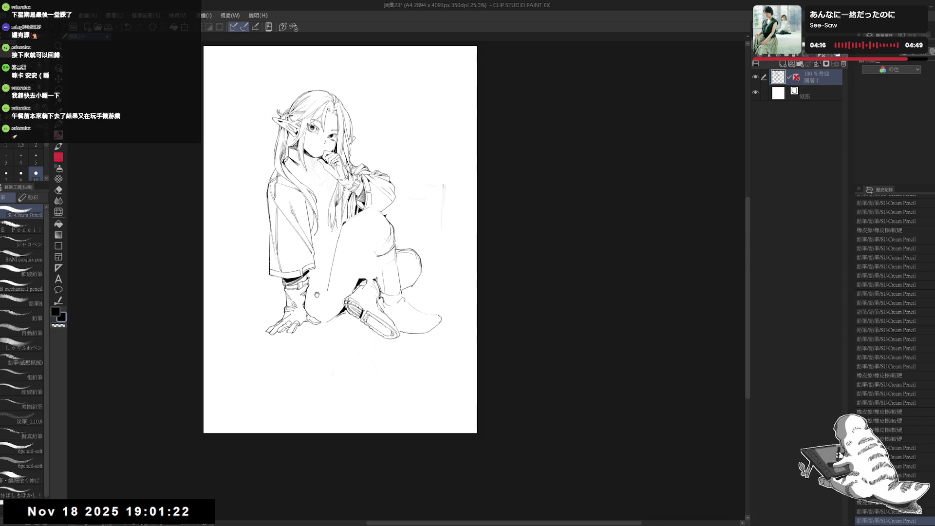
scroll(316, 295, down, 1)
scroll(312, 302, down, 1)
scroll(305, 308, down, 1)
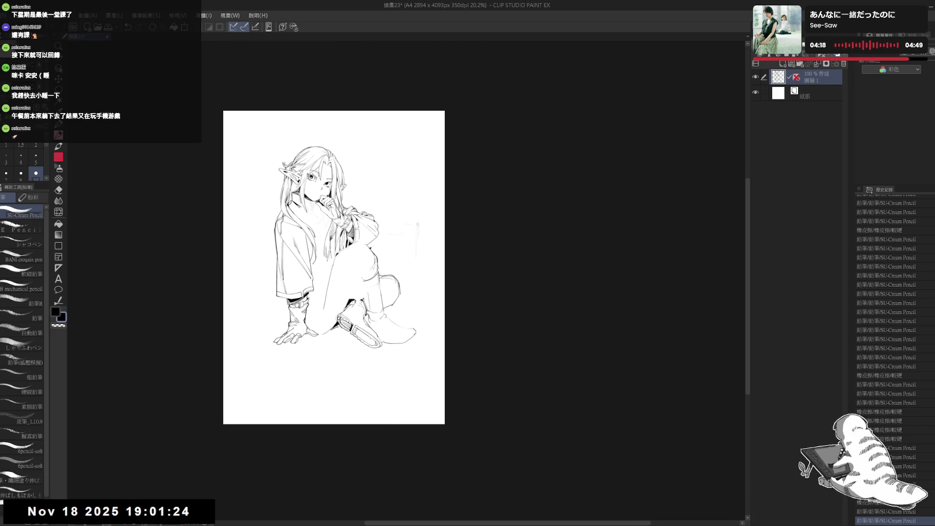
scroll(285, 388, up, 1)
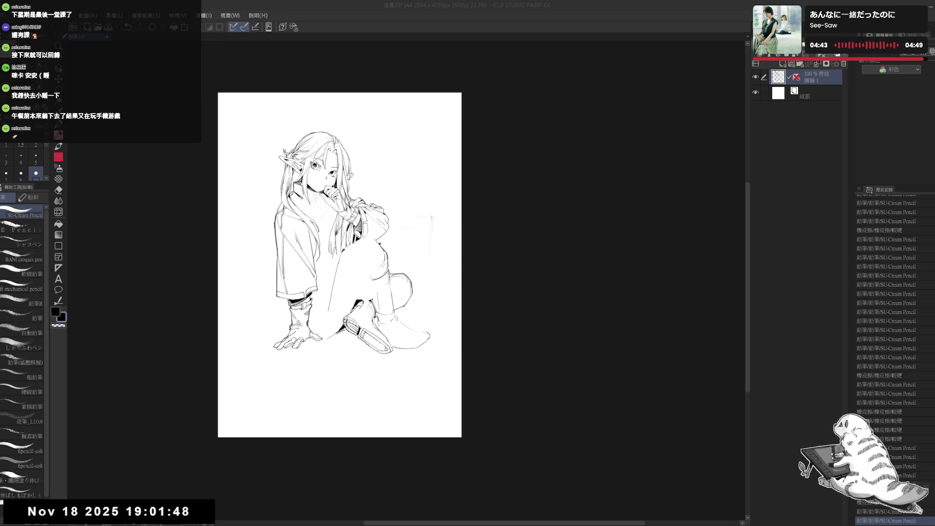
Zoom and pan around the full-page line art to review it.
scroll(359, 211, up, 1)
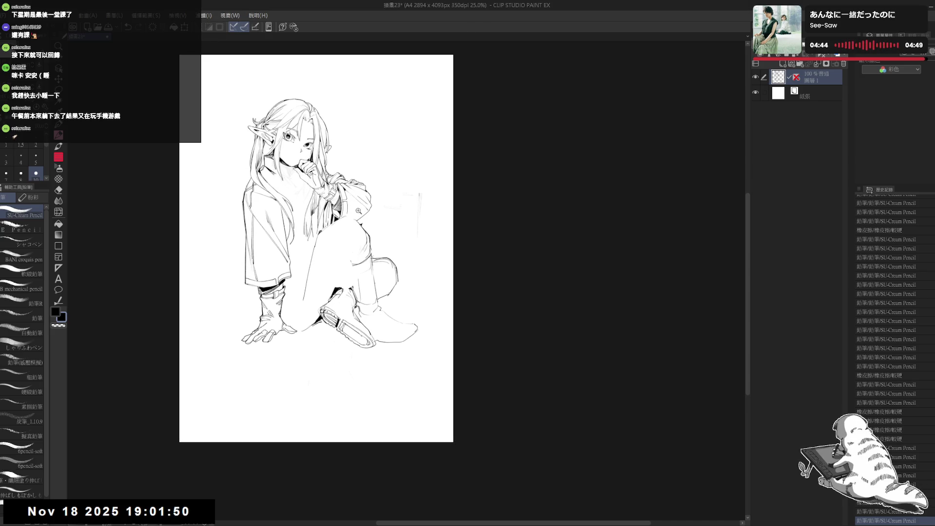
drag(359, 211, 354, 219)
key(e)
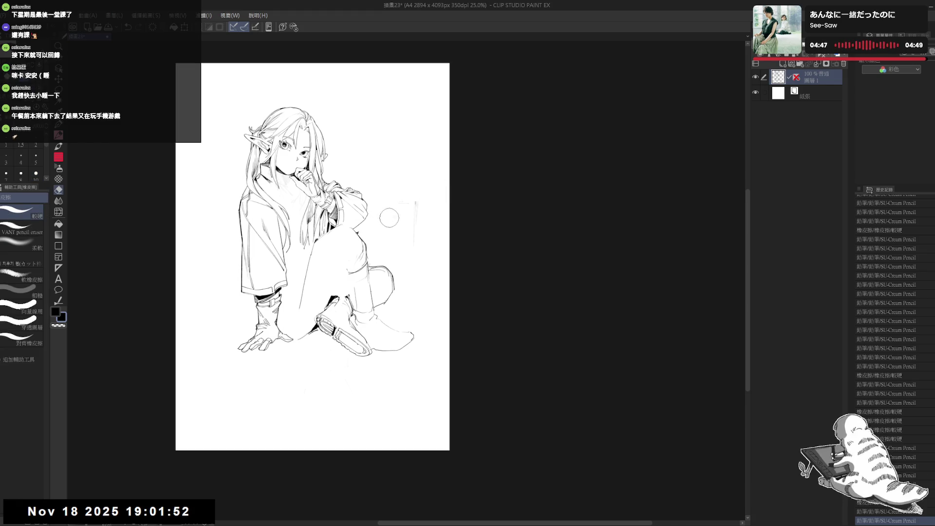
mouse_move(303, 250)
mouse_down()
mouse_move(311, 252)
mouse_move(293, 258)
mouse_move(304, 261)
mouse_up()
scroll(311, 251, up, 1)
key(p)
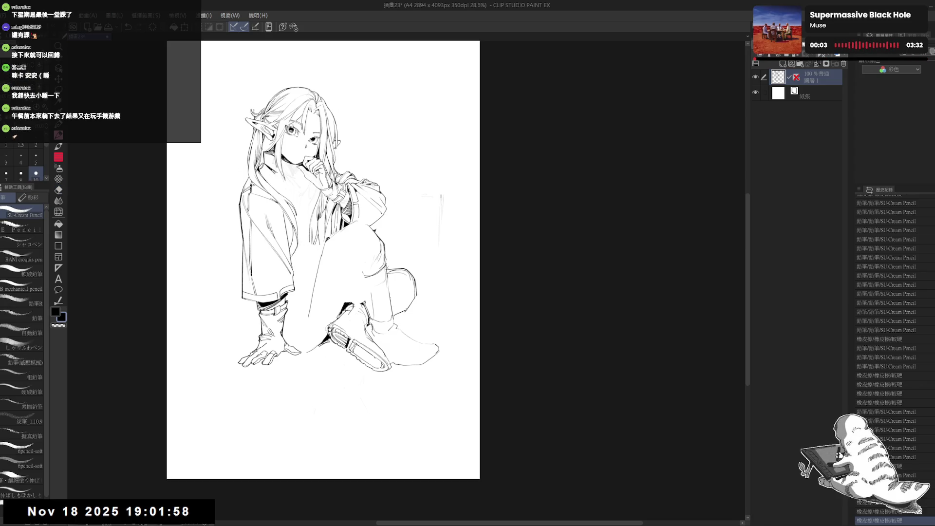
Add two short lines near the raised knee and fill a small gap black.
mouse_move(312, 273)
mouse_down()
mouse_move(302, 263)
mouse_move(312, 273)
mouse_move(298, 344)
mouse_up()
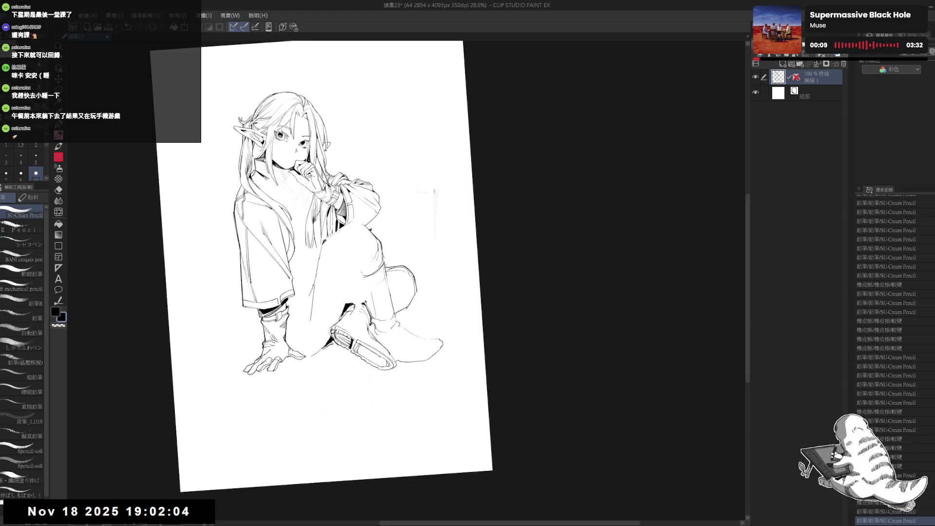
drag(311, 290, 292, 345)
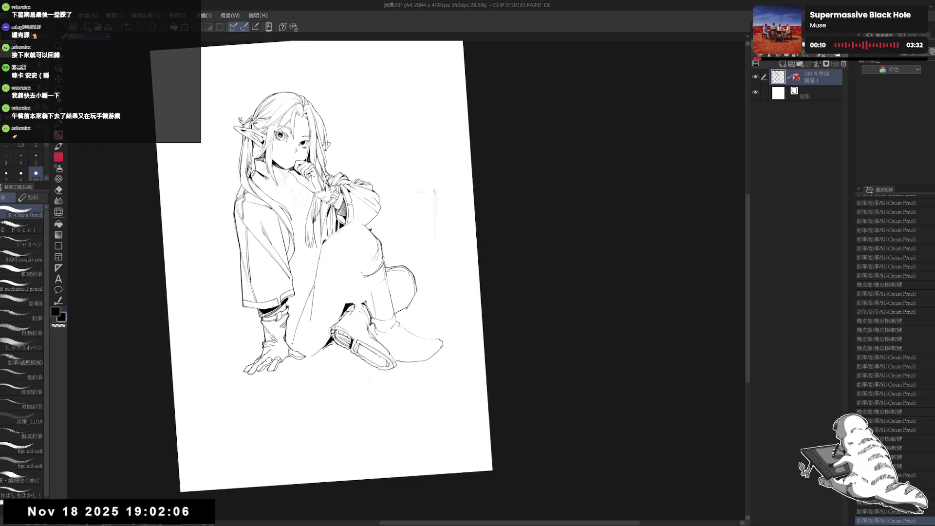
drag(322, 263, 315, 315)
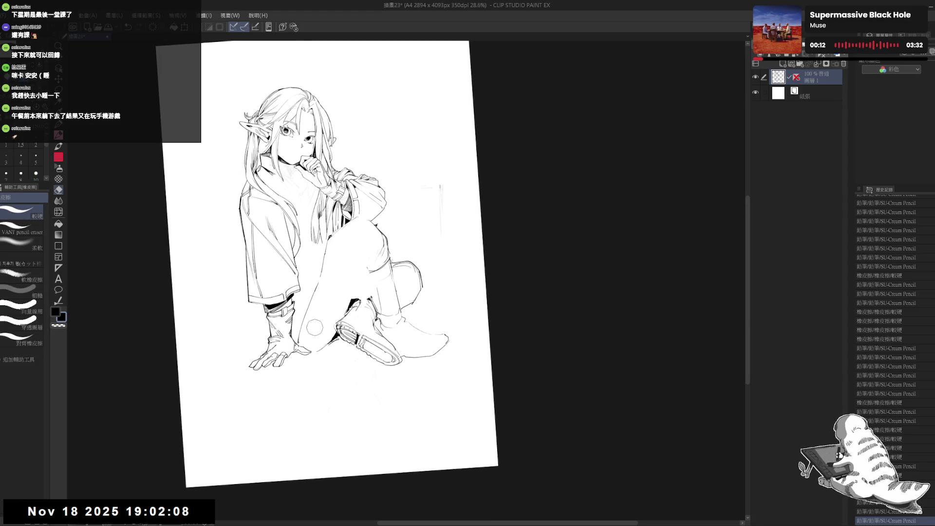
click(319, 290)
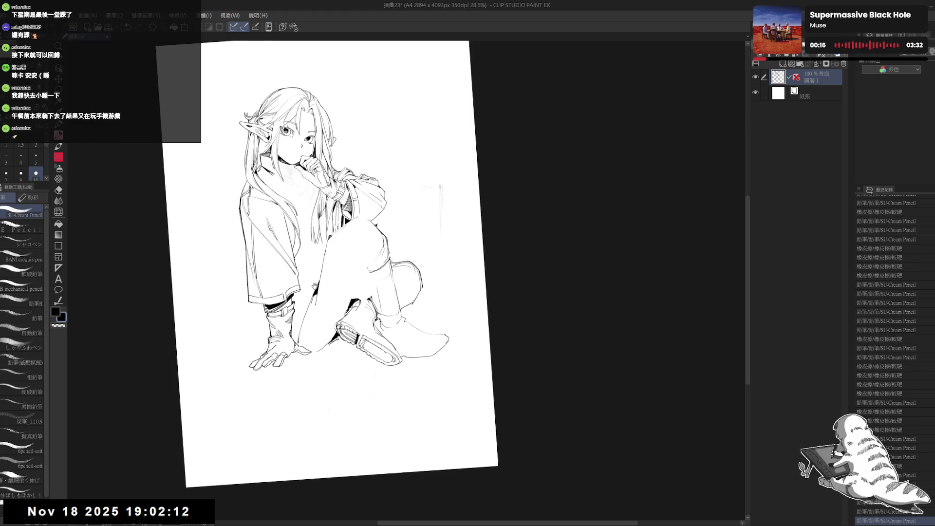
Redraw the stroke along the thigh, cleaning up its outline.
drag(341, 243, 360, 273)
drag(303, 267, 338, 237)
key(ctrl+z)
mouse_move(317, 295)
mouse_down()
mouse_move(323, 259)
mouse_move(347, 241)
mouse_up()
key(e)
key(p)
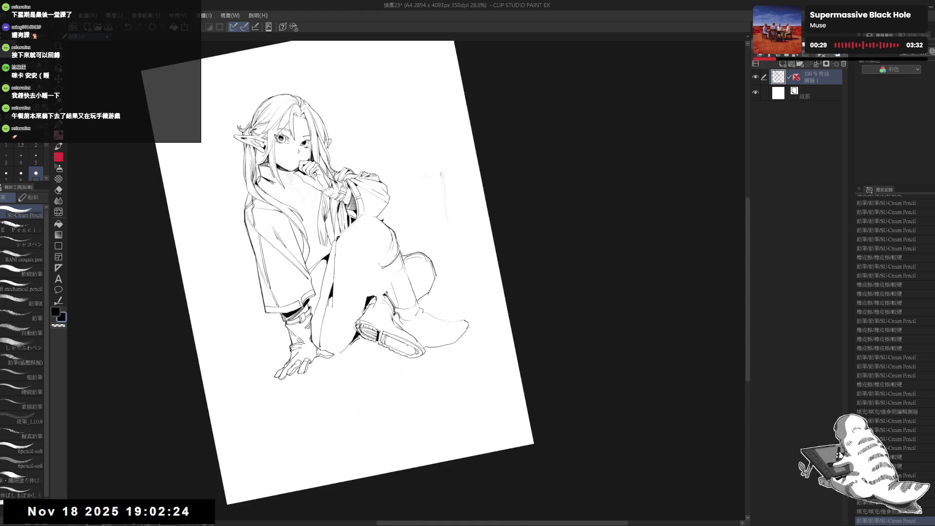
key(ctrl+plus)
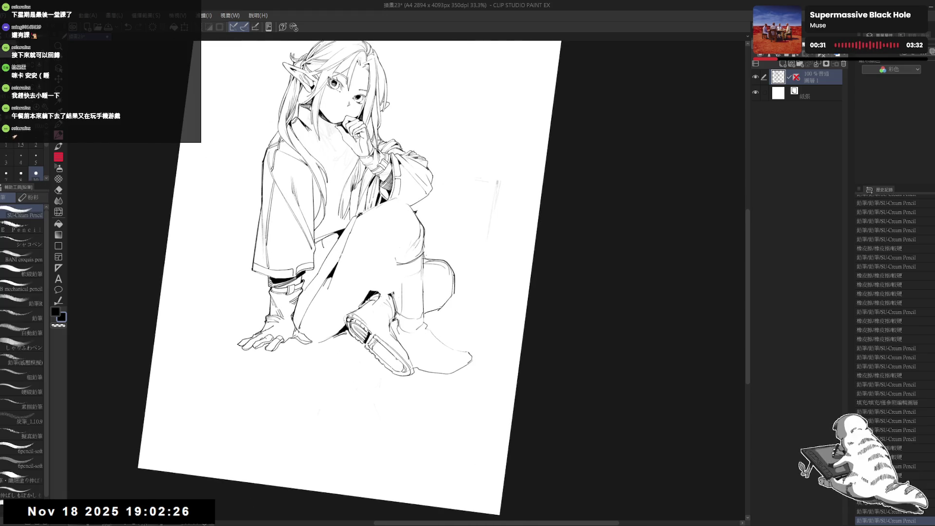
Add faint strokes on the leg, fill a small area black, and reset rotation.
mouse_move(323, 231)
mouse_down()
mouse_move(336, 246)
mouse_move(318, 254)
mouse_move(329, 236)
mouse_move(370, 229)
mouse_up()
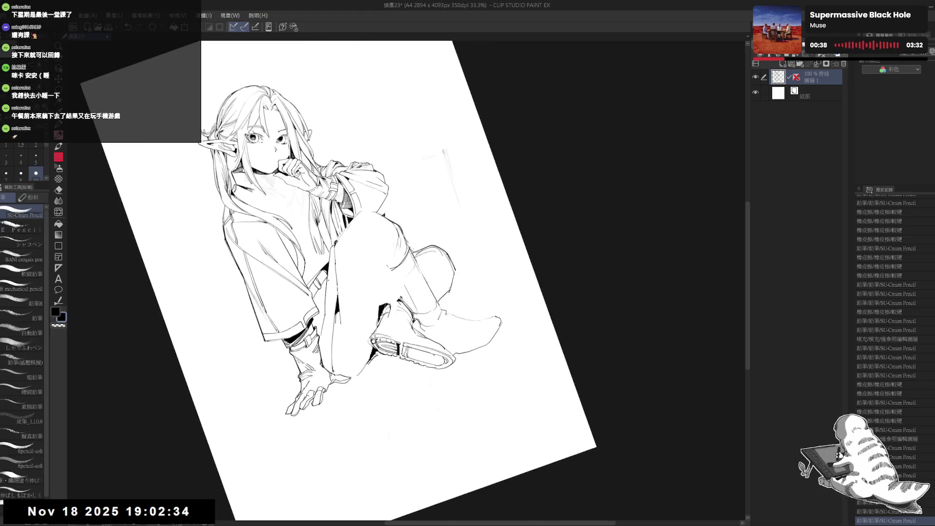
drag(323, 269, 332, 277)
click(329, 274)
mouse_move(312, 229)
mouse_down()
mouse_move(331, 257)
mouse_move(325, 280)
mouse_up()
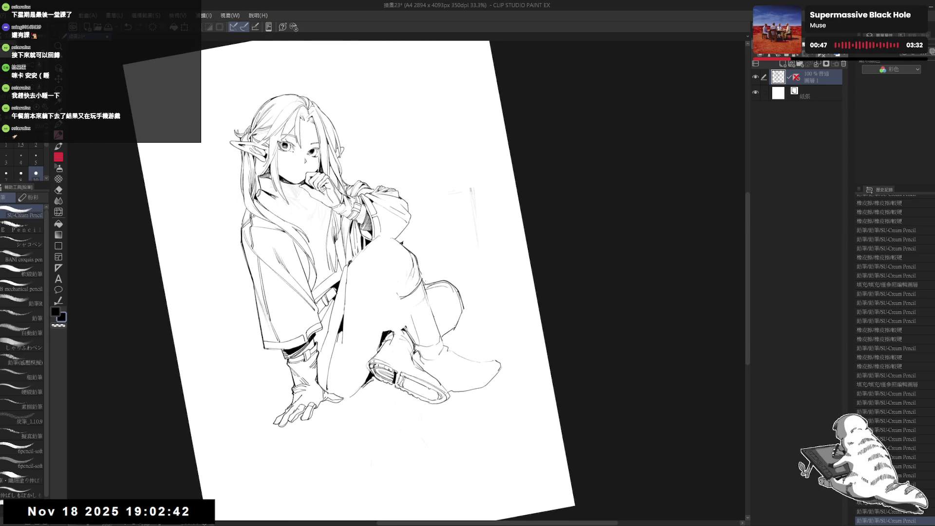
key(ctrl+z)
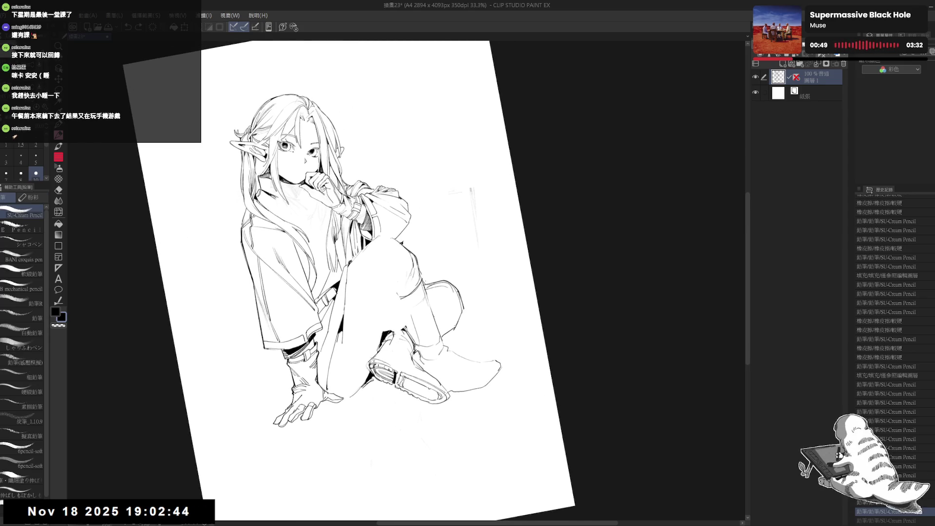
drag(325, 281, 339, 246)
key(ctrl+0)
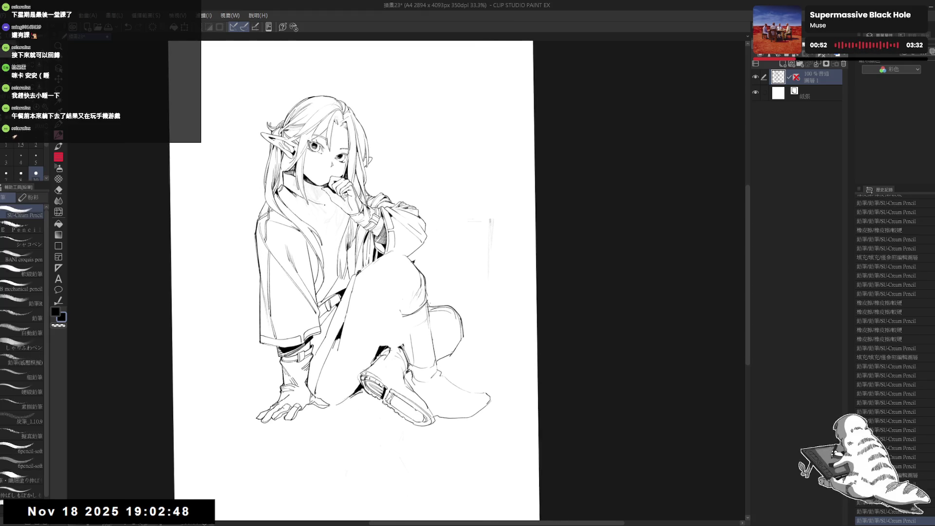
Touch up the lines around the elf's face.
mouse_move(321, 185)
mouse_down()
mouse_move(305, 200)
mouse_move(327, 206)
mouse_up()
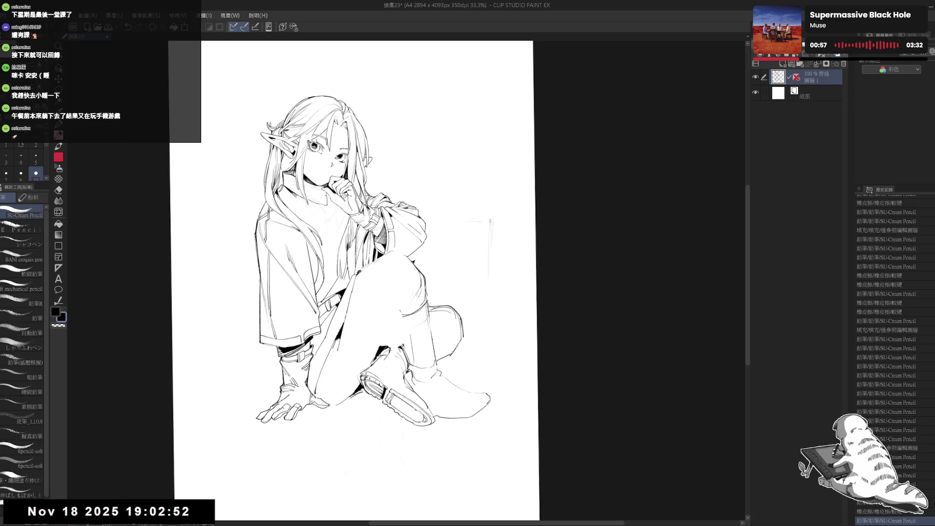
mouse_move(327, 192)
mouse_down()
mouse_move(337, 232)
mouse_move(326, 244)
mouse_up()
key(ctrl+z)
key(ctrl+z)
key(ctrl+y)
key(ctrl+z)
key(ctrl+y)
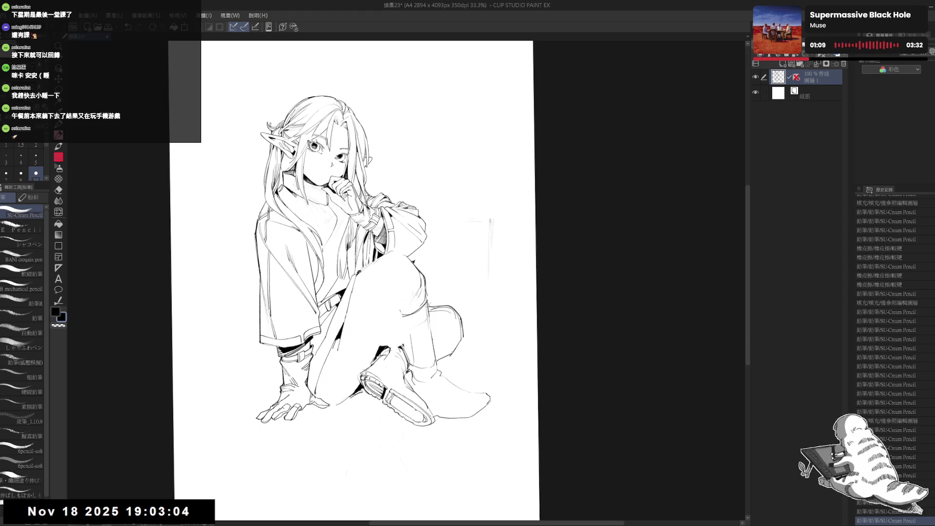
mouse_move(326, 229)
mouse_down()
mouse_move(333, 247)
mouse_move(335, 229)
mouse_up()
Erase the stray marks near the sleeve.
key(e)
mouse_move(333, 225)
mouse_down()
mouse_move(343, 235)
mouse_move(336, 241)
mouse_move(346, 235)
mouse_move(338, 229)
mouse_up()
key(p)
key(e)
key(p)
key(e)
key(p)
With the view rotated counter-clockwise, erase a stray line near the planted hand.
key(minus)
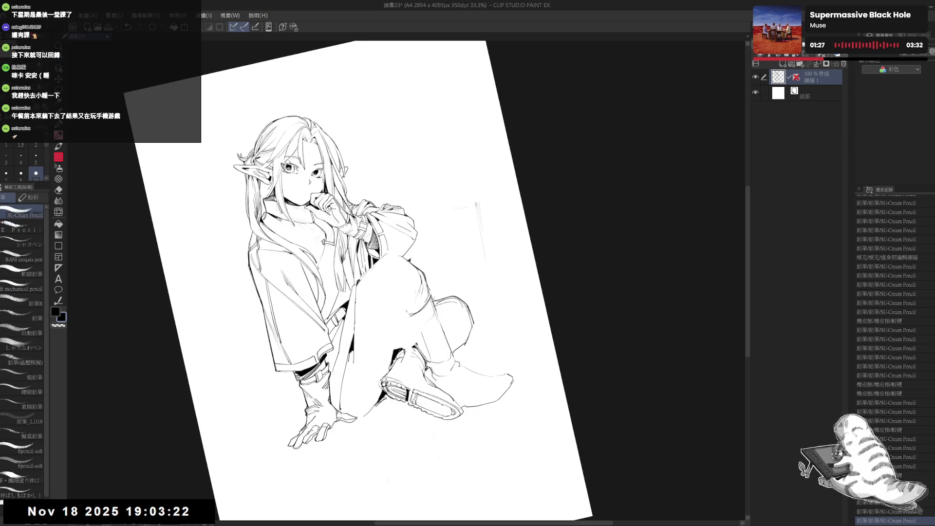
mouse_move(331, 229)
mouse_down()
mouse_move(334, 265)
mouse_move(338, 254)
mouse_move(325, 283)
mouse_up()
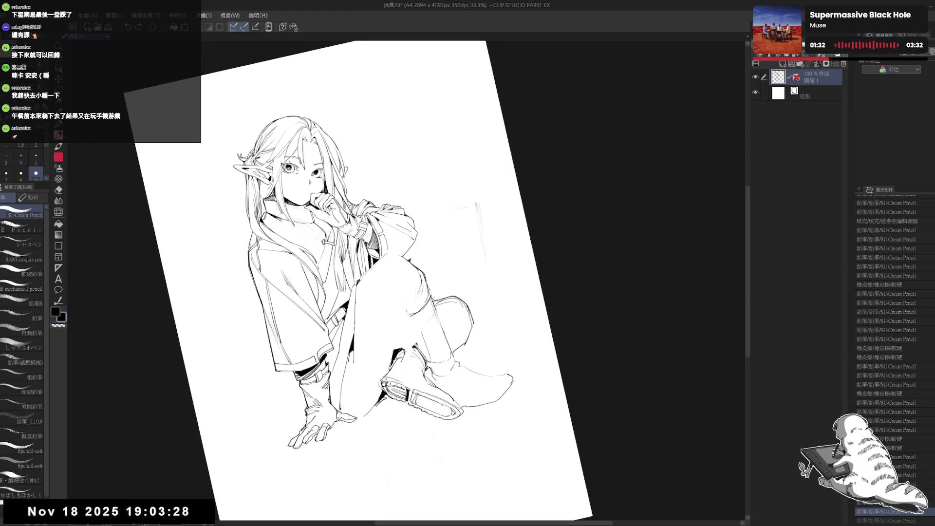
key(e)
mouse_move(319, 250)
mouse_down()
mouse_move(334, 261)
mouse_move(327, 252)
mouse_up()
key(p)
key(ctrl+z)
Add a small pencil stroke near the hand and straighten the view.
key(e)
key(p)
mouse_move(370, 272)
mouse_down()
mouse_move(399, 254)
mouse_move(389, 293)
mouse_up()
drag(322, 247, 328, 251)
drag(371, 273, 390, 253)
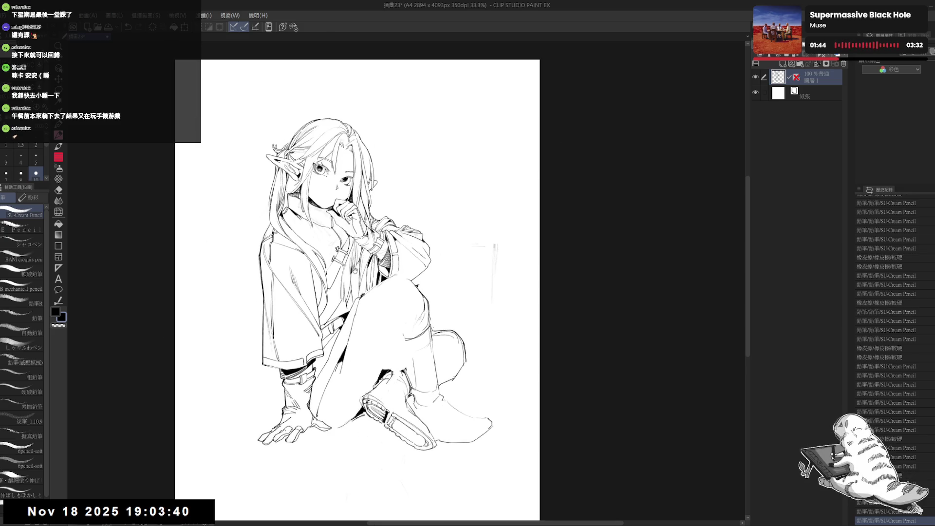
Zoom in and add a small pencil stroke near the left sleeve.
scroll(351, 148, up, 1)
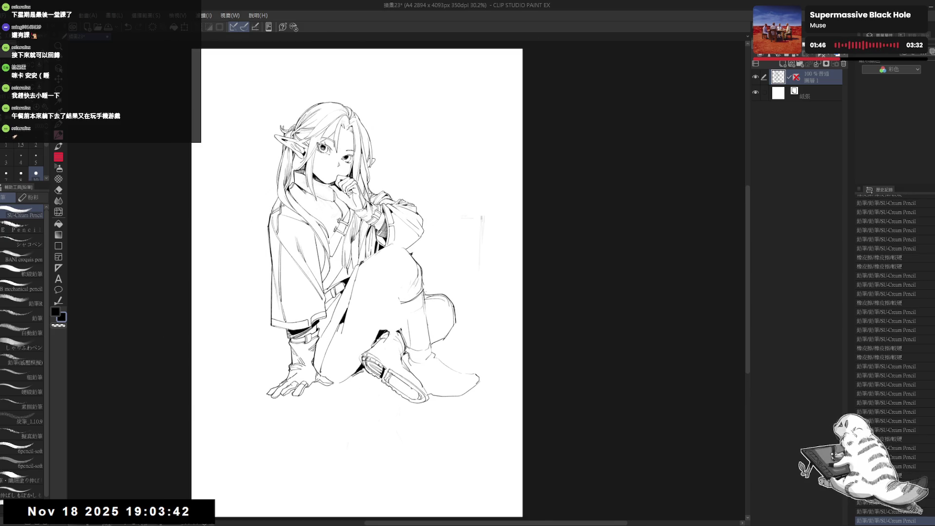
scroll(297, 287, up, 1)
scroll(302, 227, up, 1)
scroll(285, 253, up, 1)
drag(273, 291, 297, 273)
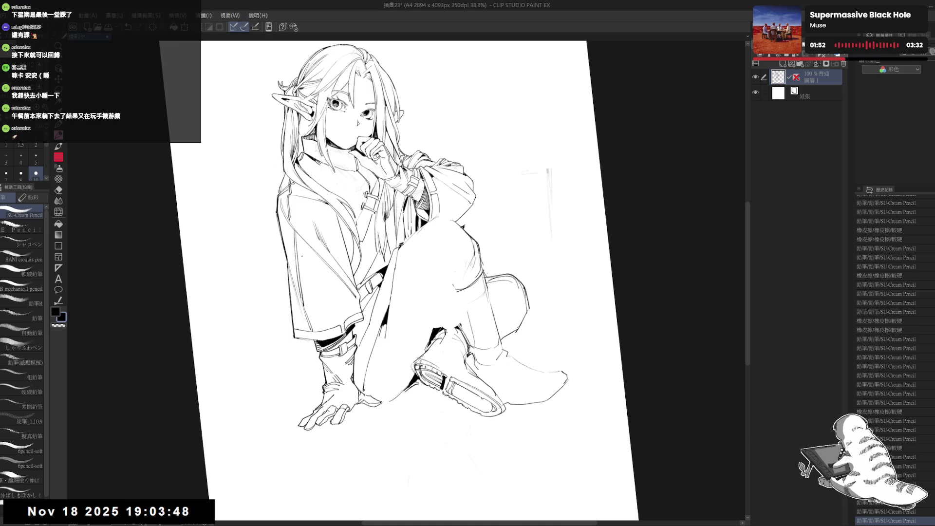
mouse_move(358, 363)
mouse_down()
mouse_move(372, 352)
mouse_move(358, 326)
mouse_move(365, 363)
mouse_up()
key(e)
key(p)
scroll(365, 363, down, 4)
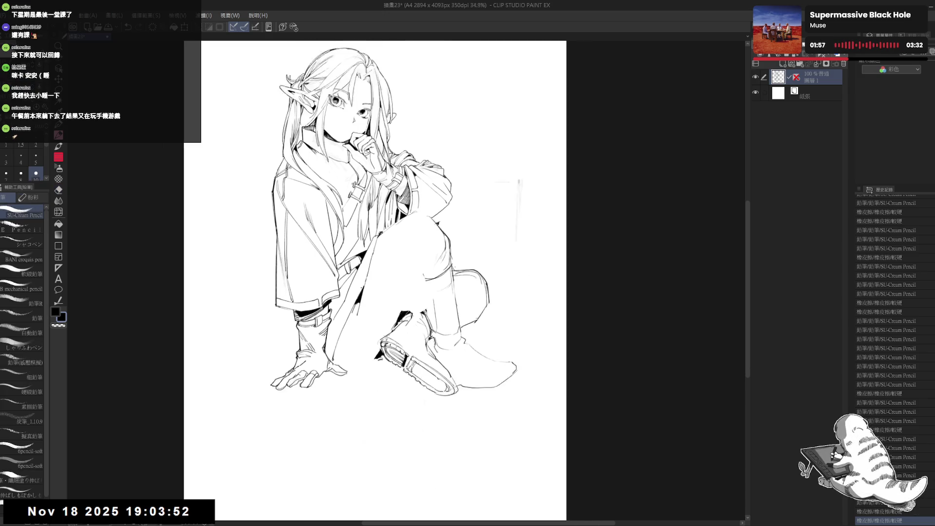
drag(355, 319, 352, 316)
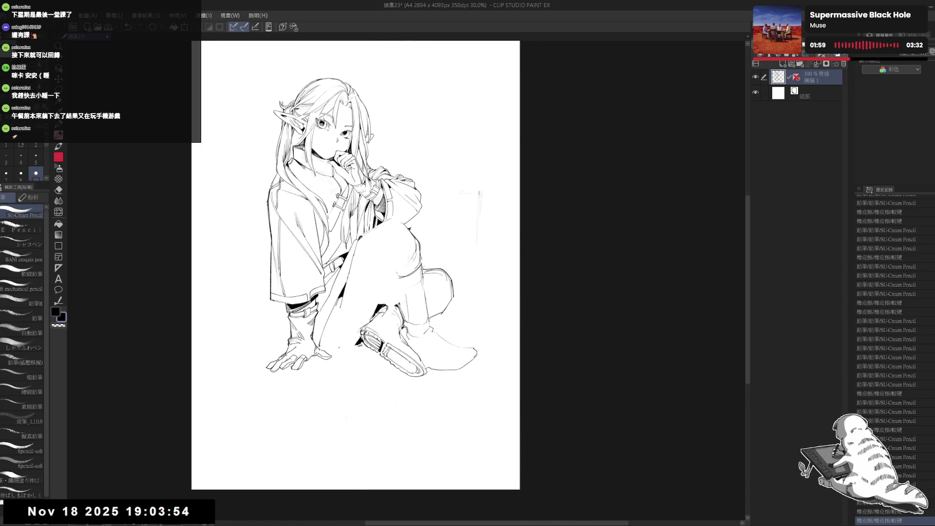
click(280, 308)
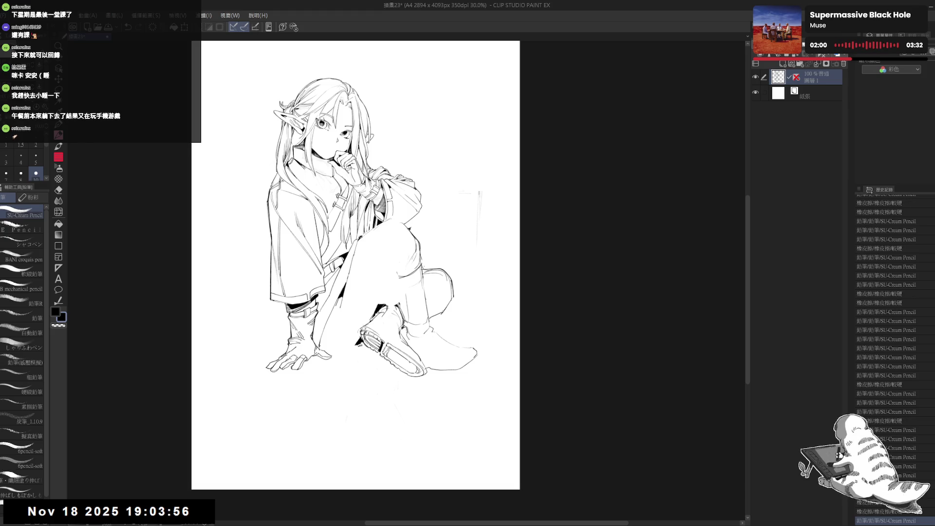
Erase a small stray mark near the shoe.
key(e)
key(minus)
click(358, 343)
key(p)
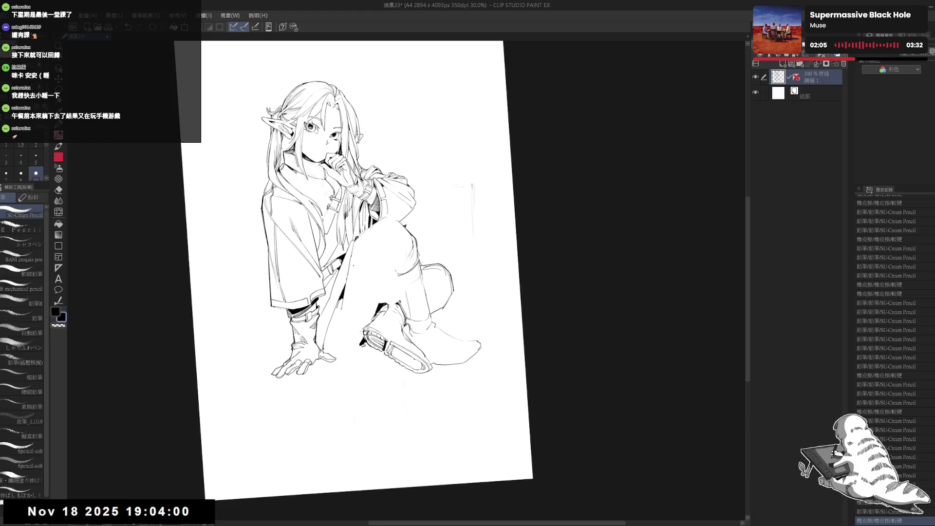
Try a short line on the coat three times, undoing each attempt.
drag(342, 298, 338, 346)
key(ctrl+z)
drag(342, 299, 338, 341)
key(ctrl+z)
drag(342, 298, 334, 354)
key(ctrl+z)
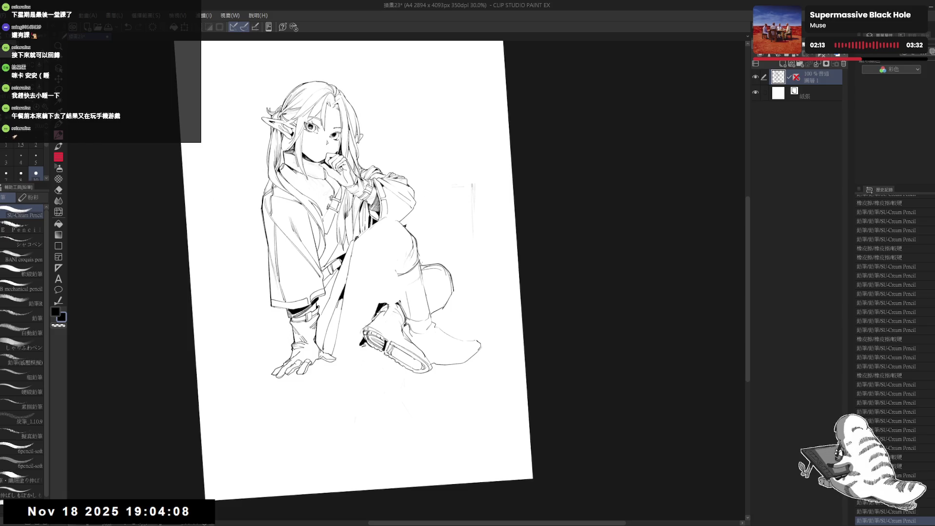
With the view straightened, add a pencil line on the coat and clean its marks, then zoom out.
drag(385, 251, 339, 286)
key(e)
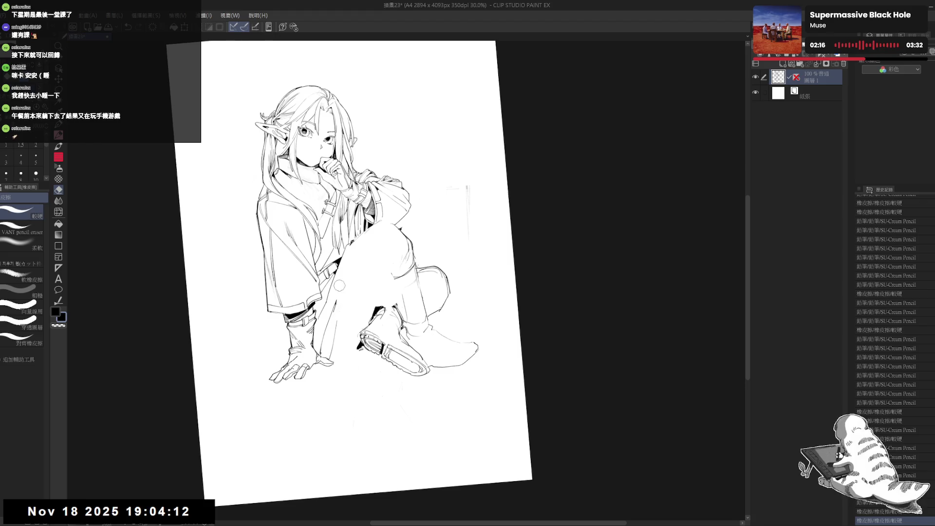
key(p)
mouse_move(347, 247)
mouse_down()
mouse_move(328, 363)
mouse_move(337, 336)
mouse_up()
key(e)
key(p)
key(e)
key(p)
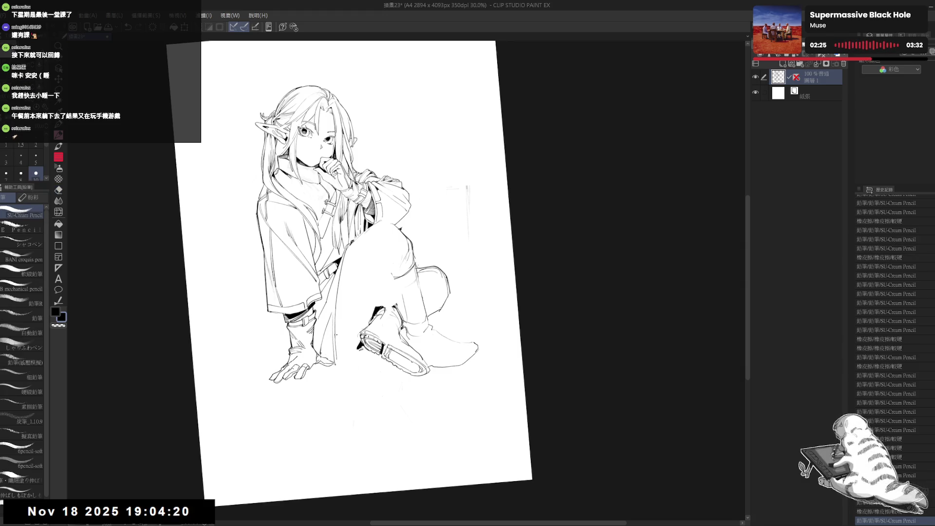
scroll(336, 335, down, 1)
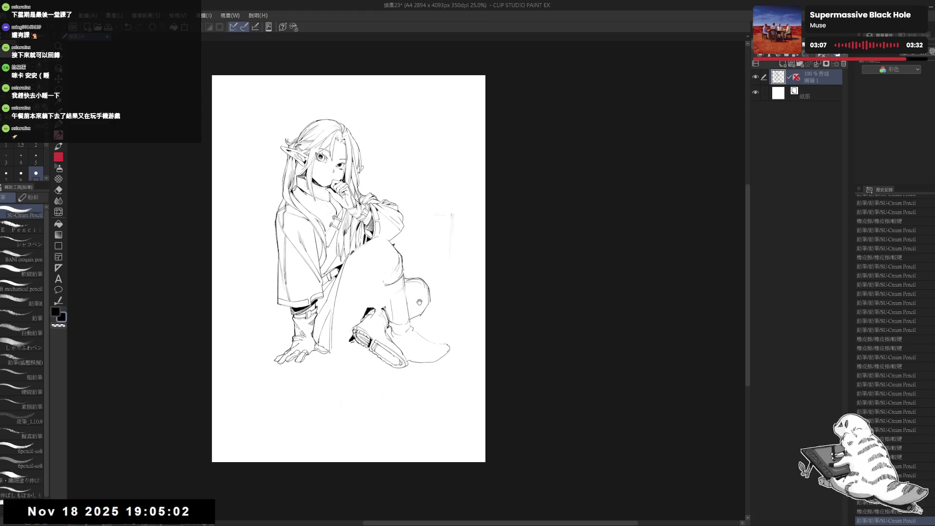
Lasso-select the lower part of the raised leg, move it, and deselect.
key(e)
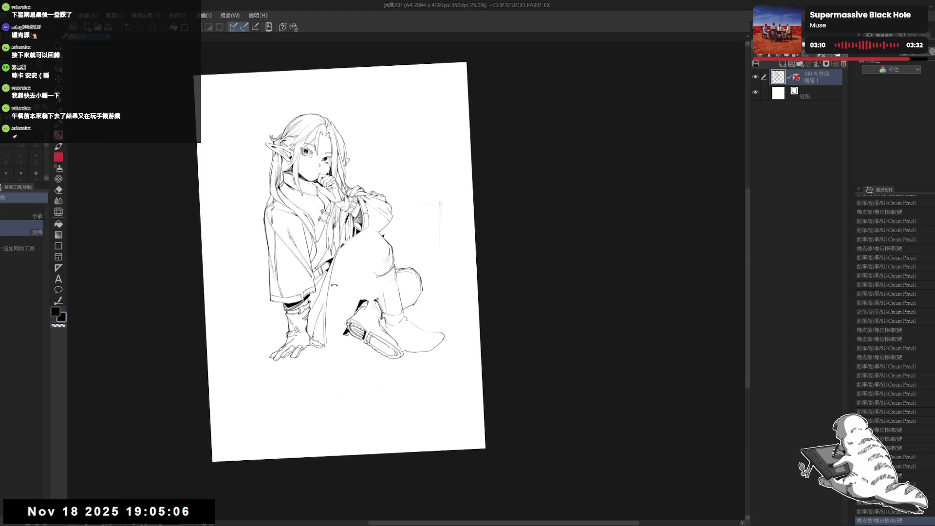
drag(353, 243, 349, 246)
key(p)
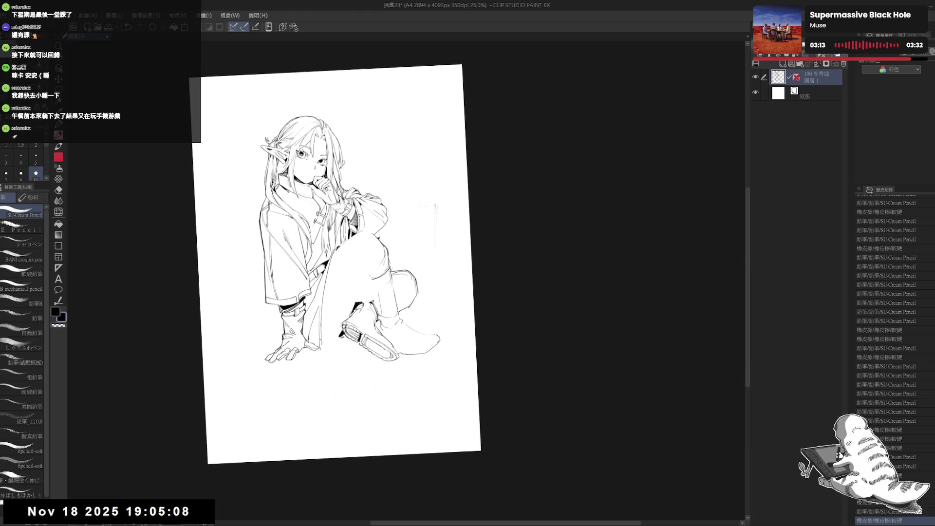
key(ctrl+at)
key(m)
mouse_move(364, 245)
mouse_down()
mouse_move(371, 377)
mouse_move(390, 237)
mouse_move(400, 269)
mouse_up()
key(ctrl+d)
Rotate the view and erase near the arm.
key(e)
mouse_move(370, 241)
mouse_down()
mouse_move(341, 259)
mouse_move(352, 244)
mouse_move(322, 290)
mouse_move(336, 273)
mouse_move(341, 343)
mouse_up()
key(p)
Try a short line under the boot, undo it, and reset the view to upright.
key(r)
key(p)
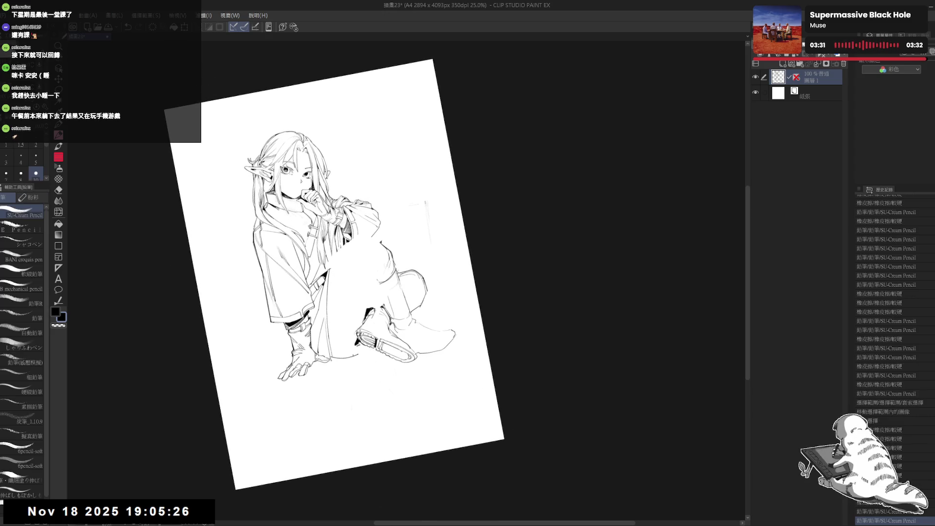
mouse_move(329, 355)
mouse_down()
mouse_move(359, 348)
mouse_move(347, 354)
mouse_move(362, 335)
mouse_up()
key(ctrl+z)
key(ctrl+z)
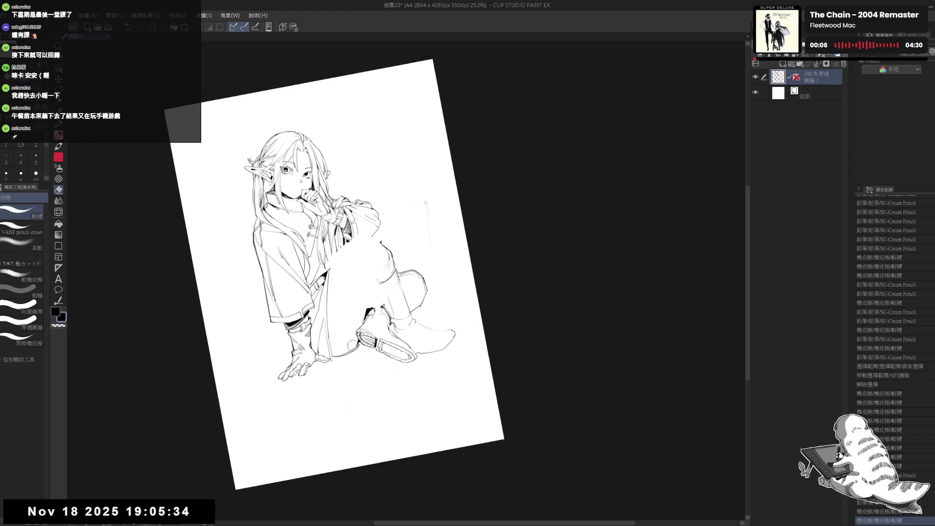
key(ctrl+@)
scroll(347, 304, down, 2)
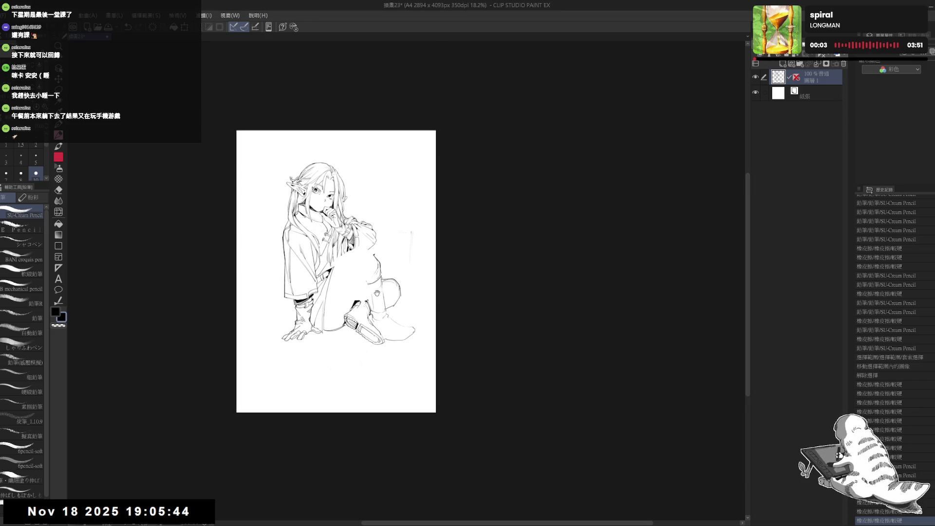
Zoom in and erase a stray line and a small stray spot on the drawing.
scroll(341, 273, up, 2)
mouse_move(380, 337)
mouse_down()
mouse_move(354, 351)
mouse_move(350, 337)
mouse_move(358, 346)
mouse_up()
key(e)
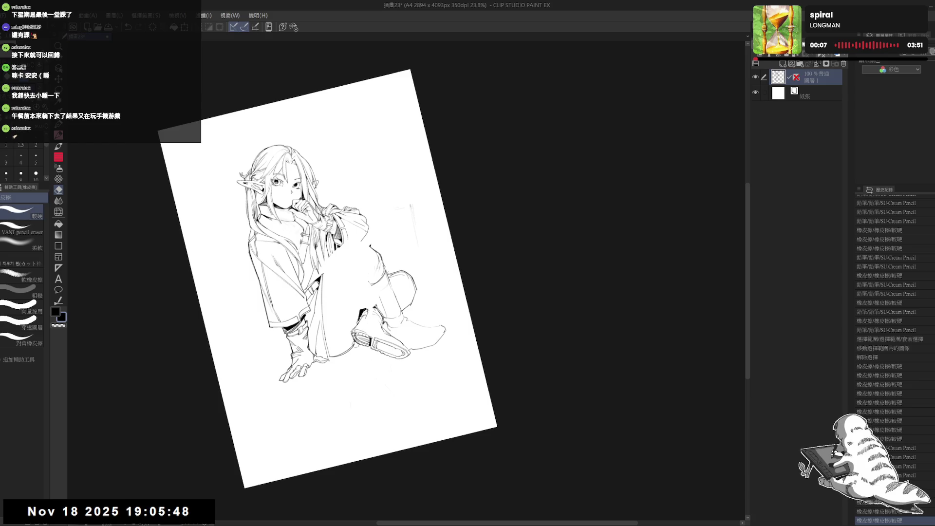
key(p)
scroll(365, 346, up, 3)
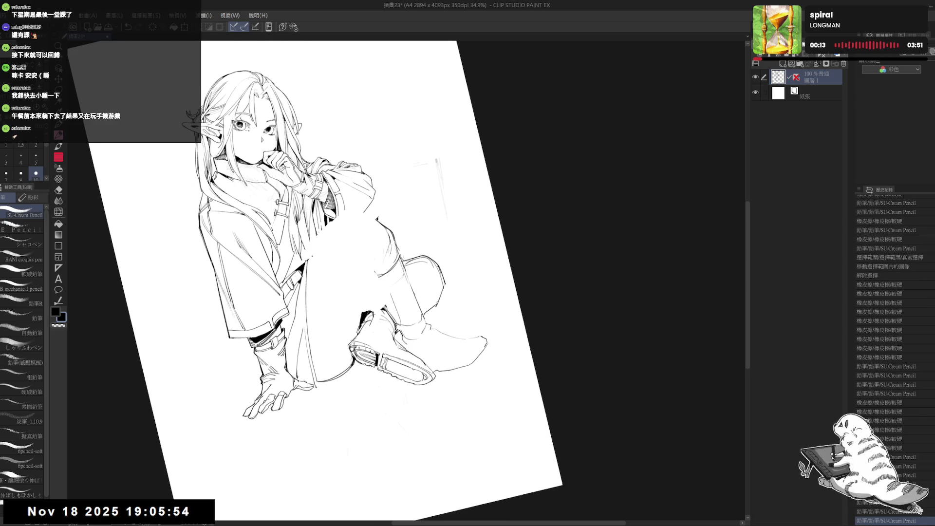
key(e)
drag(312, 256, 329, 228)
key(p)
key(e)
click(305, 262)
key(p)
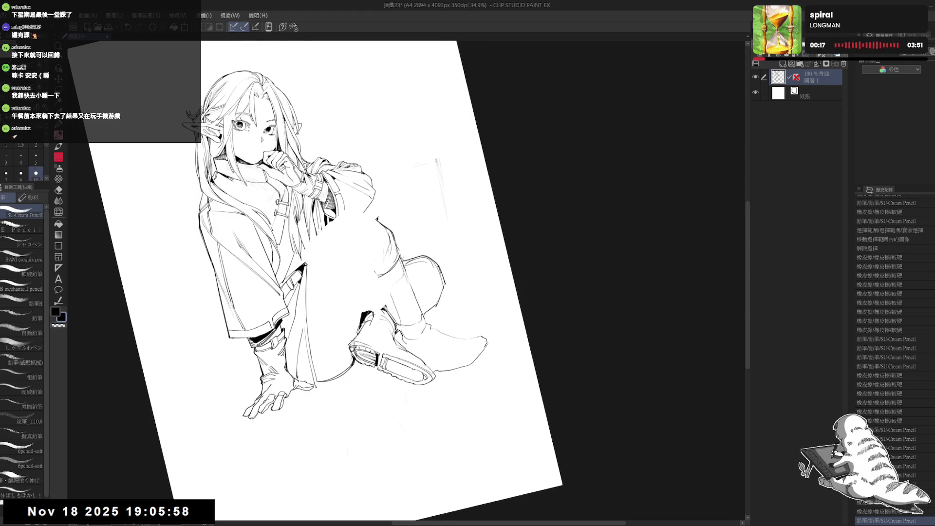
Erase a faint stray line right of the figure and add two small pencil dots.
drag(390, 243, 398, 236)
key(e)
mouse_move(390, 200)
mouse_down()
mouse_move(395, 224)
mouse_move(337, 233)
mouse_move(314, 270)
mouse_up()
key(p)
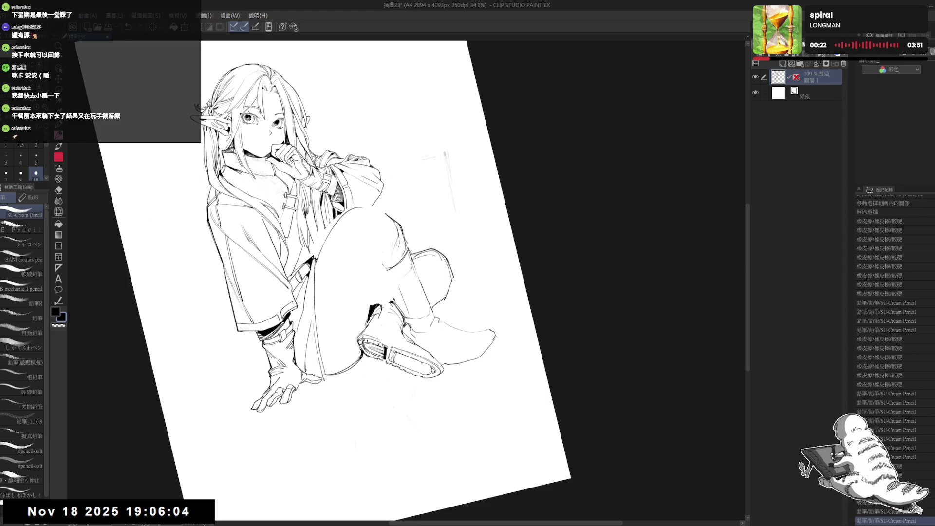
click(361, 273)
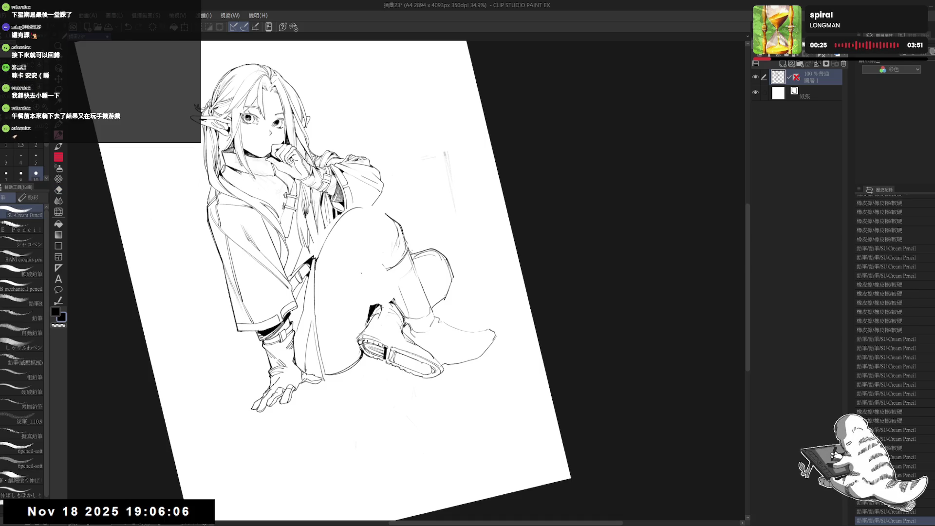
key(minus)
click(381, 150)
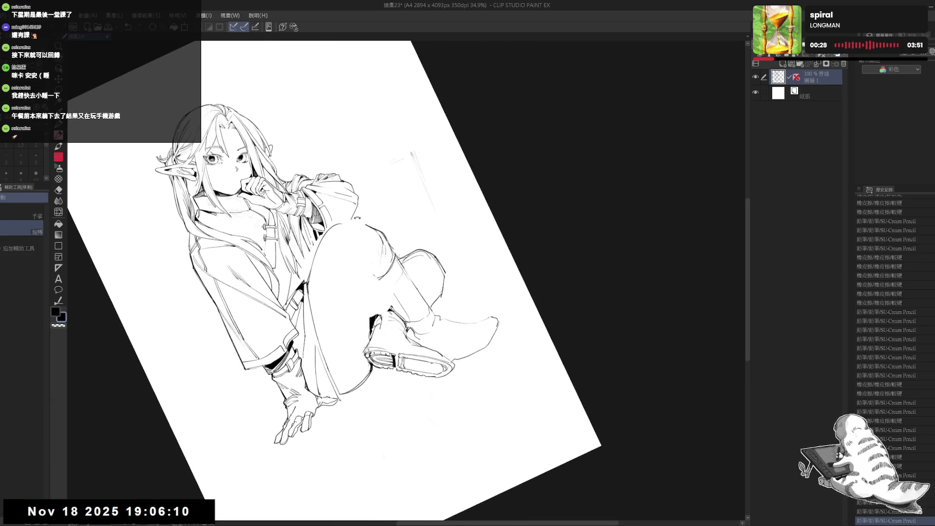
Erase a small circular mark, touch it up with pencil marks, and reset the view upright.
key(e)
drag(330, 233, 345, 218)
key(p)
click(330, 235)
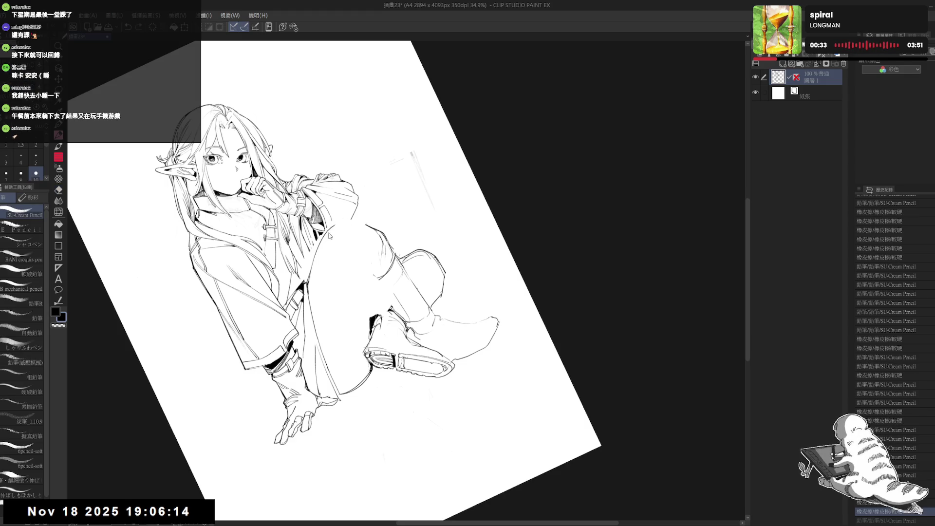
drag(328, 234, 336, 222)
key(ctrl+at)
drag(464, 171, 431, 201)
scroll(464, 179, down, 2)
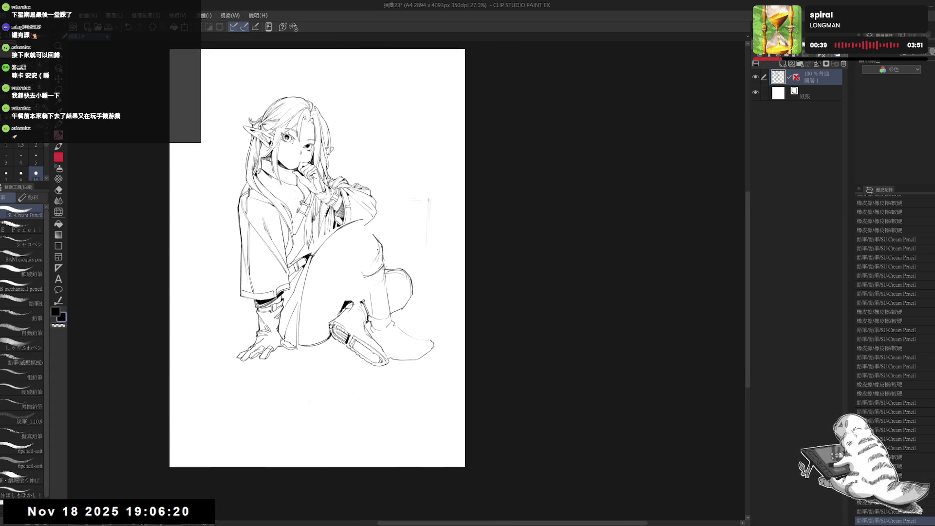
Erase a spot on the knee and add a short pencil mark and two small dots.
mouse_move(378, 250)
mouse_down()
mouse_move(360, 263)
mouse_move(373, 336)
mouse_up()
key(e)
click(349, 239)
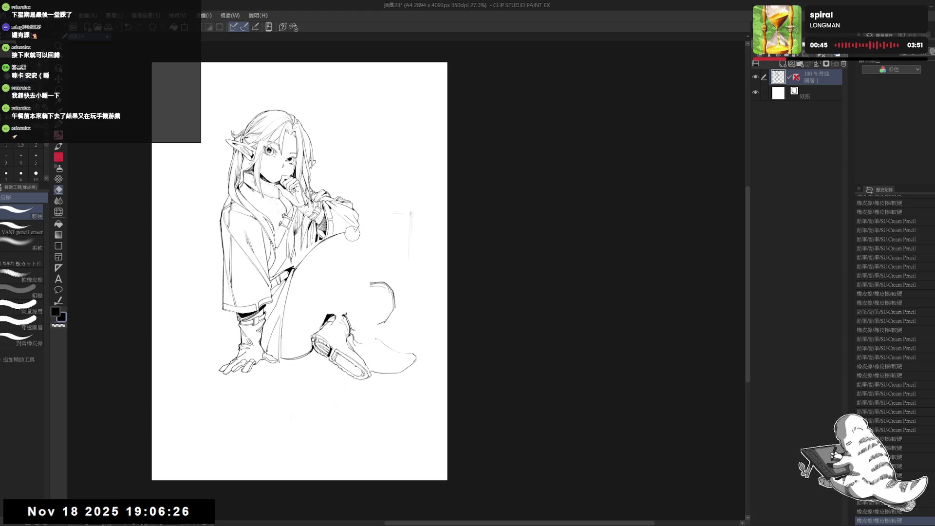
key(p)
drag(358, 235, 366, 253)
key(e)
key(p)
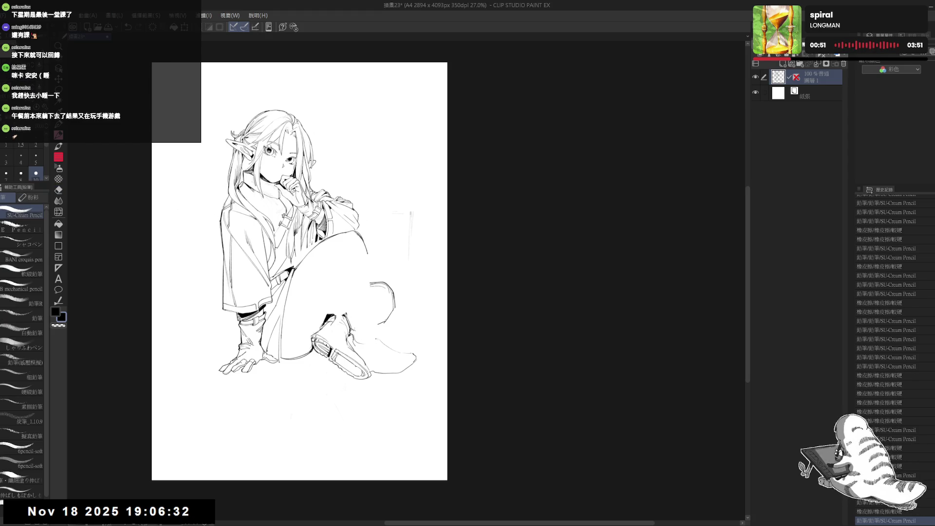
click(352, 250)
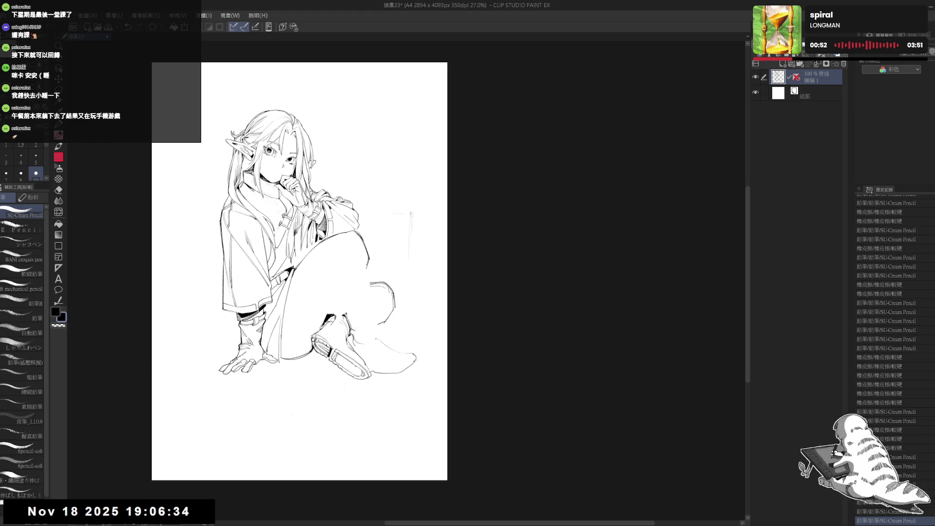
click(354, 264)
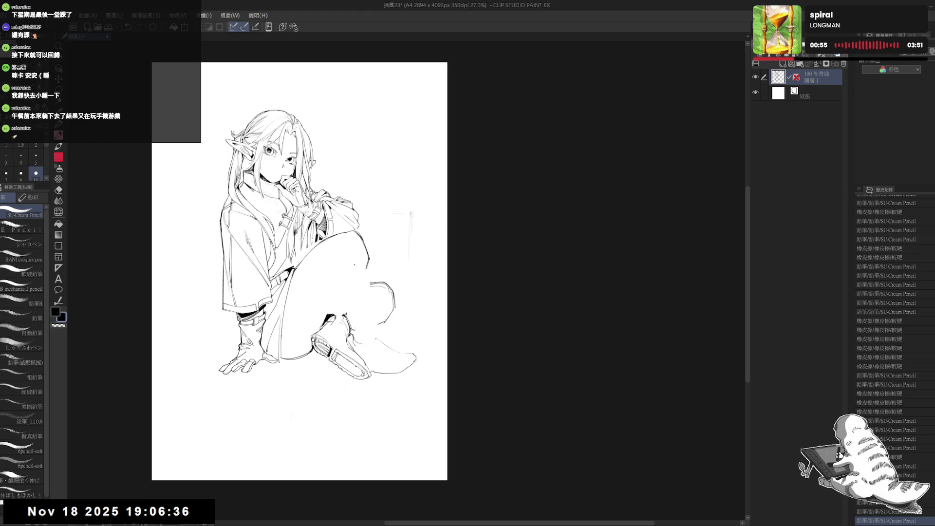
Draw a faint curve left of the knee and a shorter stroke down its right side.
mouse_move(342, 267)
mouse_down()
mouse_move(336, 298)
mouse_move(365, 331)
mouse_up()
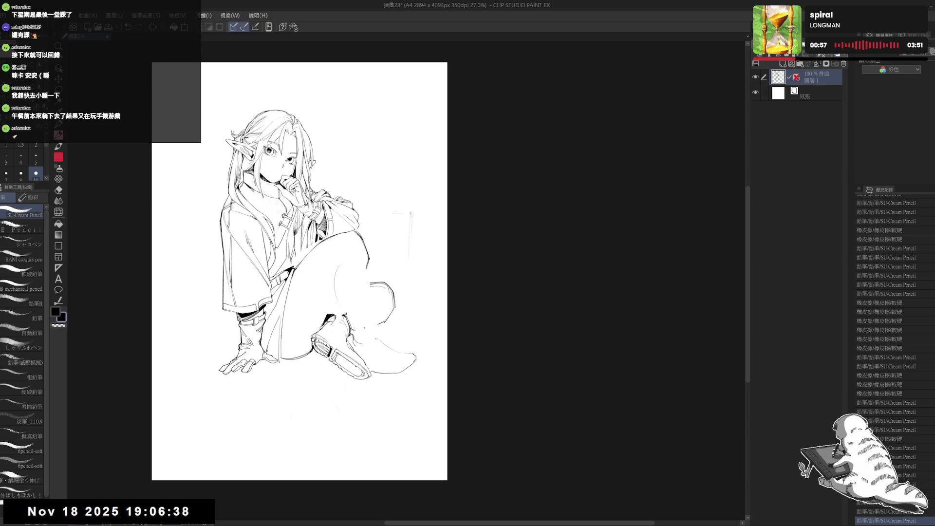
mouse_move(336, 265)
mouse_down()
mouse_move(337, 288)
mouse_move(347, 265)
mouse_move(379, 288)
mouse_move(376, 315)
mouse_up()
key(e)
key(e)
key(p)
drag(369, 264, 379, 338)
key(ctrl+z)
drag(369, 264, 371, 314)
Check the knee in a mirrored view, then add a short stroke on the lower leg.
key(h)
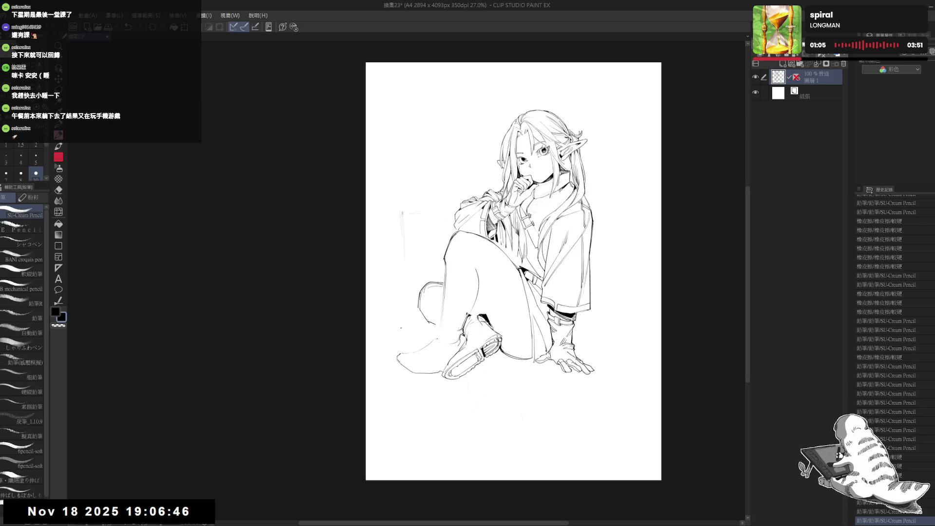
key(h)
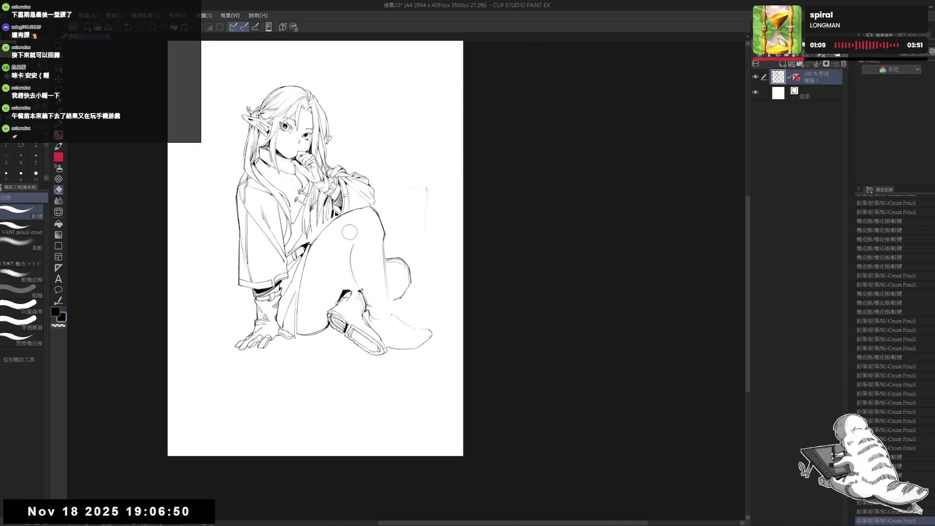
mouse_move(348, 234)
mouse_down()
mouse_move(336, 320)
mouse_move(335, 302)
mouse_up()
key(e)
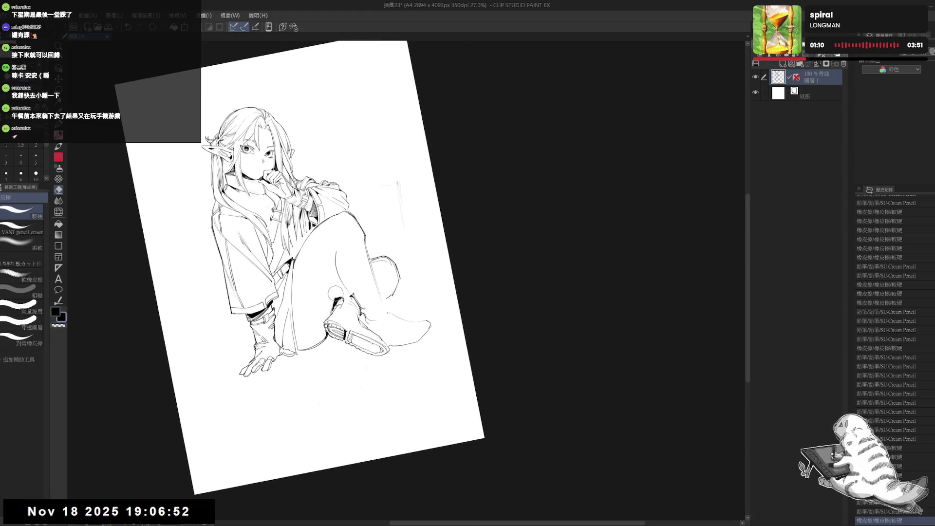
key(p)
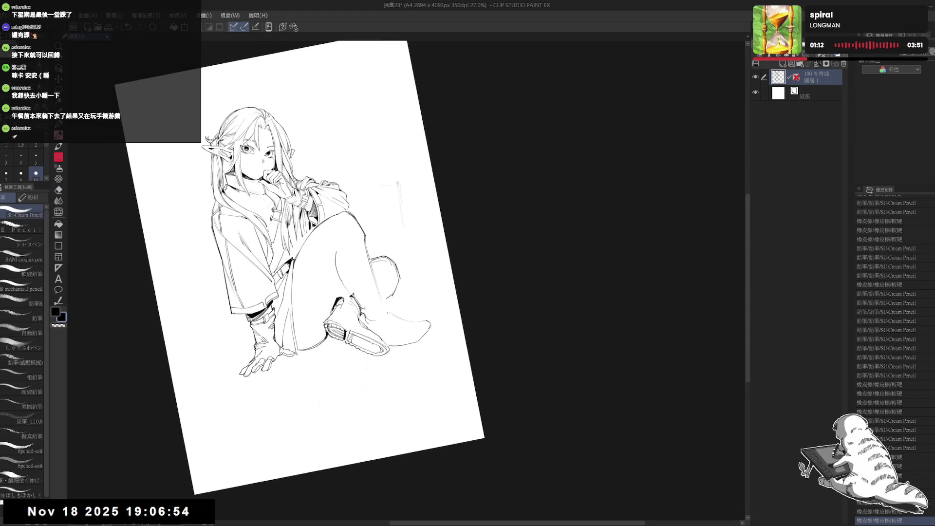
mouse_move(336, 277)
mouse_down()
mouse_move(338, 307)
mouse_move(355, 295)
mouse_move(339, 297)
mouse_up()
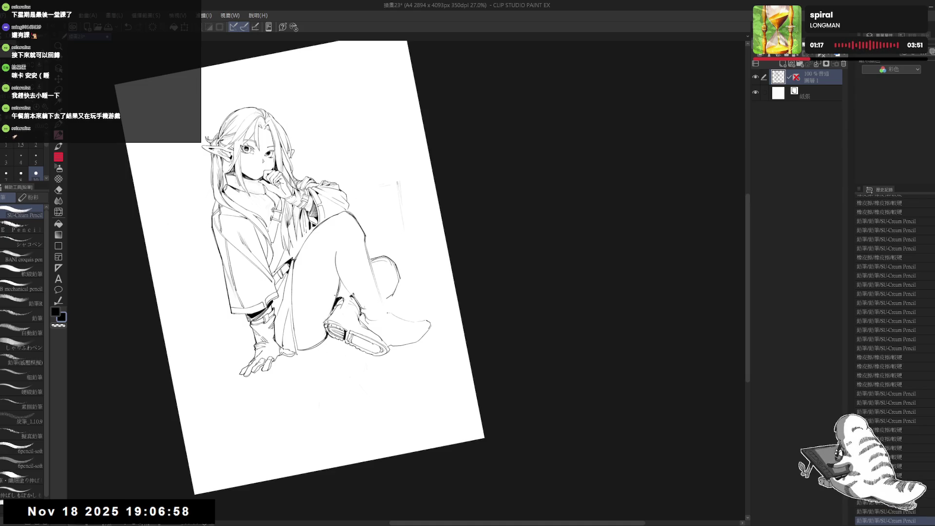
Erase the old shoe lines and knee contour of the raised leg.
drag(381, 176, 380, 185)
key(ctrl+at)
scroll(379, 186, down, 2)
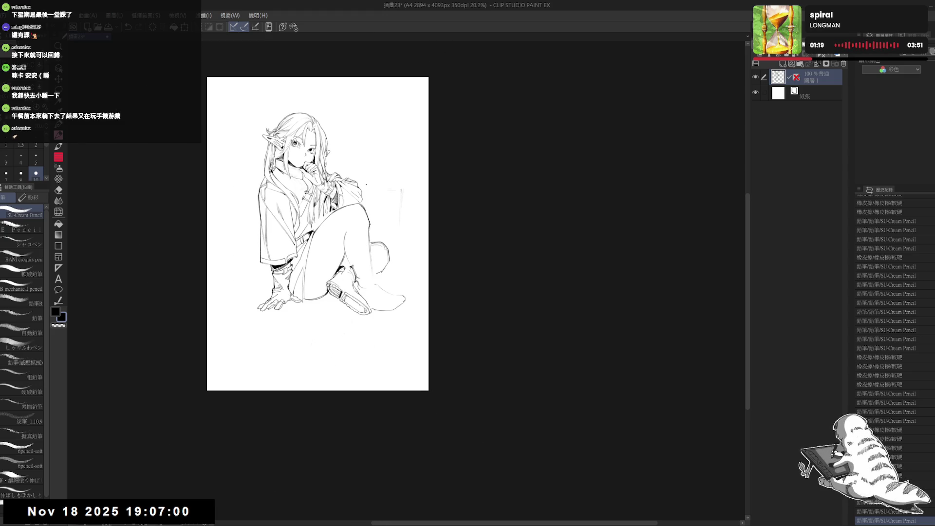
drag(385, 280, 388, 289)
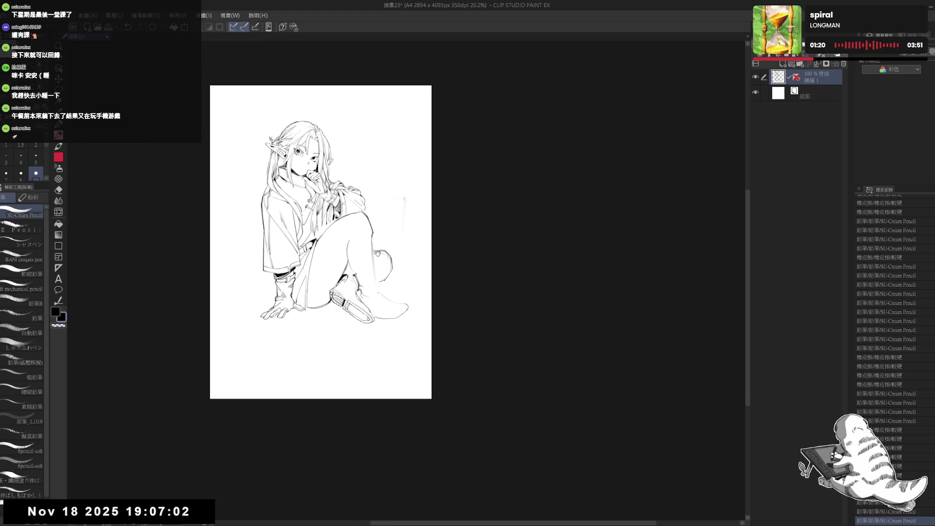
key(e)
mouse_move(363, 322)
mouse_down()
mouse_move(342, 298)
mouse_move(373, 331)
mouse_up()
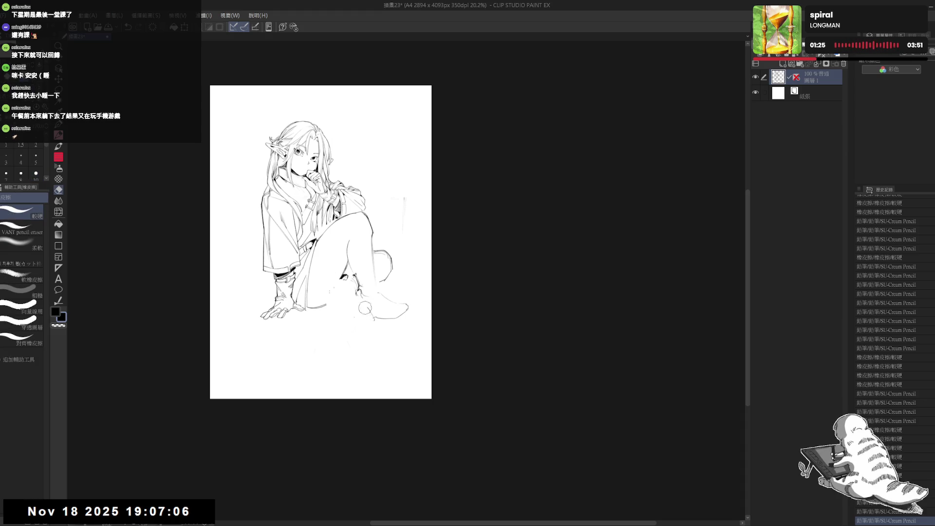
mouse_move(344, 275)
mouse_down()
mouse_move(353, 296)
mouse_move(339, 285)
mouse_move(414, 312)
mouse_up()
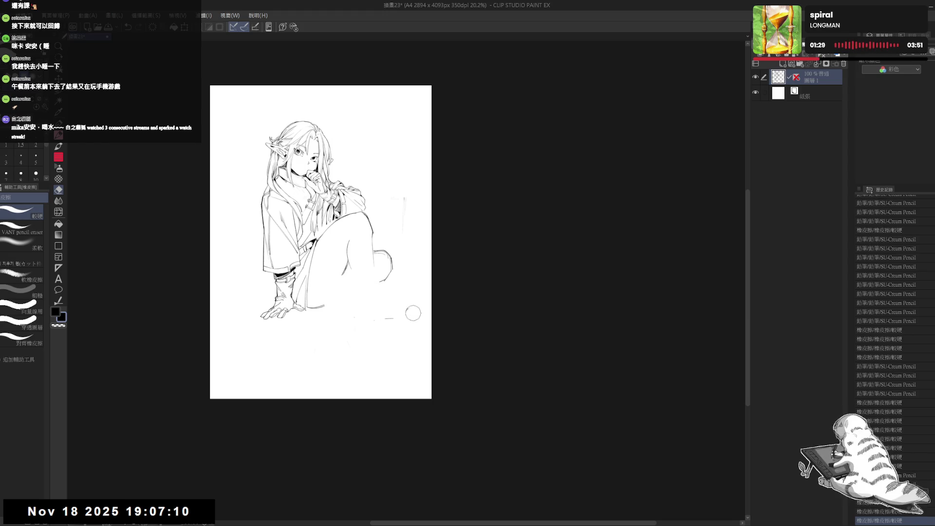
drag(387, 253, 391, 280)
drag(361, 224, 347, 268)
Draw long pencil lines down the lower leg and erase the stray curve right of the knee.
key(p)
mouse_move(363, 214)
mouse_down()
mouse_move(373, 237)
mouse_move(354, 260)
mouse_move(364, 292)
mouse_move(374, 243)
mouse_move(374, 325)
mouse_up()
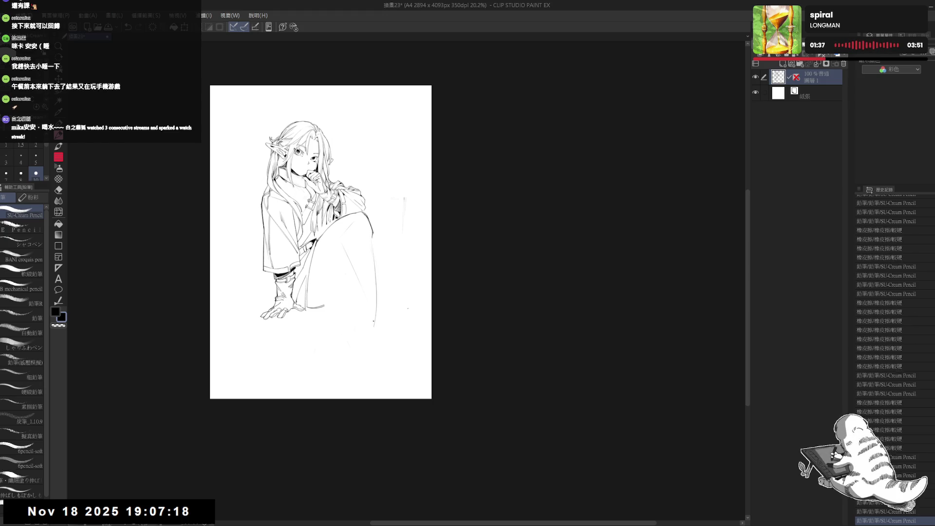
drag(375, 248, 371, 337)
drag(363, 271, 364, 274)
drag(374, 312, 378, 347)
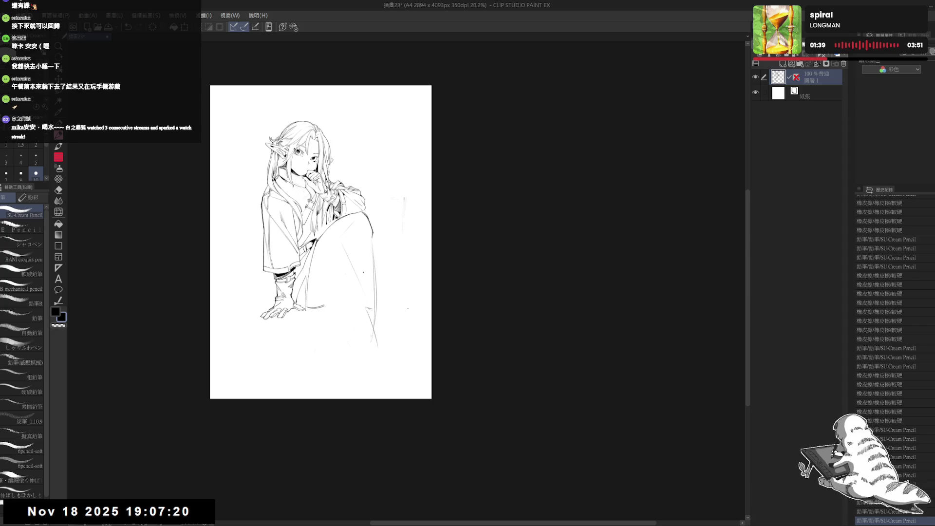
drag(379, 230, 399, 247)
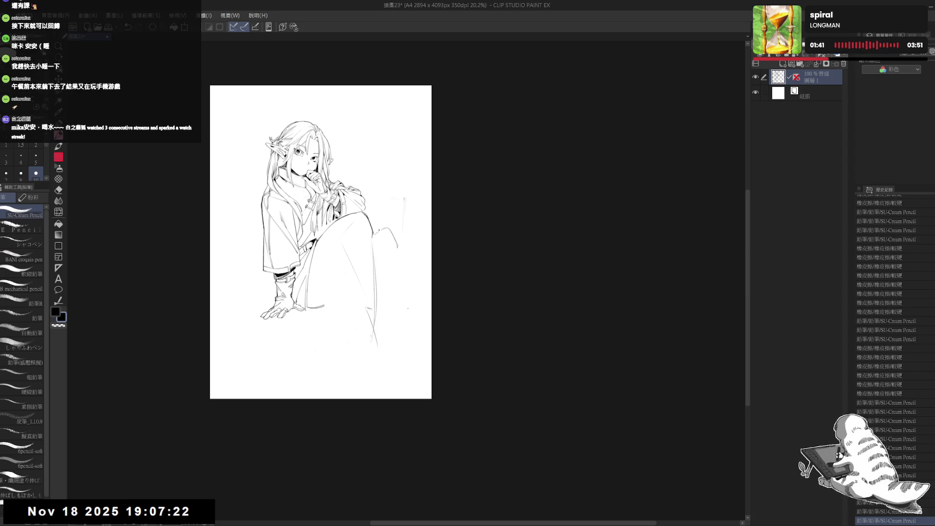
key(ctrl+z)
key(ctrl+z)
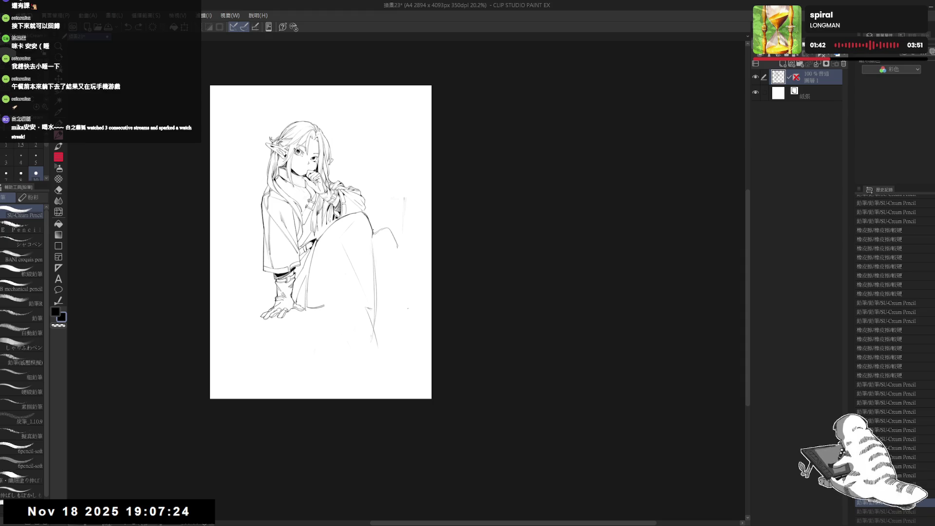
key(ctrl+y)
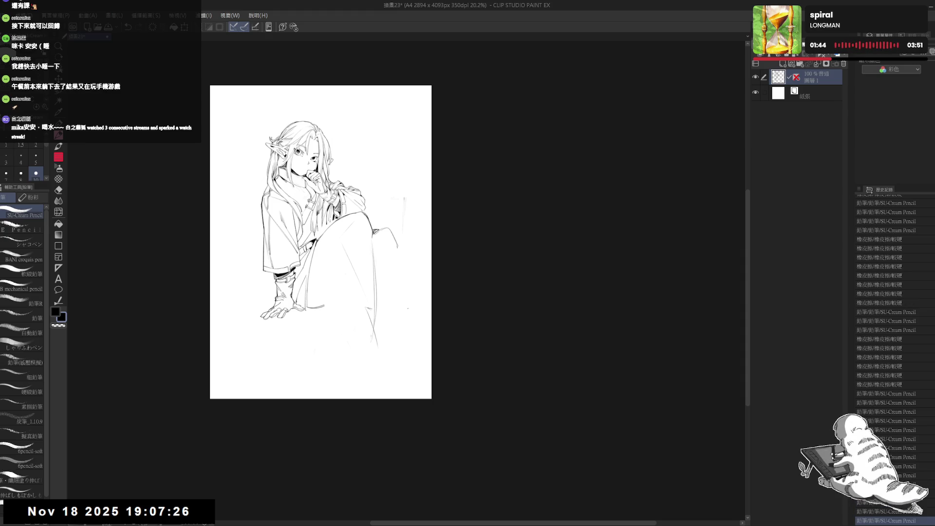
key(ctrl+y)
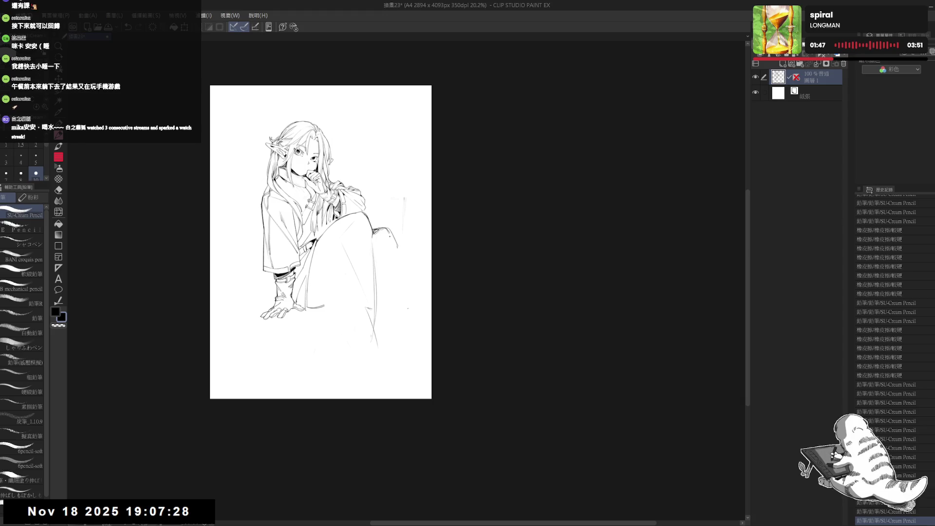
mouse_move(385, 229)
mouse_down()
mouse_move(399, 251)
mouse_move(390, 238)
mouse_up()
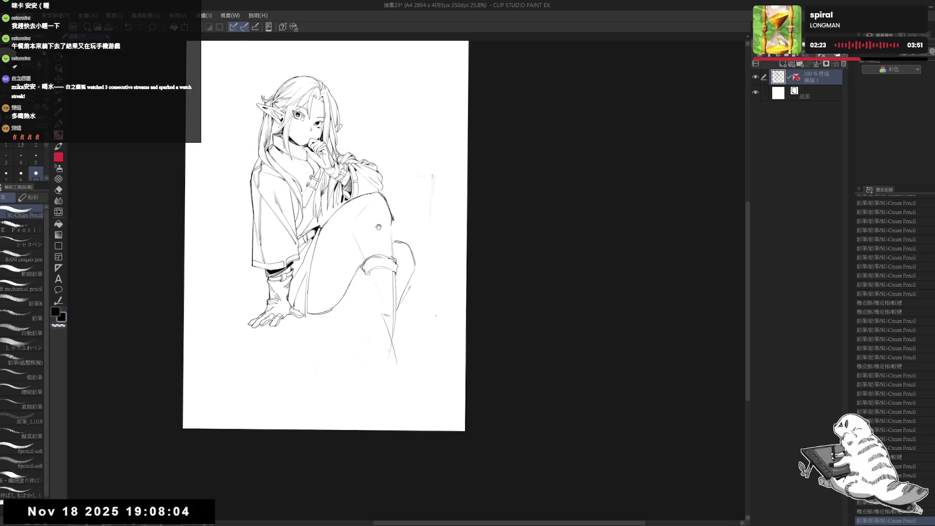
Make short touch-ups near the knee with the view rotated, undoing the latest stroke.
drag(389, 215, 398, 239)
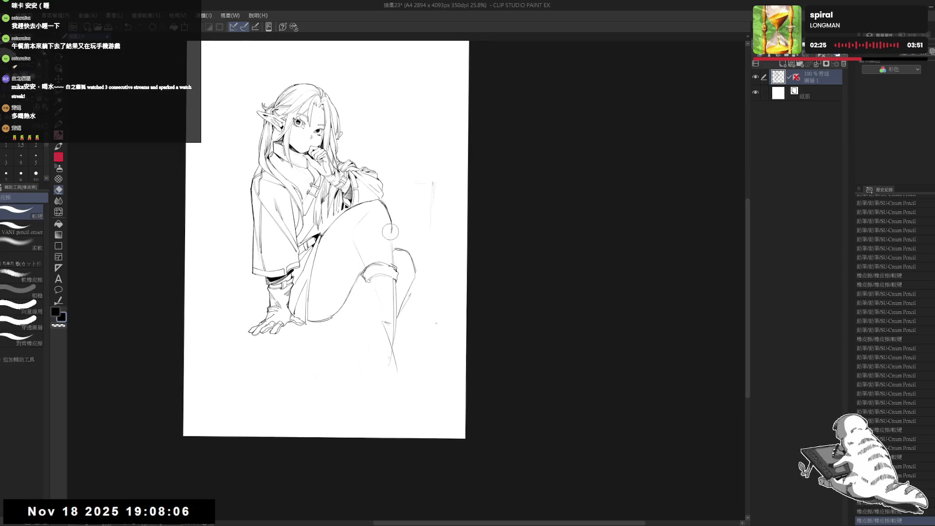
key(shift+space)
drag(342, 353, 359, 255)
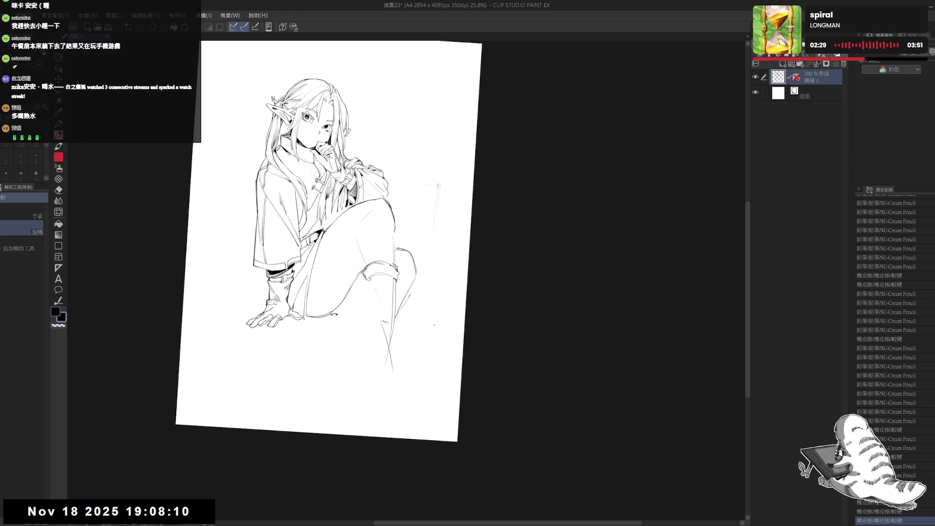
drag(359, 255, 343, 255)
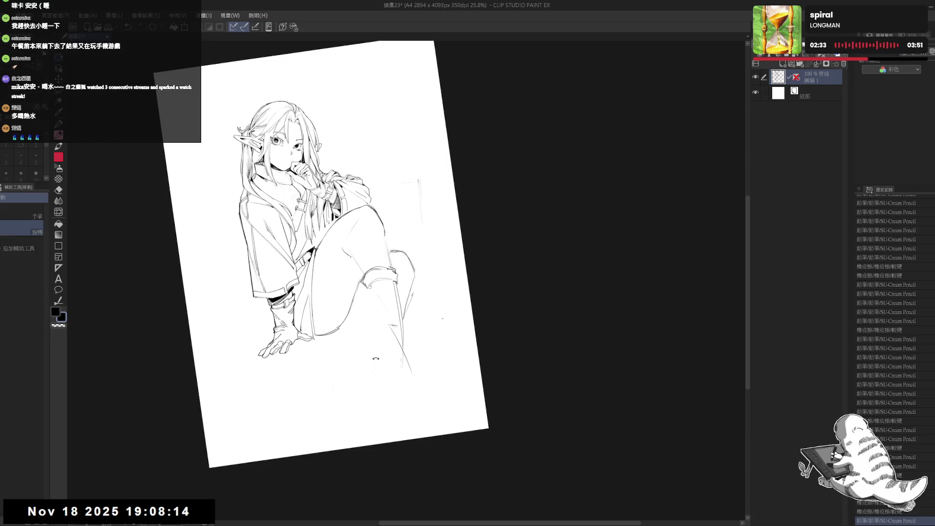
drag(349, 255, 339, 243)
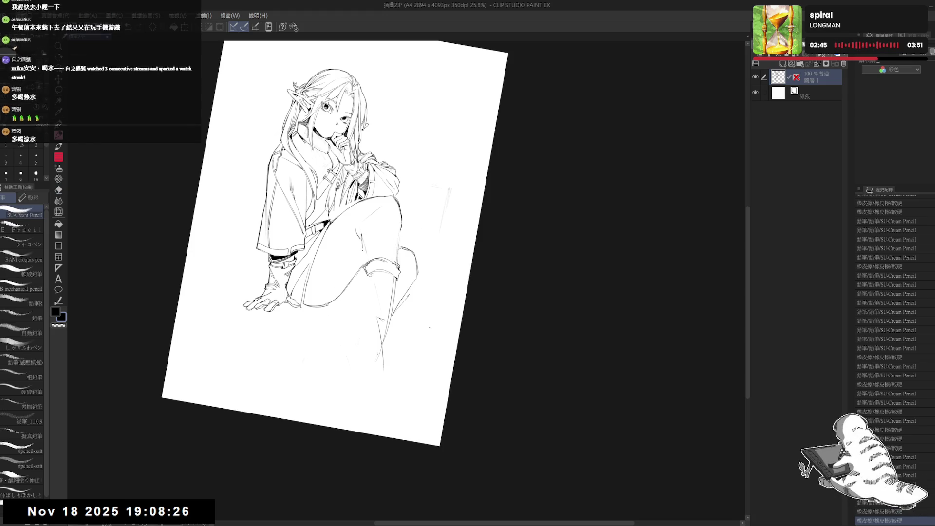
key(ctrl+z)
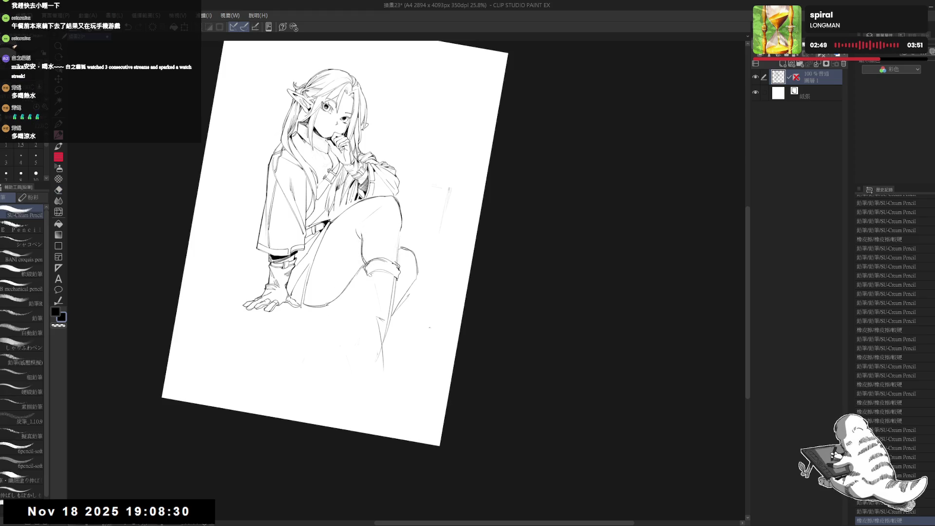
key(ctrl+@)
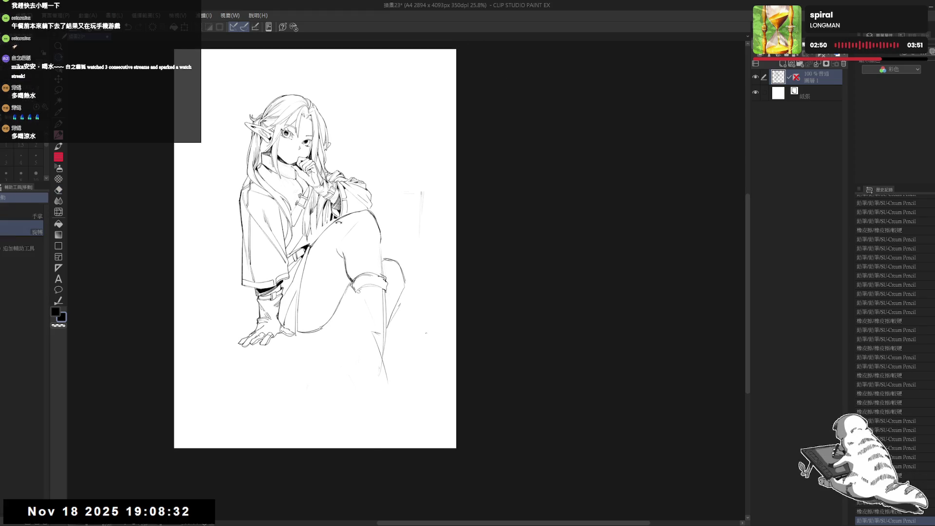
Erase a stray line at the knee, keep the last stroke, and straighten the view.
drag(341, 219, 392, 209)
key(e)
key(p)
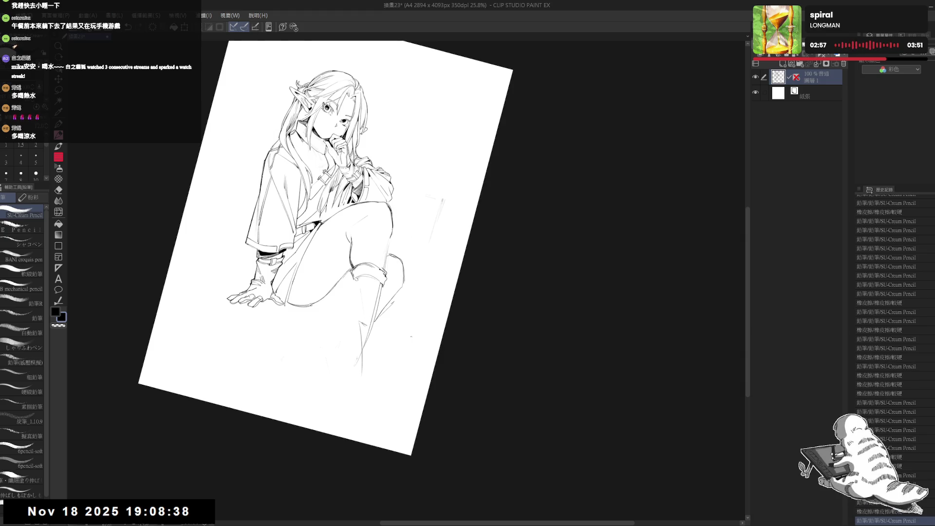
key(e)
key(p)
drag(386, 202, 392, 212)
key(ctrl+z)
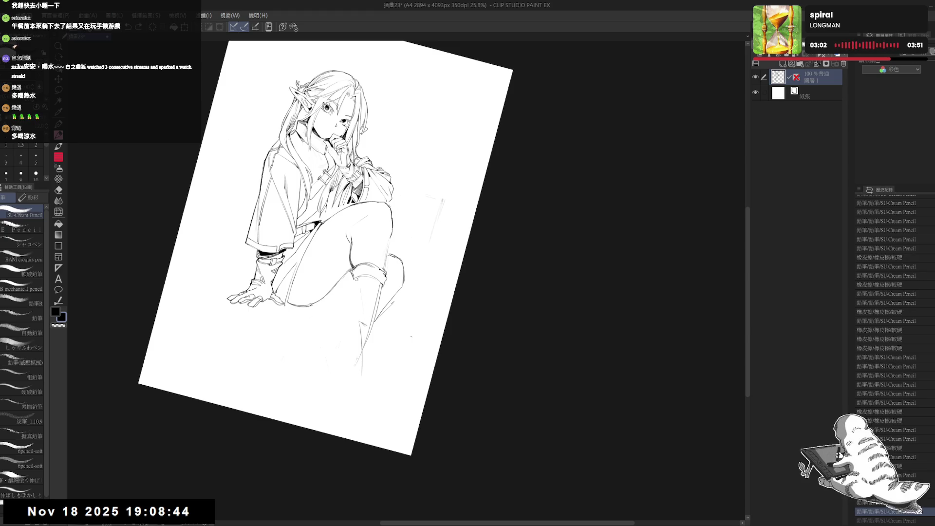
key(ctrl+y)
key(ctrl+@)
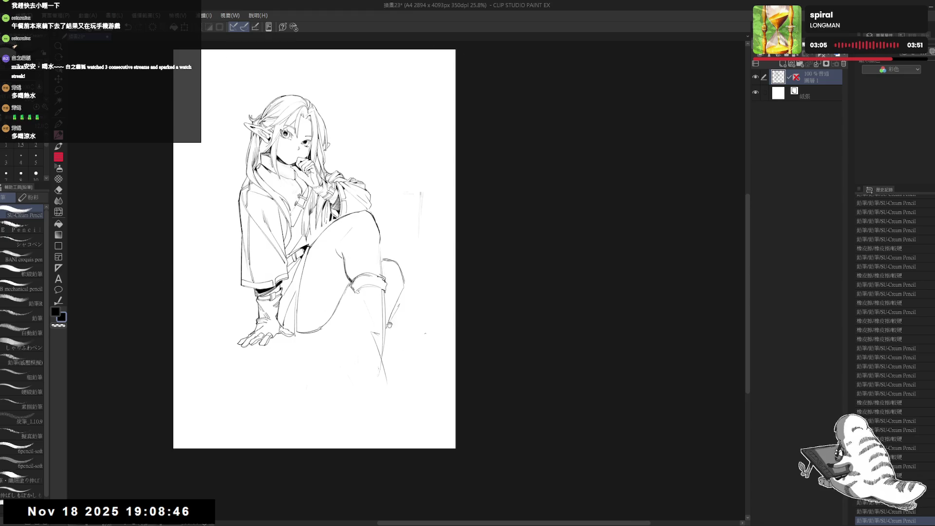
Zoom out, pan and tilt the canvas slightly counterclockwise over the raised knee.
scroll(368, 324, down, 1)
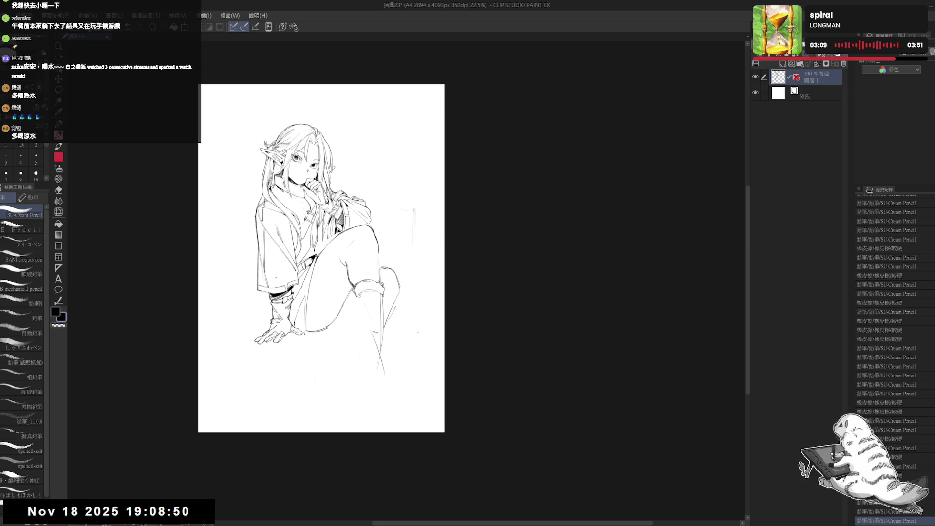
drag(386, 341, 373, 334)
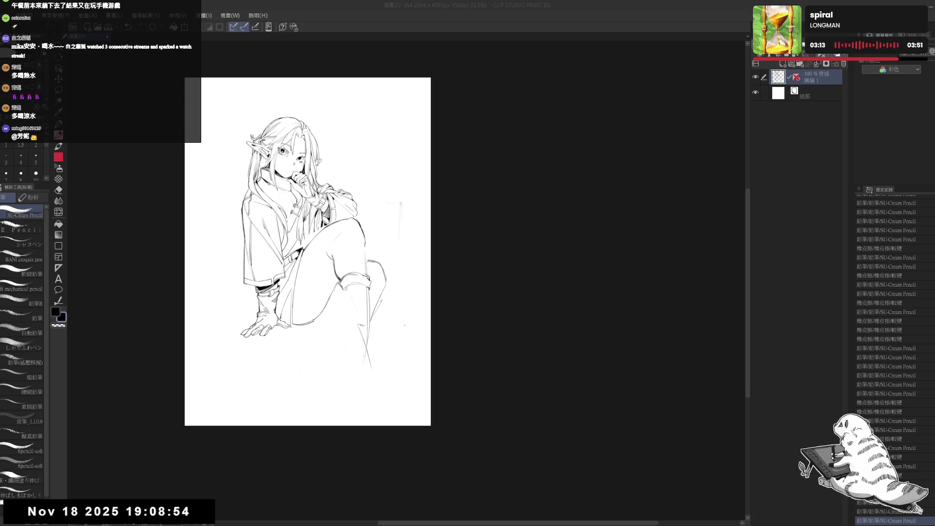
click(402, 4)
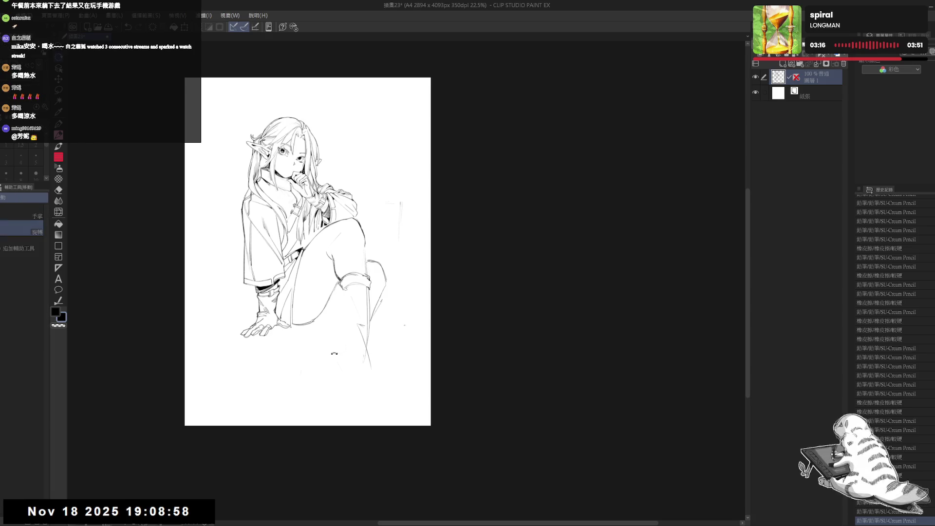
drag(387, 336, 398, 331)
drag(319, 321, 343, 319)
key(ctrl+z)
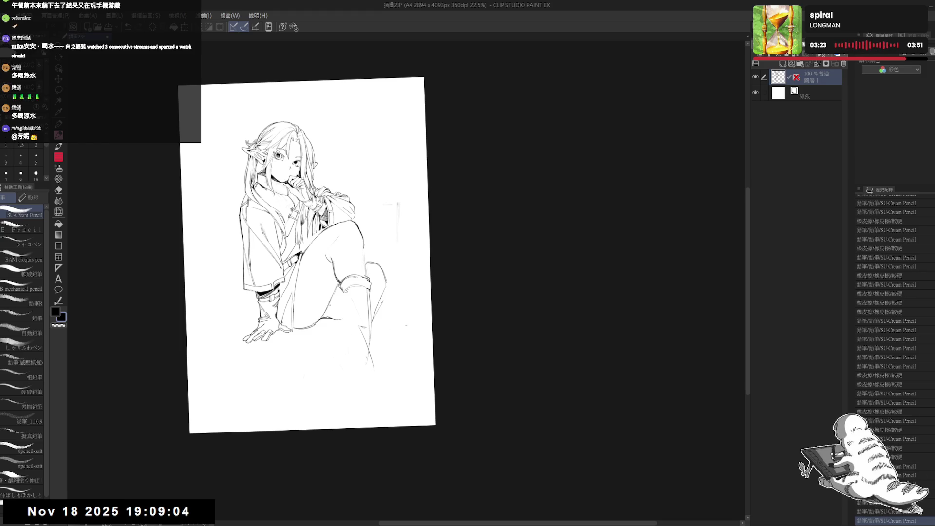
Add new lower-leg strokes and a short dark knee line, then reset the canvas rotation.
mouse_move(329, 320)
mouse_down()
mouse_move(347, 317)
mouse_move(373, 380)
mouse_up()
drag(368, 297, 372, 371)
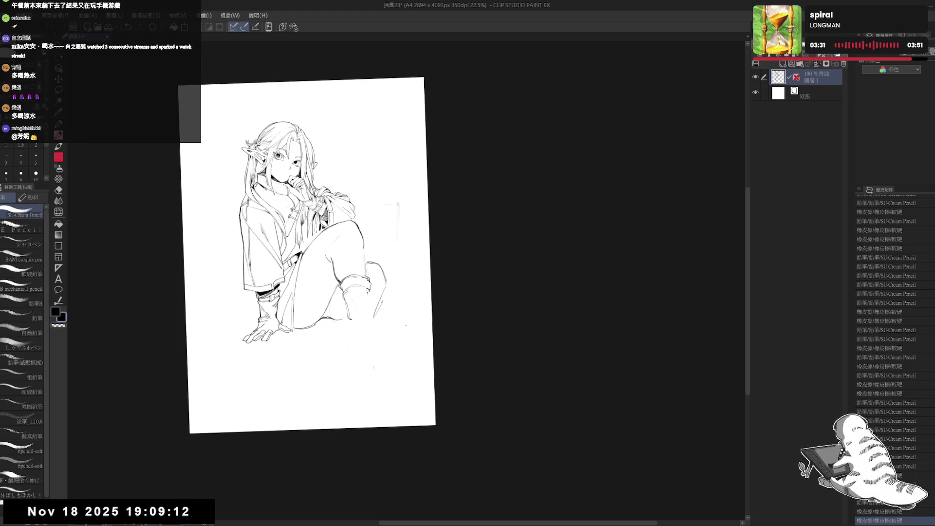
drag(367, 307, 367, 318)
drag(305, 253, 298, 239)
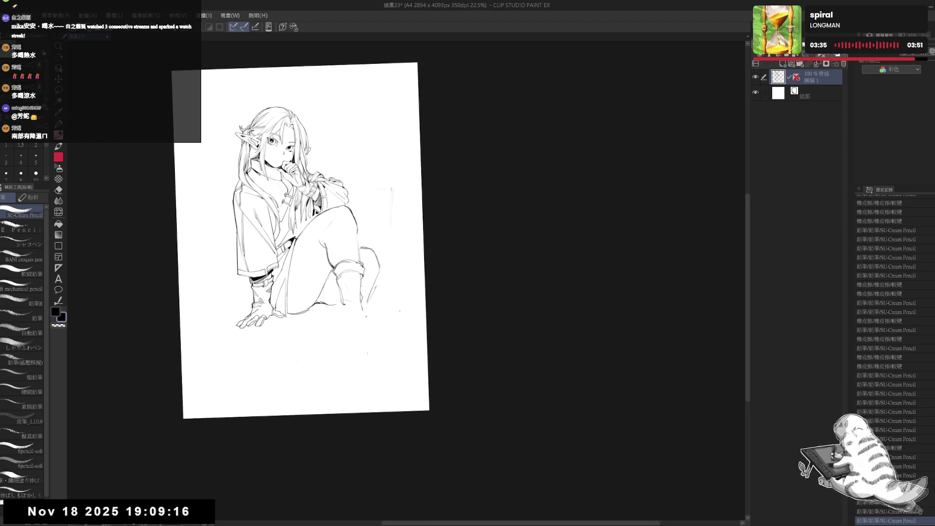
key(ctrl+at)
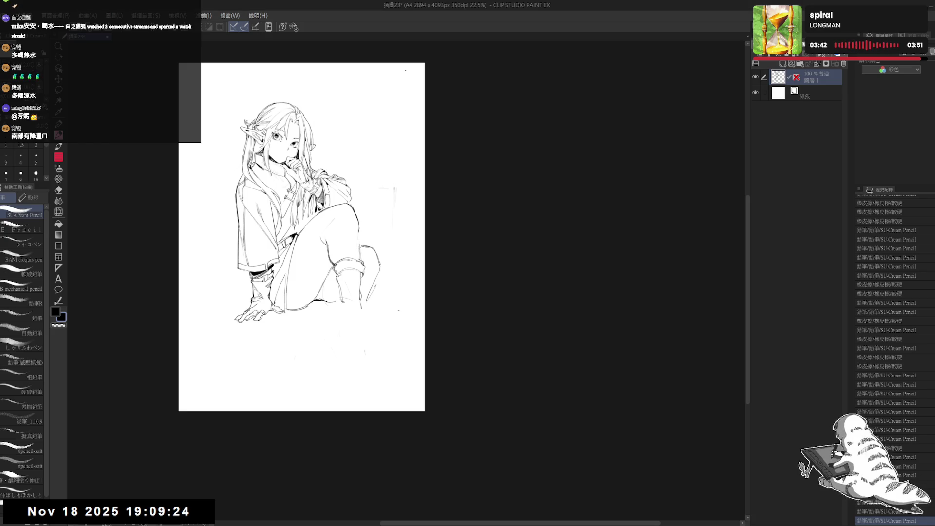
Zoom in and erase the stray sketch marks and lines around the knee.
scroll(346, 209, up, 1)
key(e)
drag(351, 277, 339, 290)
key(p)
key(e)
drag(336, 251, 332, 272)
key(p)
Erase another line near the knee and draw a clean line running down from it.
key(e)
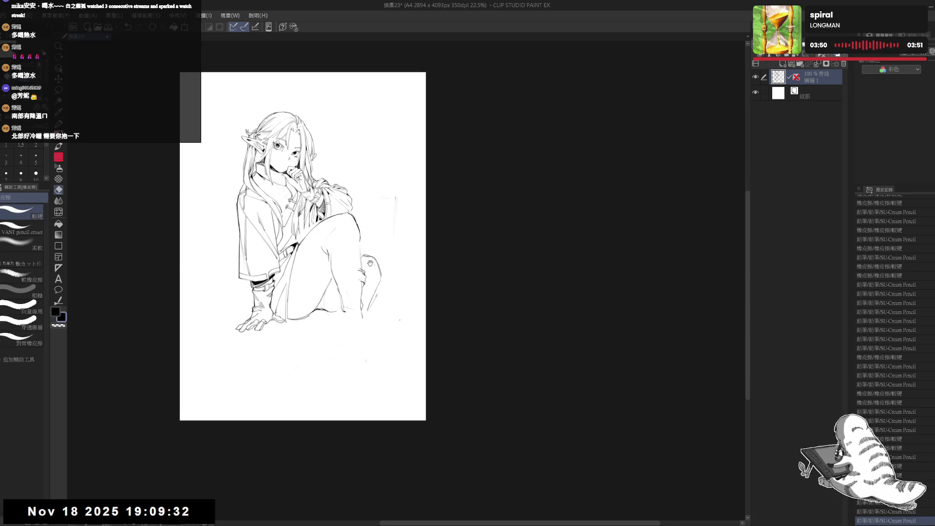
drag(352, 214, 359, 299)
key(p)
key(e)
key(p)
drag(352, 266, 357, 327)
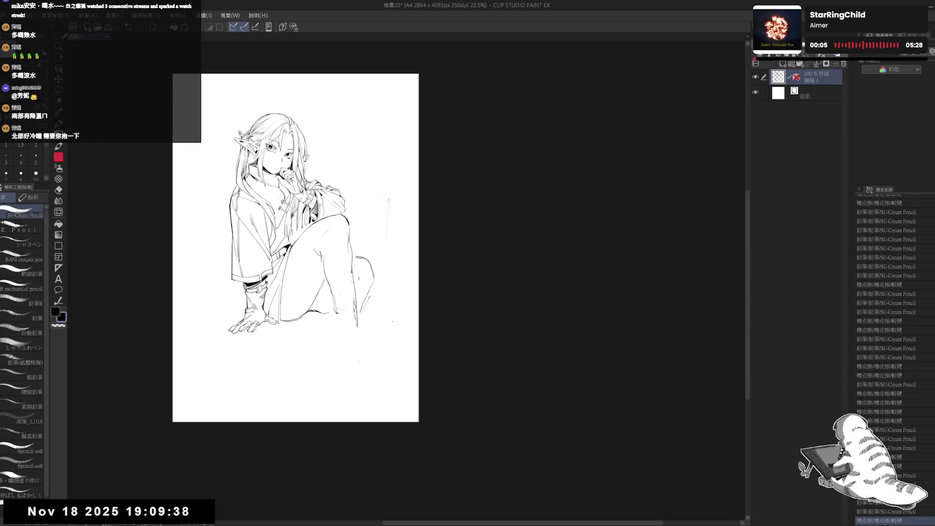
Erase lines below the knee and redraw the knee strokes, undoing a misplaced pair.
key(e)
drag(349, 286, 358, 327)
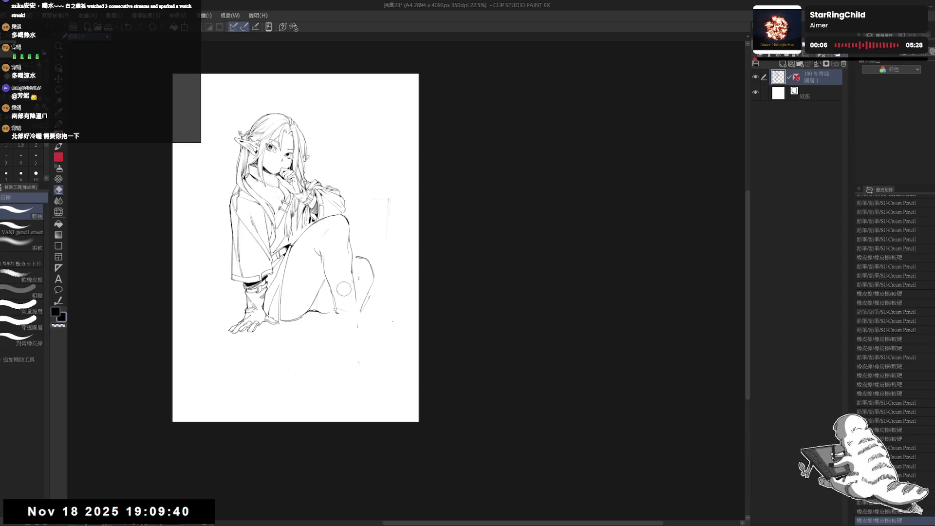
key(p)
drag(352, 267, 358, 312)
drag(356, 307, 358, 327)
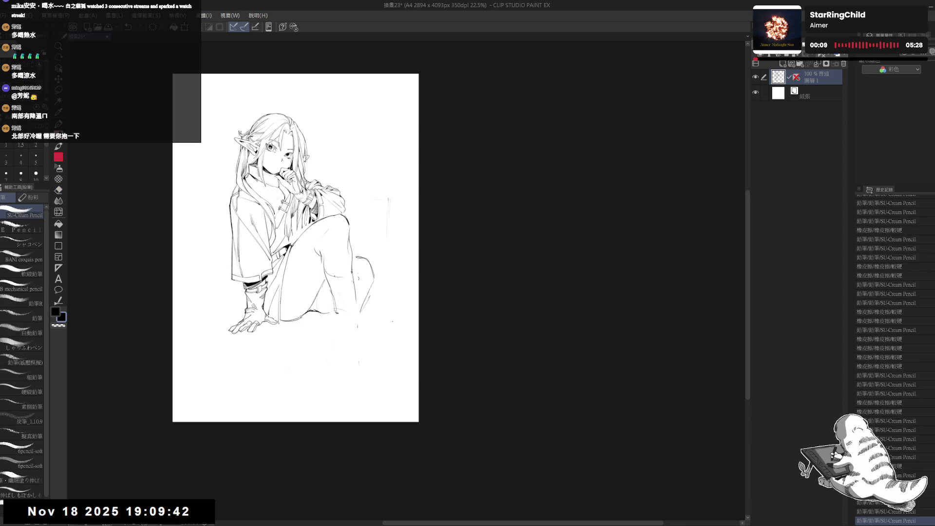
key(ctrl+z)
key(ctrl+z)
drag(338, 273, 359, 285)
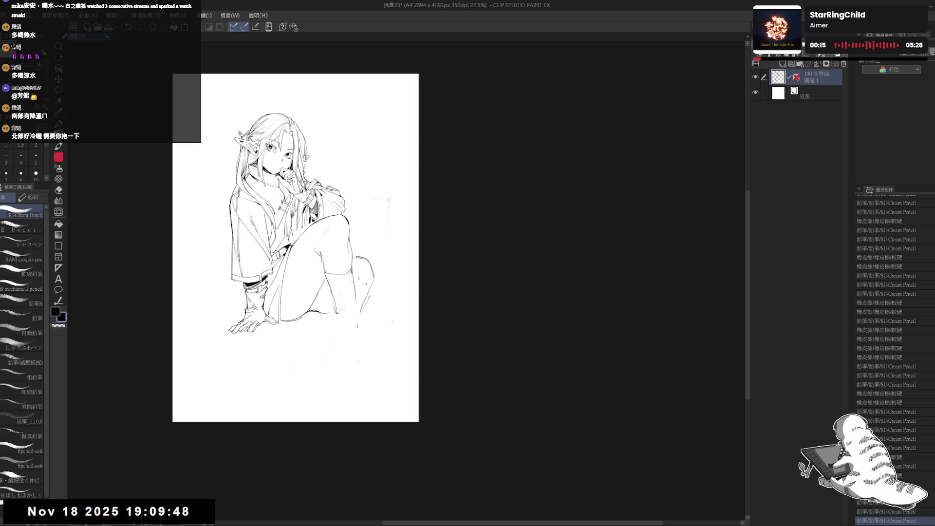
Erase the small circle near the knee and rework the leg lines, undoing the latest strokes.
key(e)
key(p)
drag(355, 263, 363, 269)
drag(340, 313, 344, 316)
key(e)
drag(361, 282, 359, 307)
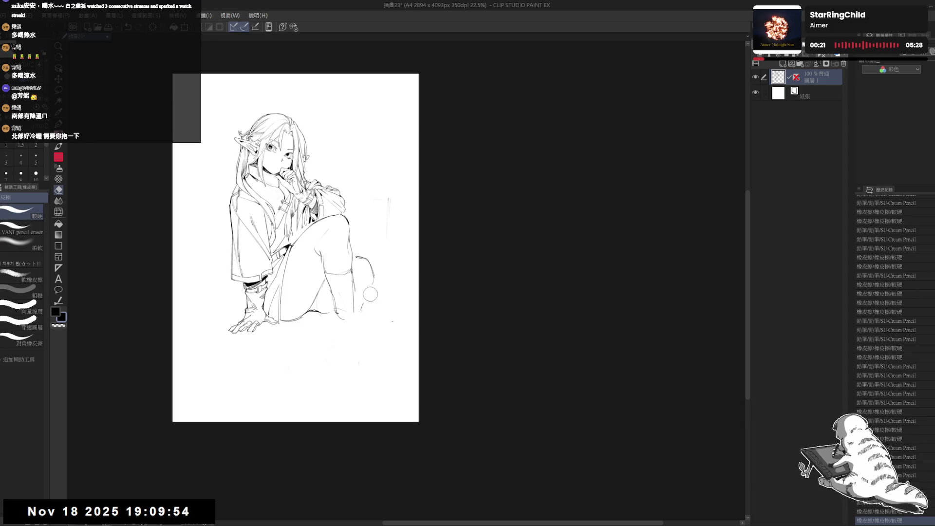
key(p)
mouse_move(358, 272)
mouse_down()
mouse_move(371, 292)
mouse_move(353, 316)
mouse_move(372, 305)
mouse_move(360, 374)
mouse_up()
key(e)
key(p)
key(ctrl+z)
key(ctrl+z)
key(ctrl+z)
Rework the vertical shin line and add a calf line, mirroring the view to check it.
key(e)
drag(353, 292, 354, 343)
key(p)
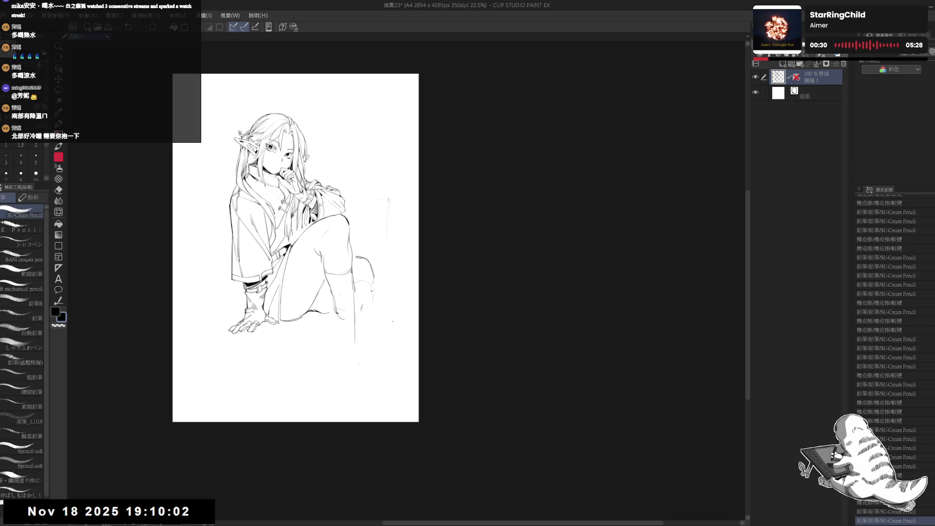
mouse_move(372, 292)
mouse_down()
mouse_move(375, 318)
mouse_move(357, 371)
mouse_up()
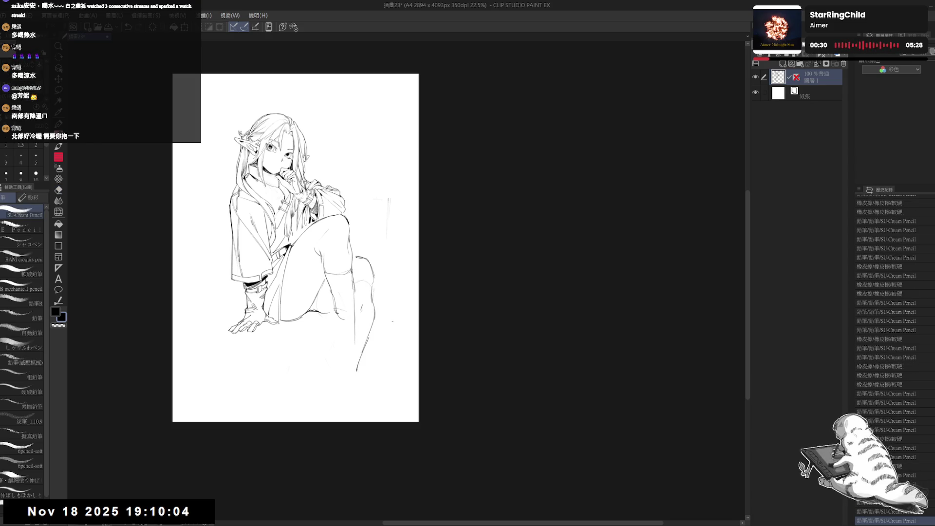
key(h)
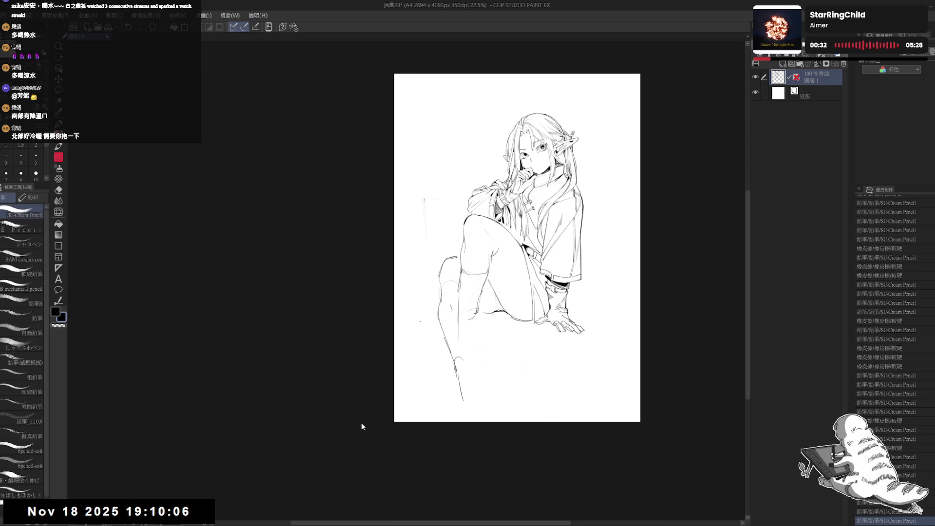
key(h)
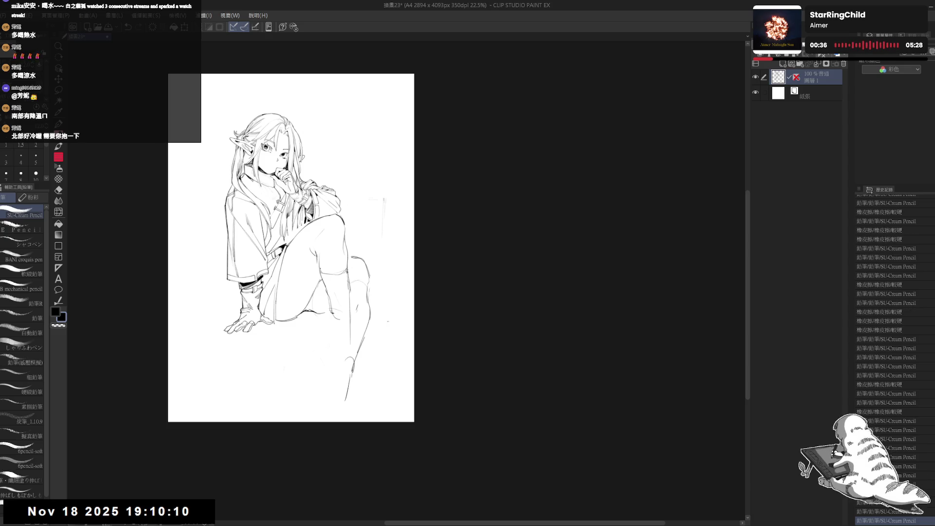
Pan to the lower leg and lasso-select it with a freehand outline.
drag(291, 247, 299, 257)
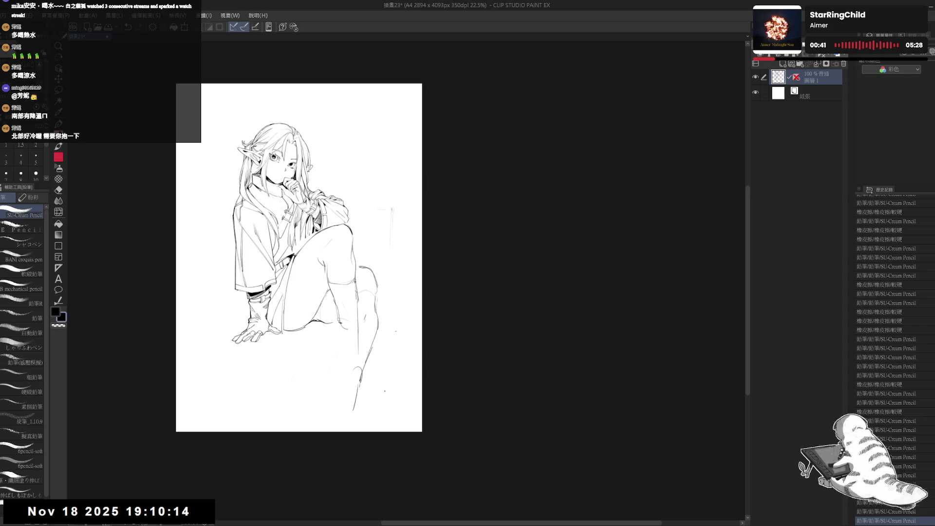
drag(362, 226, 353, 239)
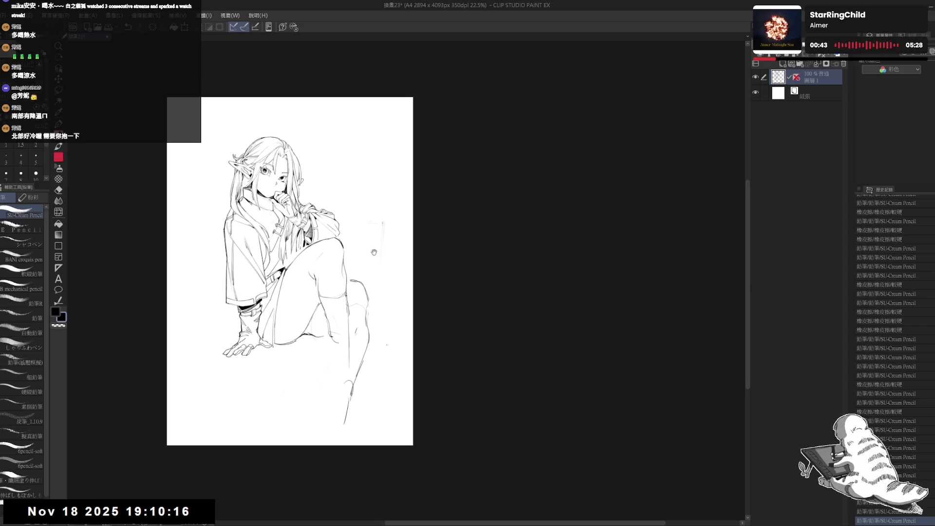
drag(333, 309, 327, 312)
key(e)
key(m)
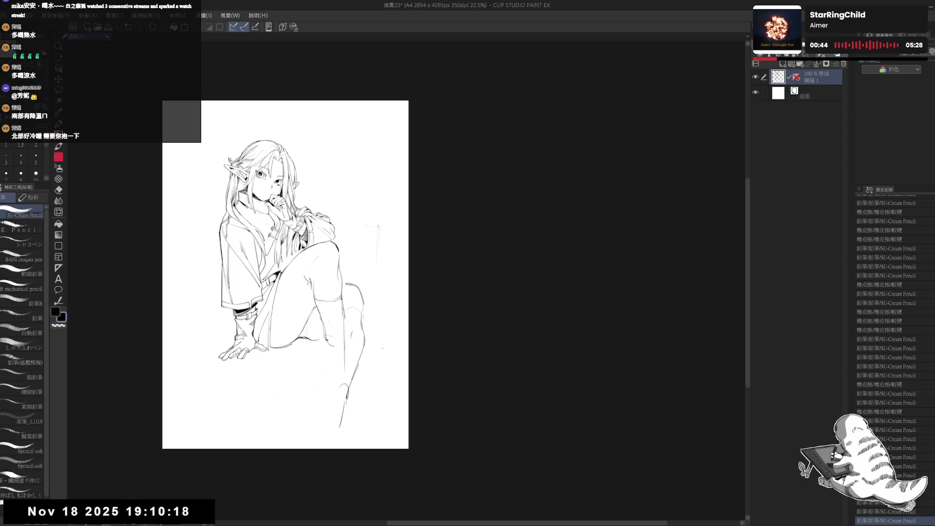
drag(320, 314, 299, 265)
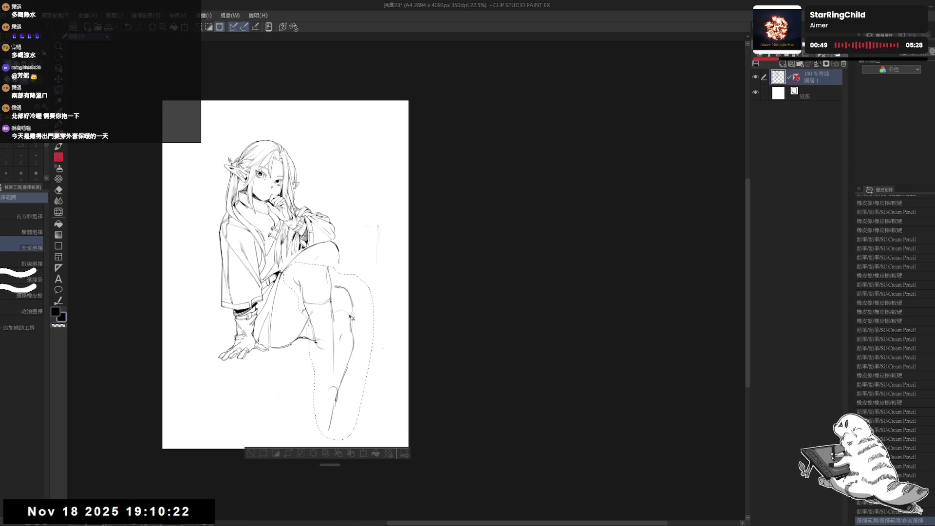
Nudge the selected lower leg right and down, deselect, and erase sketch lines around the knee.
drag(355, 318, 356, 319)
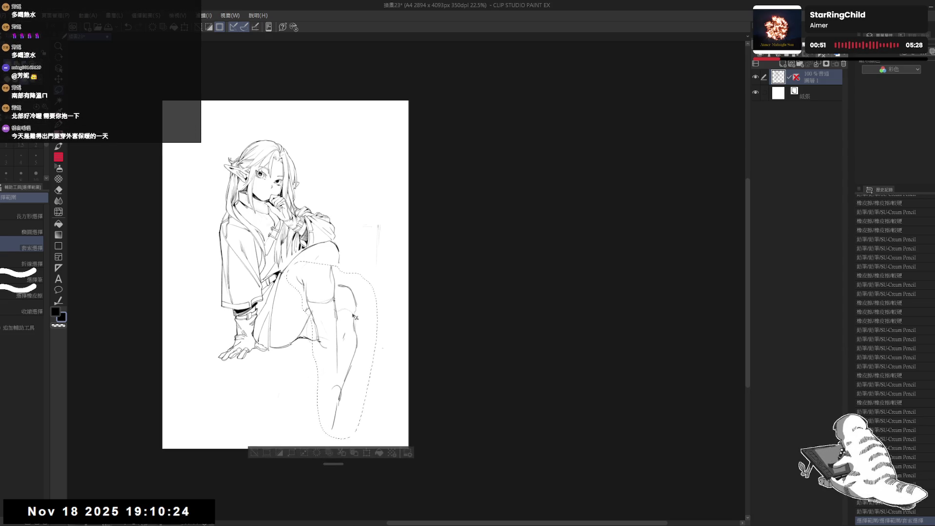
key(ctrl+d)
key(e)
drag(309, 263, 293, 285)
mouse_move(349, 239)
mouse_down()
mouse_move(331, 263)
mouse_move(307, 257)
mouse_move(324, 251)
mouse_up()
key(p)
Erase more sketch lines near the knee and touch up its strokes.
key(e)
drag(322, 334, 336, 331)
drag(334, 261, 336, 326)
key(p)
mouse_move(319, 251)
mouse_down()
mouse_move(332, 273)
mouse_move(326, 266)
mouse_move(324, 327)
mouse_up()
key(e)
key(p)
key(e)
key(p)
Redraw the knee and shin lines with clean strokes down the lower leg.
drag(305, 292, 312, 380)
drag(302, 273, 307, 375)
drag(319, 341, 298, 414)
drag(312, 312, 300, 417)
drag(311, 282, 307, 312)
mouse_move(341, 278)
mouse_down()
mouse_move(347, 299)
mouse_move(305, 309)
mouse_up()
drag(346, 282, 333, 287)
drag(352, 336, 347, 370)
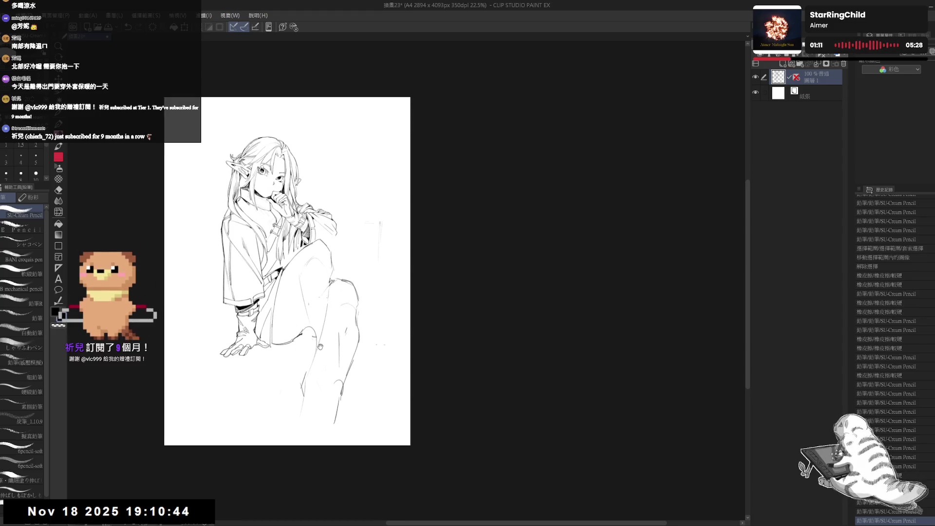
Clean up the stray lines just below the knee.
drag(312, 272, 327, 264)
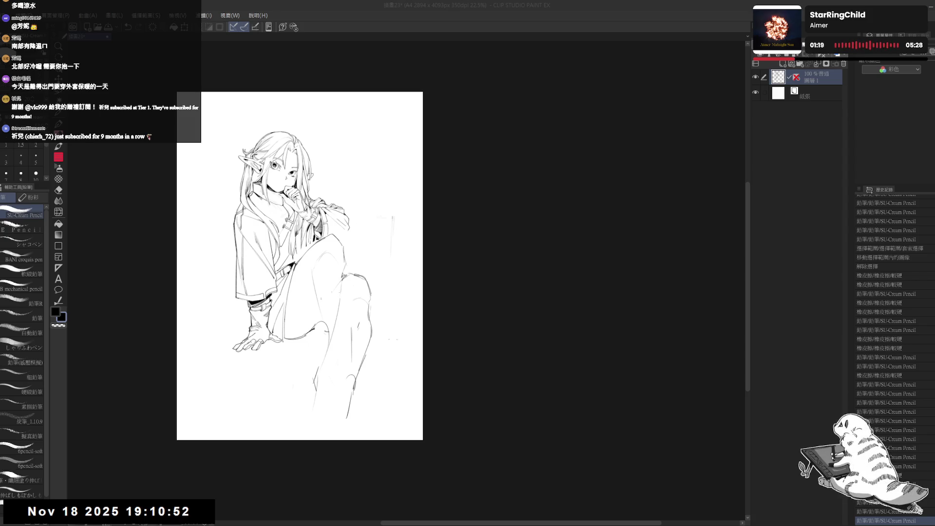
drag(326, 372, 328, 380)
key(e)
drag(324, 339, 324, 361)
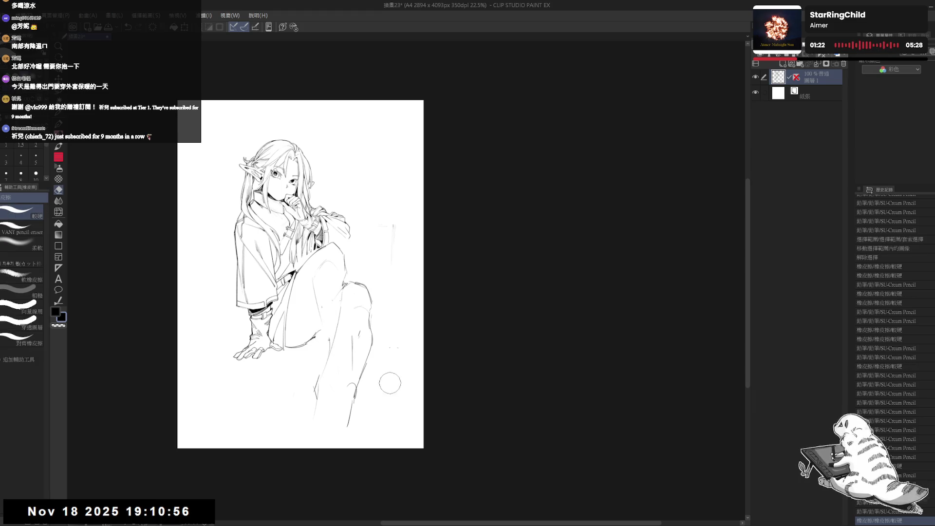
key(p)
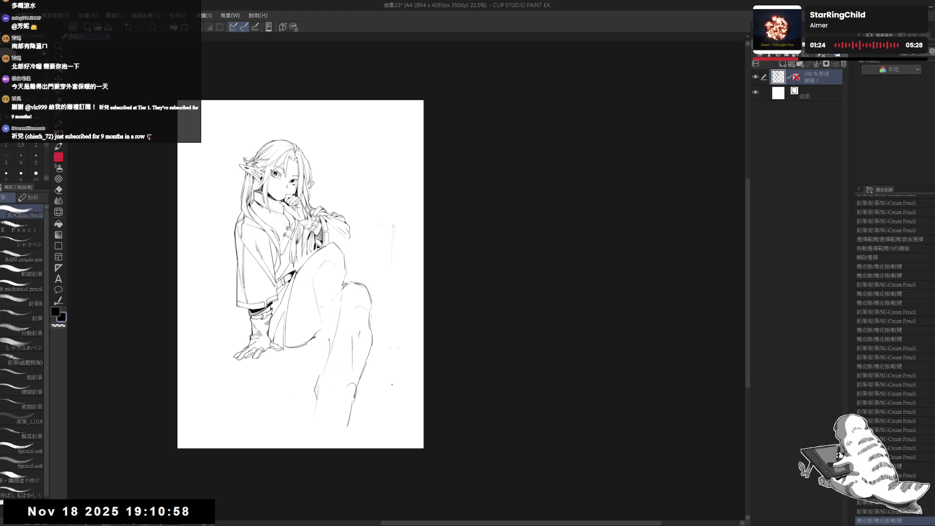
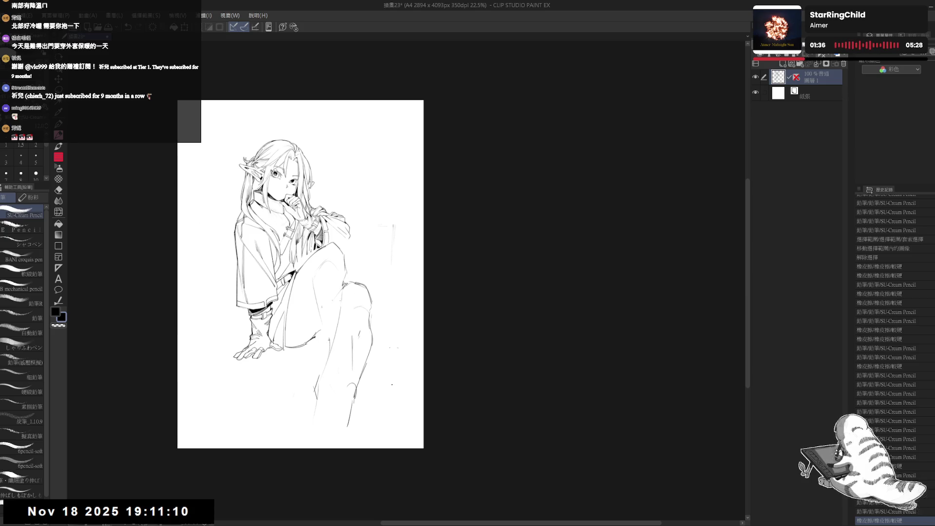
Tilt the canvas and erase the stray lines around the raised knee.
mouse_move(341, 204)
mouse_down()
mouse_move(376, 208)
mouse_move(379, 244)
mouse_up()
key(e)
mouse_move(336, 319)
mouse_down()
mouse_move(313, 300)
mouse_move(322, 312)
mouse_up()
key(p)
key(ctrl+z)
key(e)
key(p)
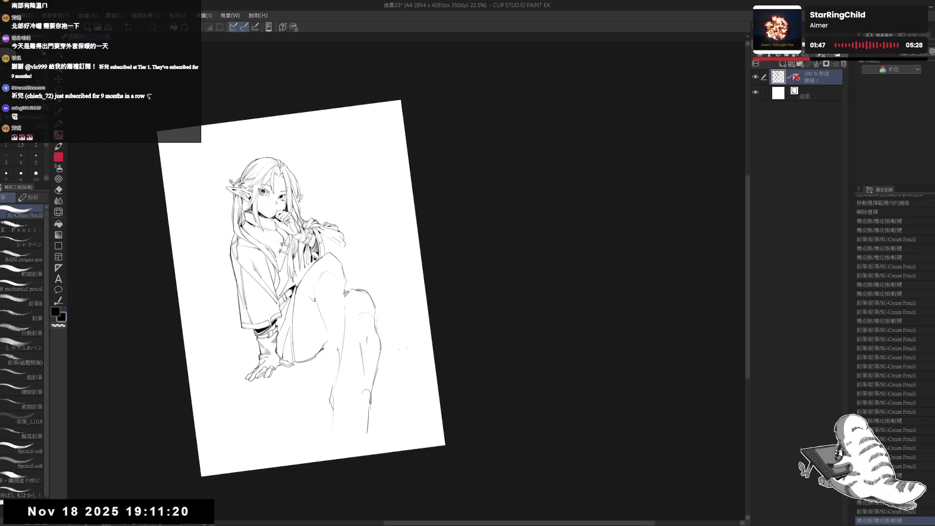
Add a small pencil mark near the knee, comparing it with undo/redo before keeping it.
drag(390, 244, 375, 205)
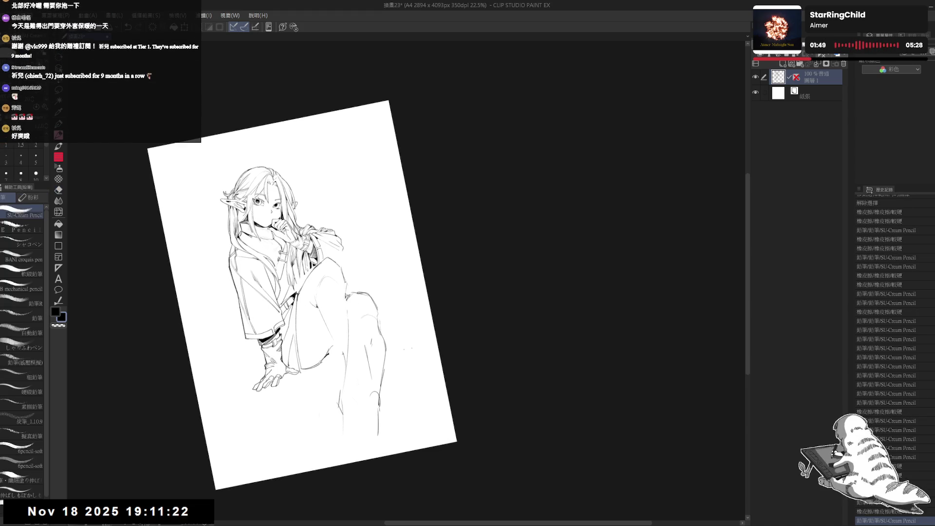
drag(311, 298, 315, 301)
key(ctrl+z)
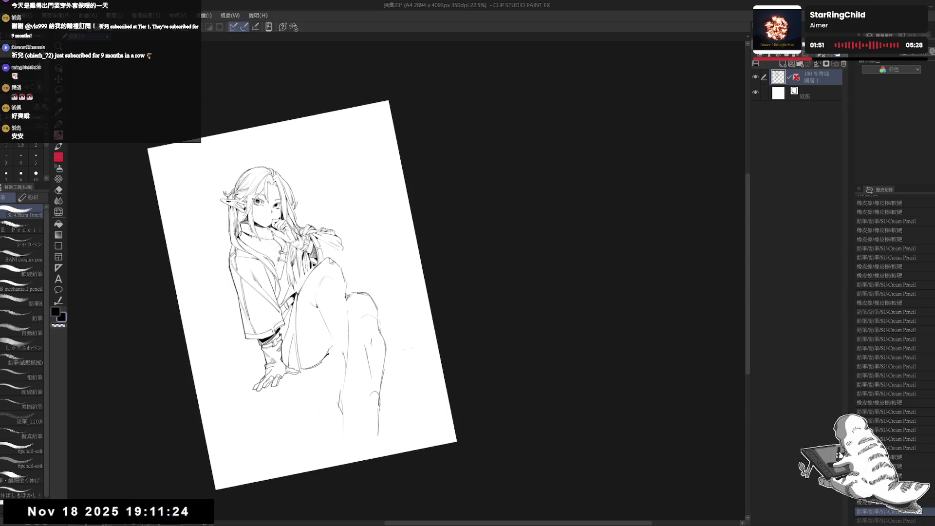
key(ctrl+y)
key(ctrl+z)
key(ctrl+y)
key(ctrl+z)
key(ctrl+y)
key(minus)
key(minus)
scroll(370, 283, up, 2)
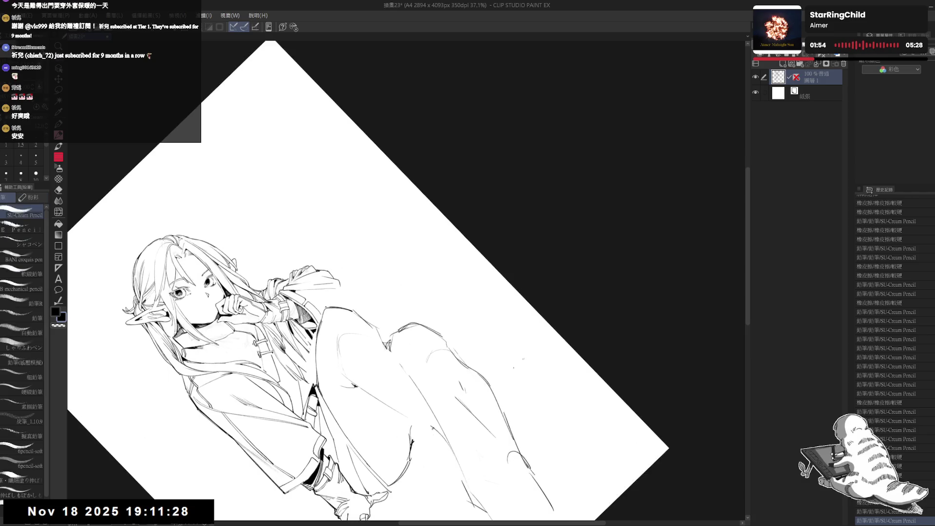
Straighten and recentre the view, then erase a small stray mark on the drawing.
key(ctrl+@)
drag(328, 215, 322, 226)
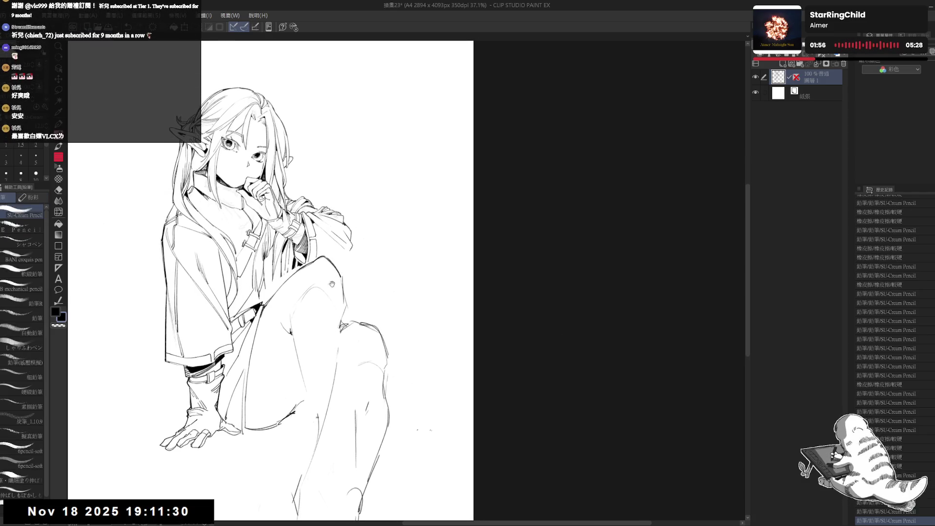
drag(328, 315, 324, 288)
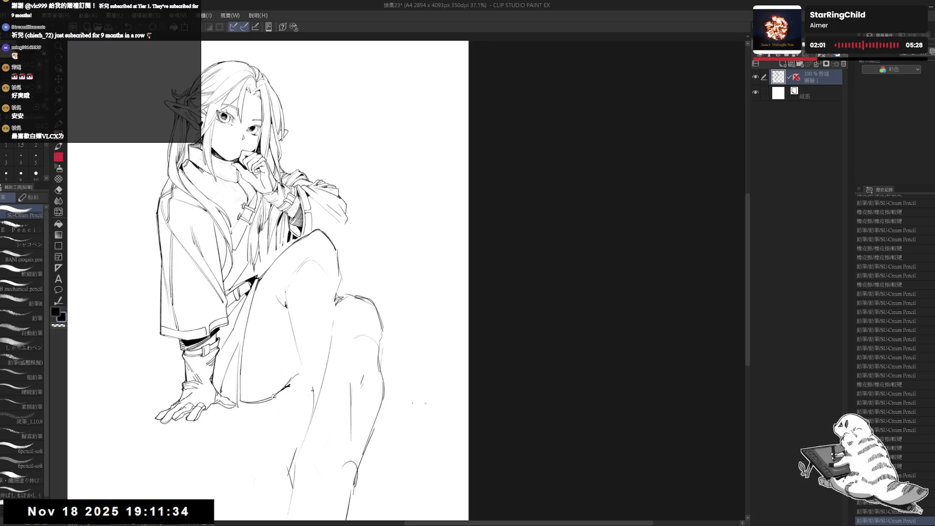
drag(322, 278, 341, 229)
key(e)
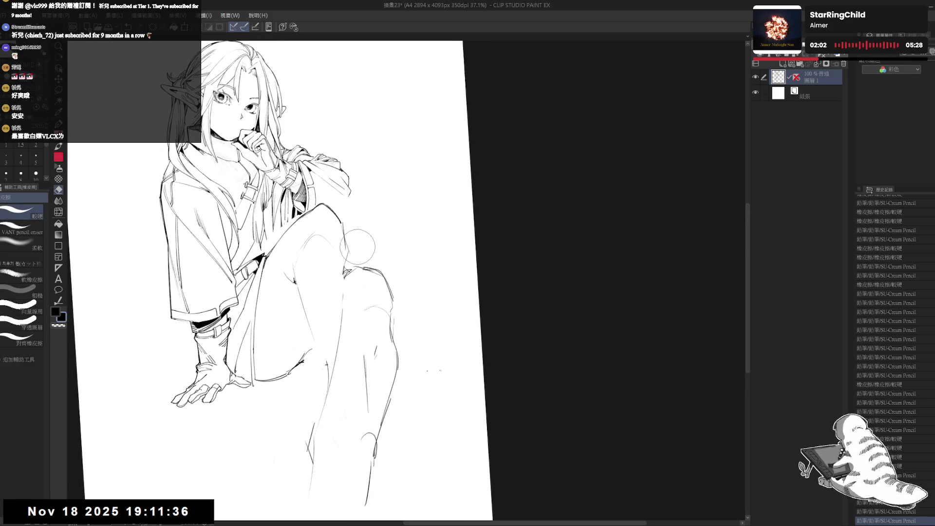
click(348, 218)
key(p)
Draw a small pencil correction, erase the stray mark beside the knee, and add small touch-up strokes.
drag(346, 198, 346, 224)
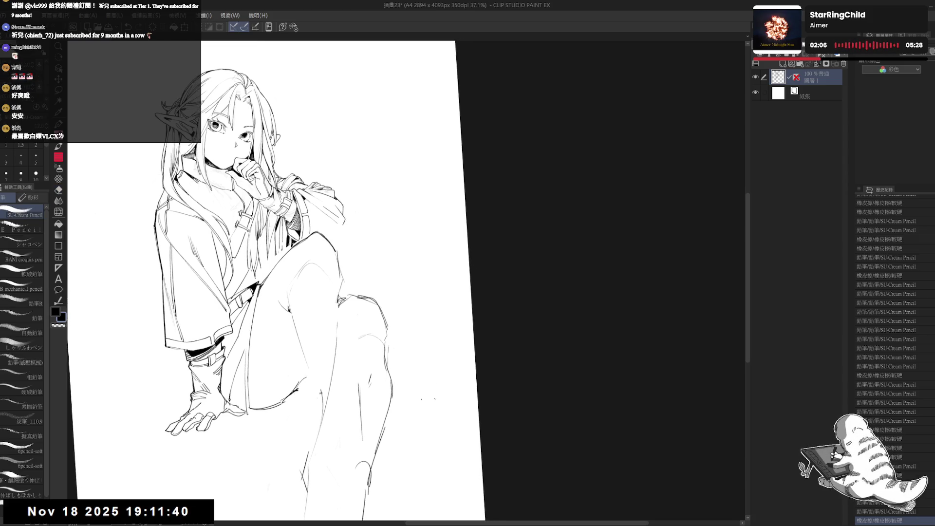
drag(341, 244, 310, 276)
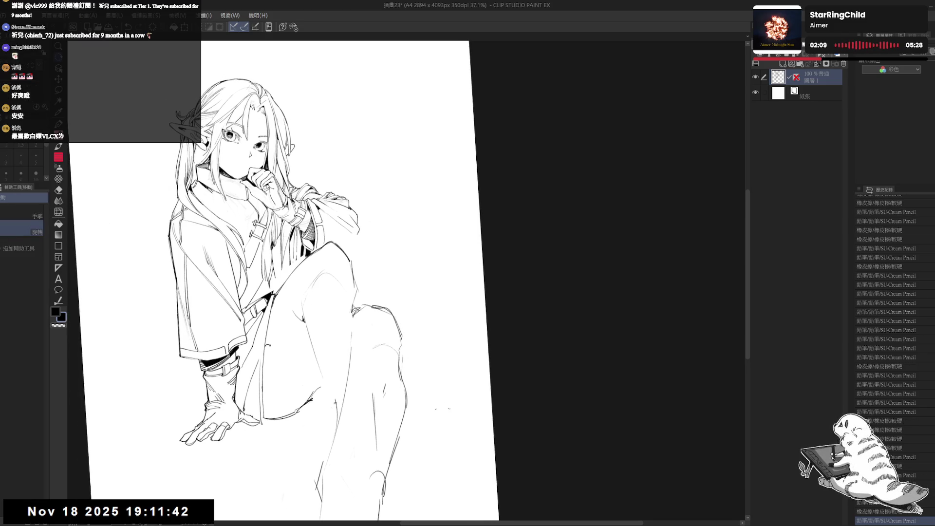
key(e)
key(p)
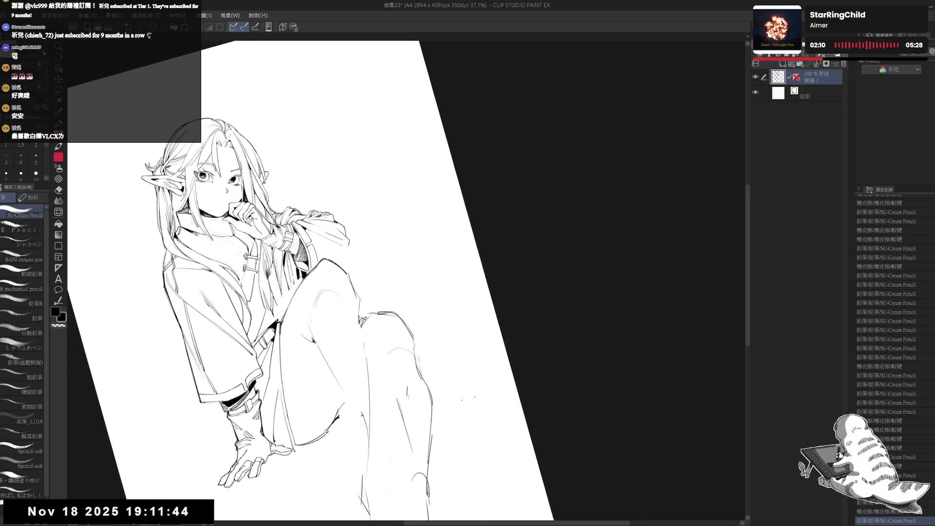
key(e)
mouse_move(293, 269)
mouse_down()
mouse_move(302, 275)
mouse_move(294, 290)
mouse_move(284, 278)
mouse_move(287, 296)
mouse_up()
key(p)
drag(292, 343, 293, 348)
Reset the canvas rotation and zoom out to 25% to see the whole page.
key(ctrl+at)
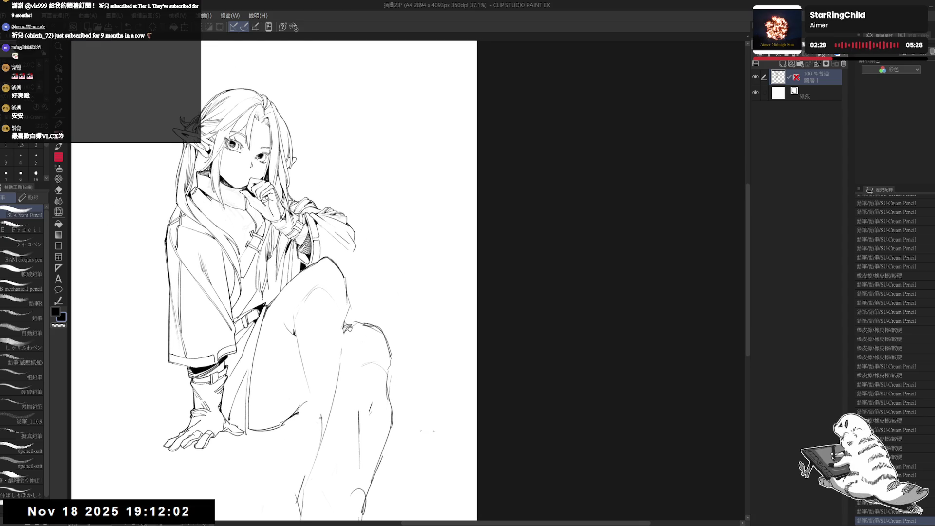
drag(260, 294, 260, 305)
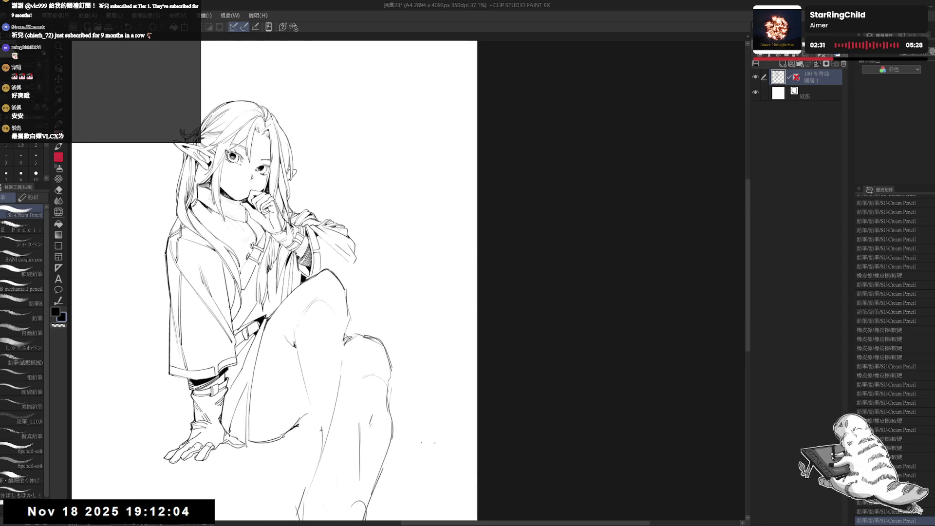
drag(349, 305, 325, 319)
drag(331, 352, 308, 295)
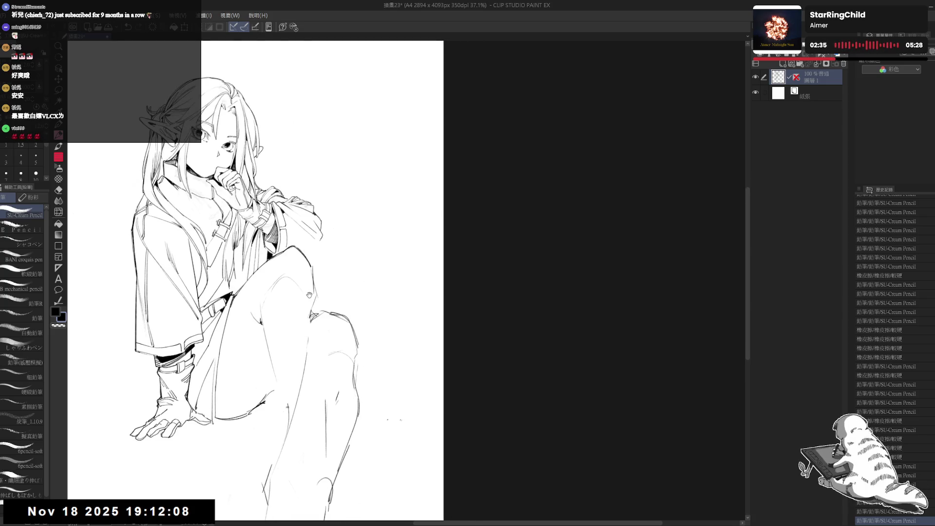
scroll(245, 229, down, 2)
mouse_move(275, 375)
mouse_down()
mouse_move(273, 361)
mouse_move(297, 370)
mouse_up()
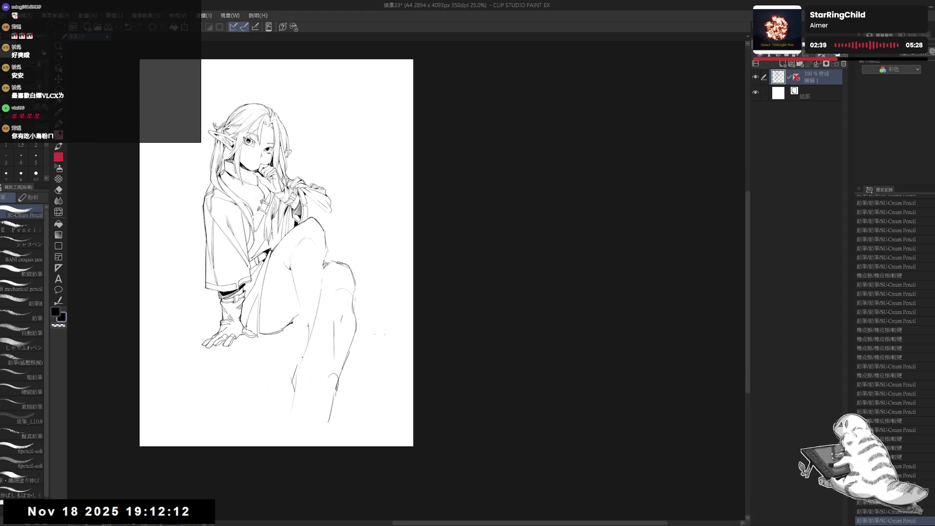
Erase a small stray mark near the knee and return the view to upright.
drag(300, 337, 283, 317)
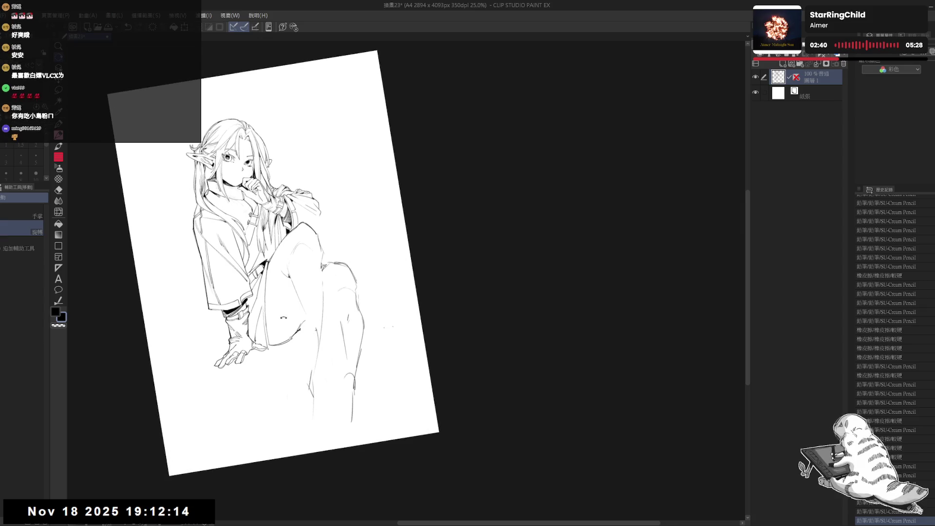
key(e)
drag(301, 332, 303, 334)
key(p)
key(ctrl+z)
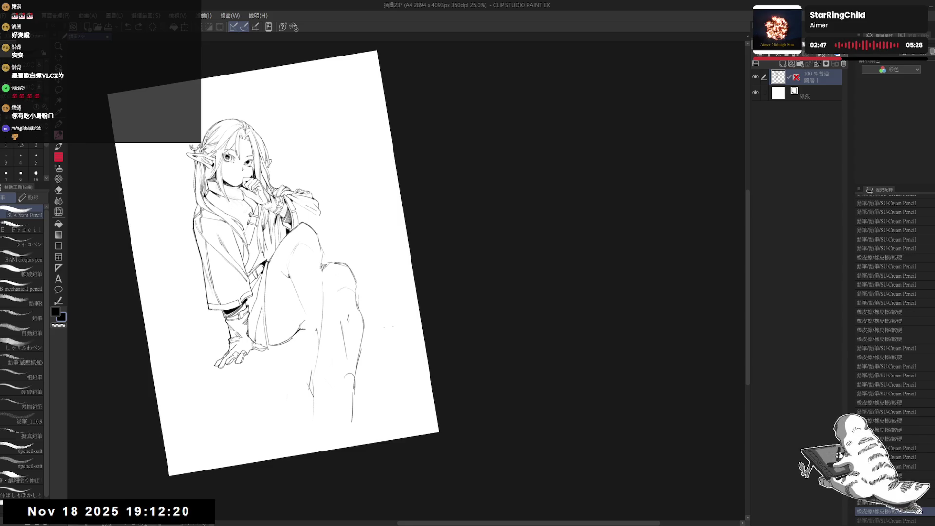
key(ctrl+y)
key(ctrl+@)
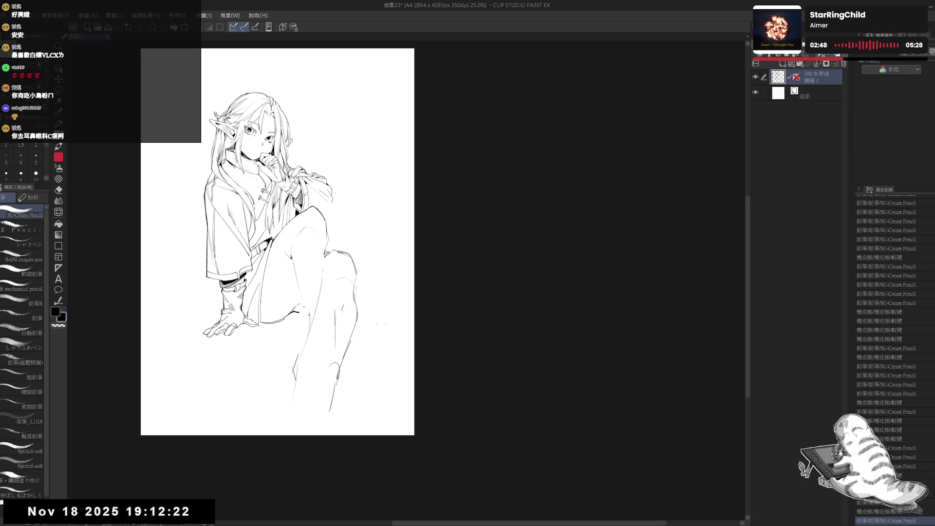
Close the gap under the knee with a short line and fill it with solid black.
drag(302, 304, 300, 315)
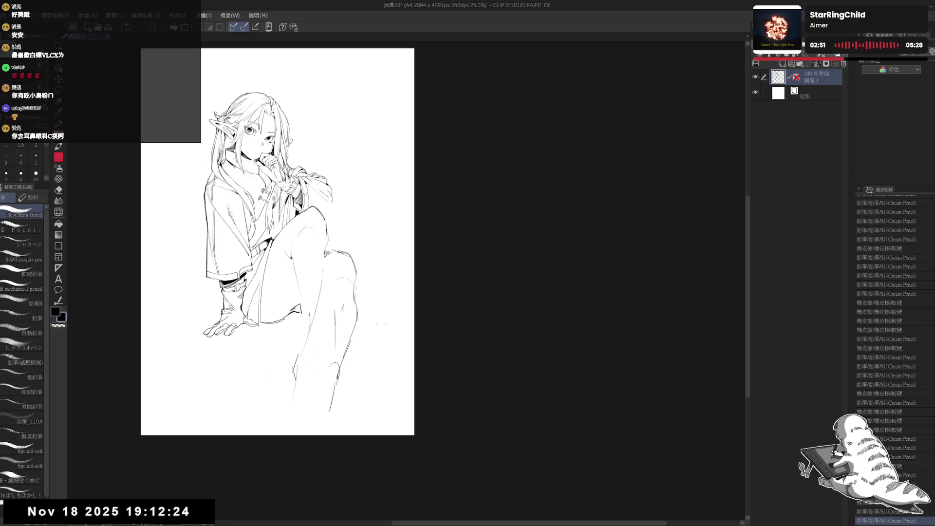
key(g)
click(297, 309)
key(e)
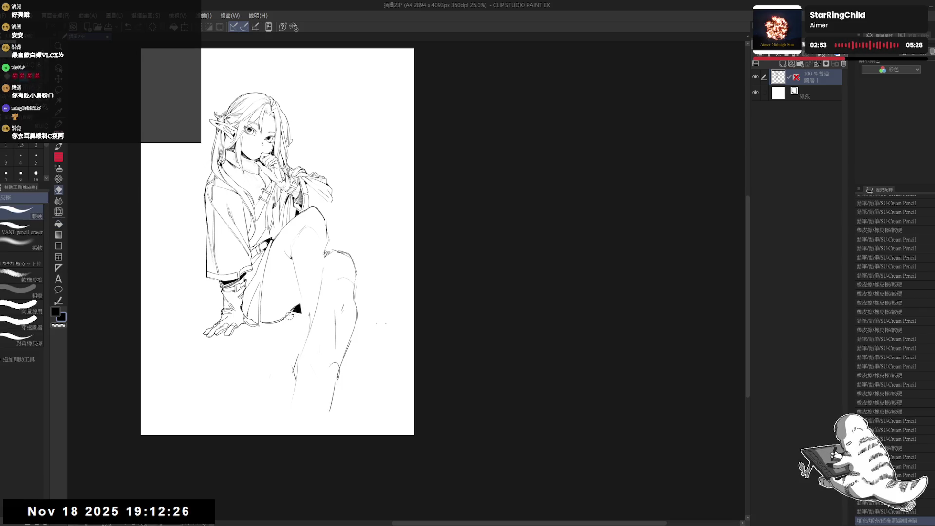
key(r)
mouse_move(297, 309)
mouse_down()
mouse_move(285, 321)
mouse_move(299, 319)
mouse_up()
key(p)
key(ctrl+z)
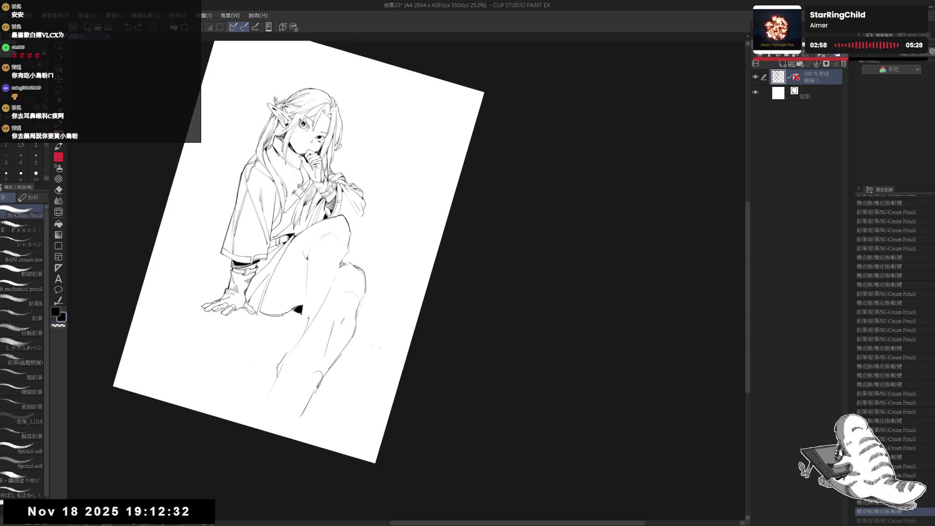
Flip the view horizontally to check balance, then erase a small stroke near the knee.
key(ctrl+shift+0)
key(h)
key(h)
drag(319, 319, 295, 401)
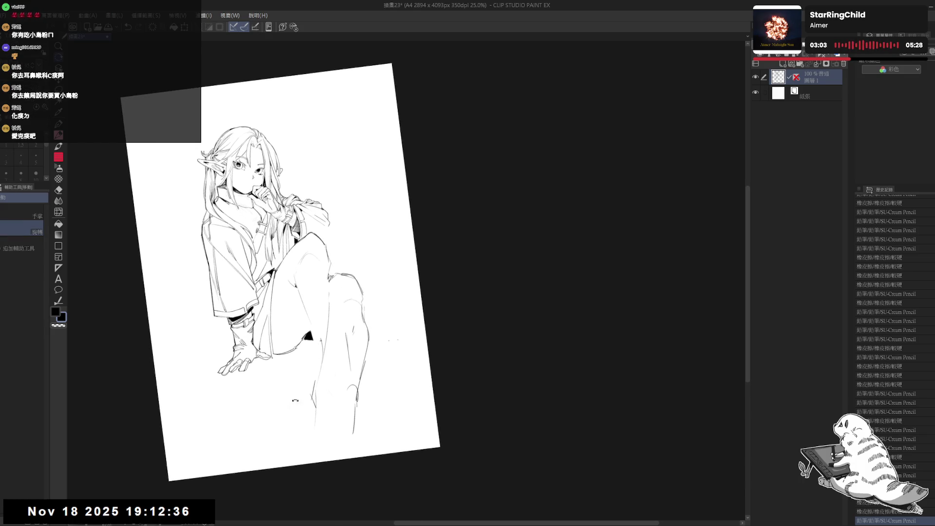
key(p)
mouse_move(271, 289)
mouse_down()
mouse_move(263, 285)
mouse_move(290, 271)
mouse_up()
key(e)
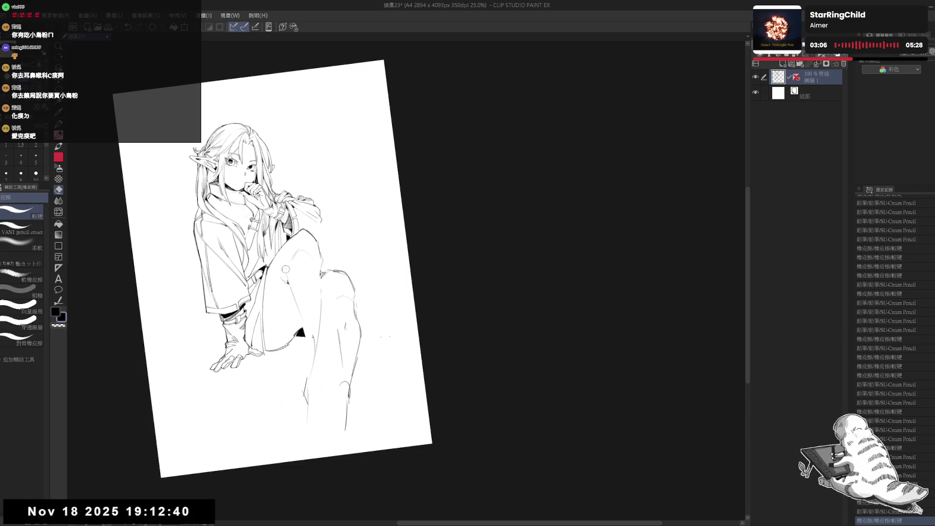
key(p)
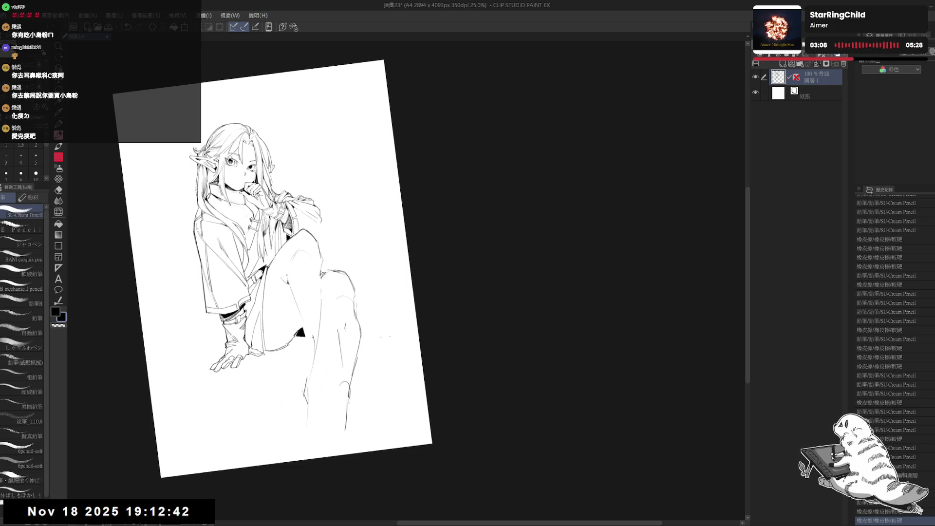
key(e)
drag(287, 279, 287, 280)
key(p)
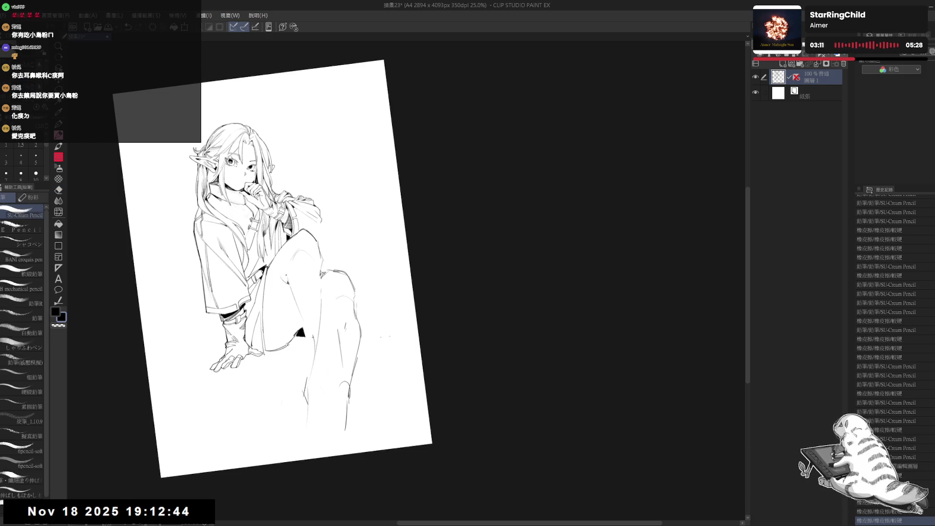
Erase small marks near the knee, try a new knee line, and mirror the view to check.
key(e)
drag(287, 282, 301, 308)
key(p)
drag(288, 276, 300, 318)
key(ctrl+z)
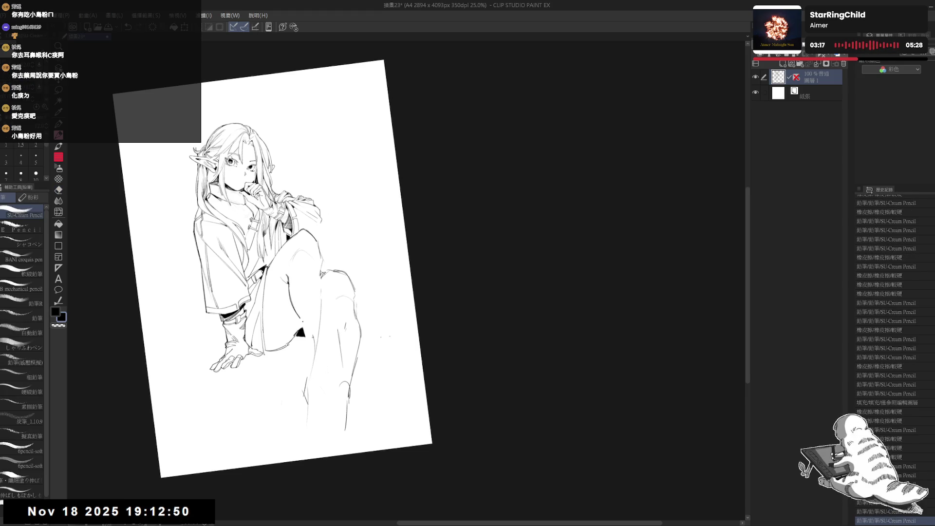
drag(321, 269, 299, 268)
key(at)
key(h)
drag(319, 363, 175, 363)
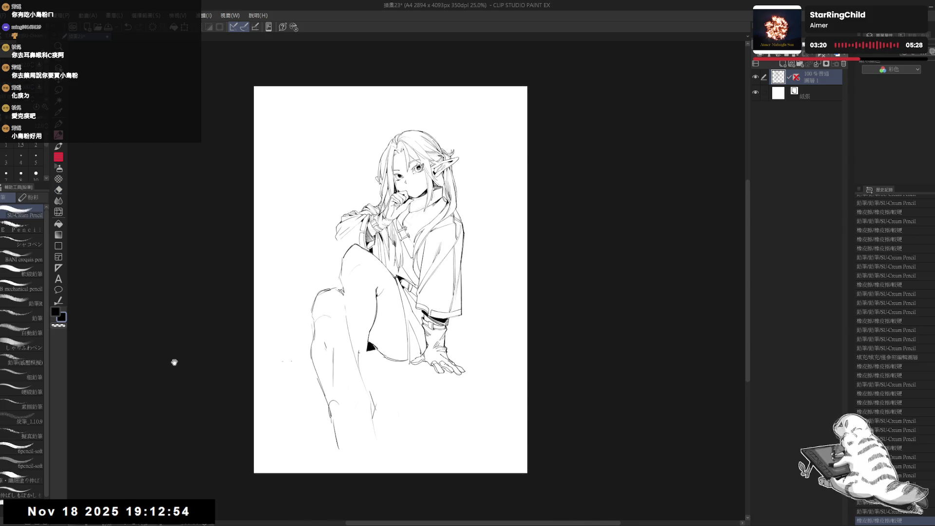
Unflip and tilt the page, then erase four stray marks near the knee.
key(h)
drag(306, 366, 189, 365)
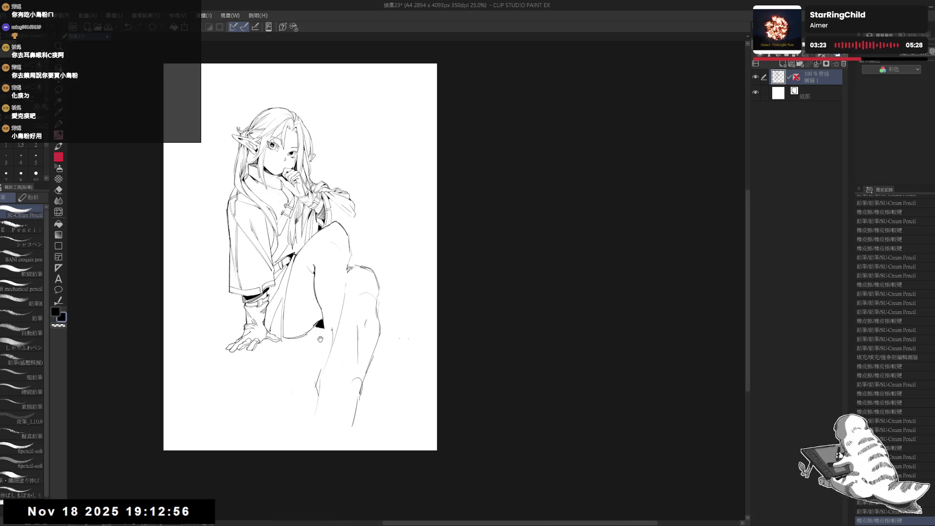
drag(320, 339, 297, 322)
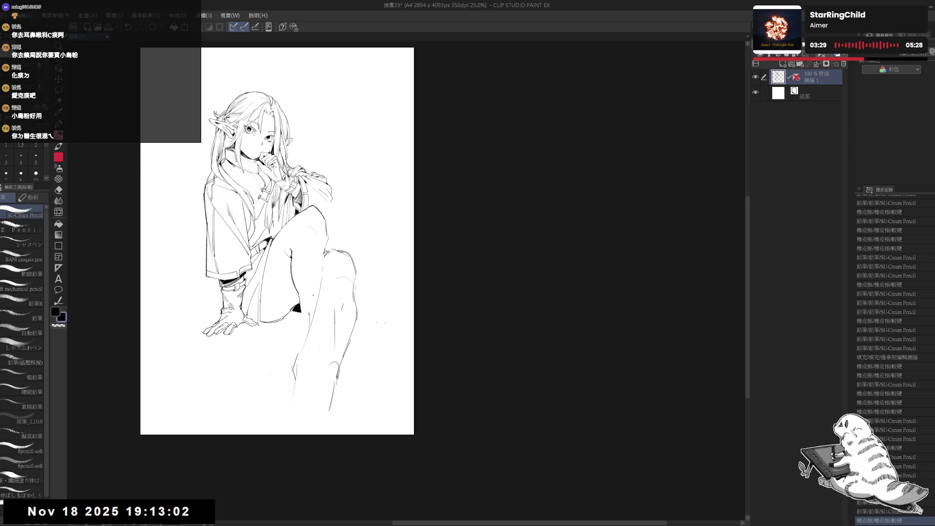
key(minus)
key(e)
click(316, 316)
click(308, 306)
click(319, 277)
click(305, 258)
key(p)
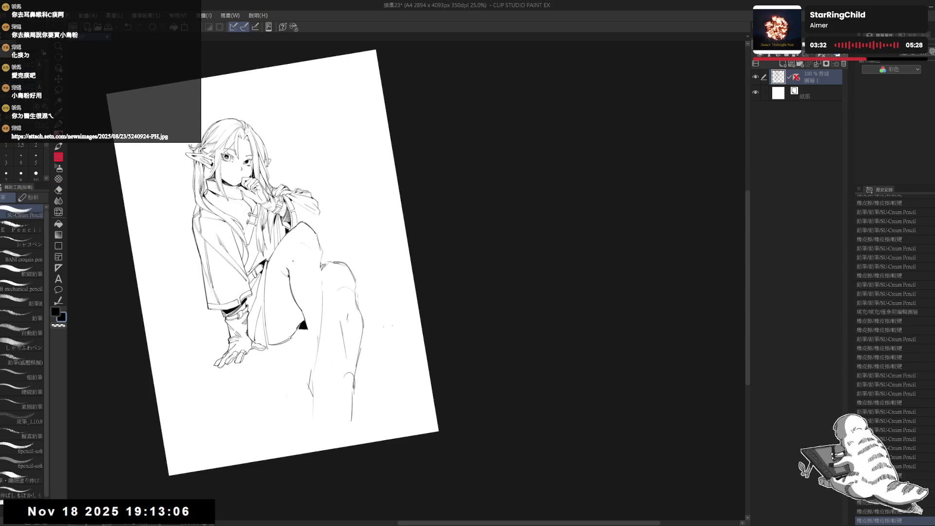
Redraw the short line at the knee with a cleaner stroke and reset the rotation.
mouse_move(291, 250)
mouse_down()
mouse_move(299, 259)
mouse_move(311, 230)
mouse_up()
drag(307, 244, 312, 250)
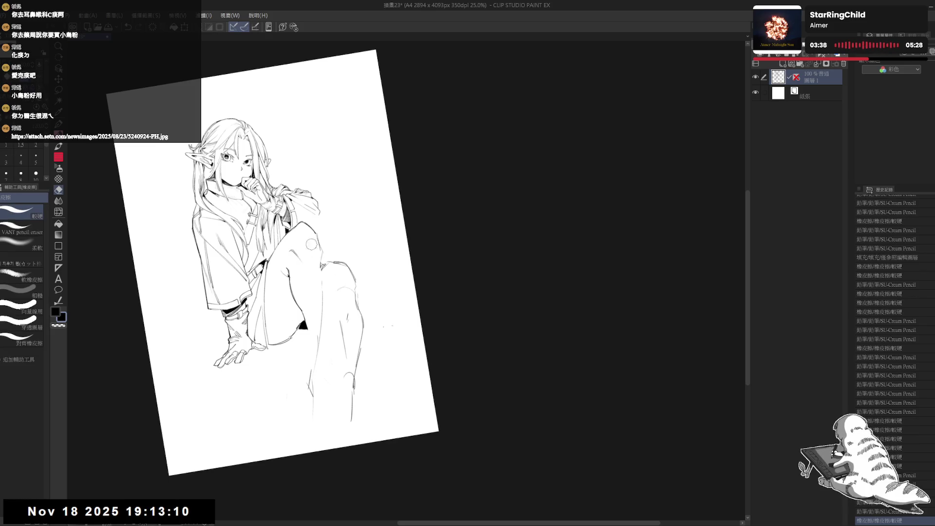
key(p)
drag(284, 215, 280, 213)
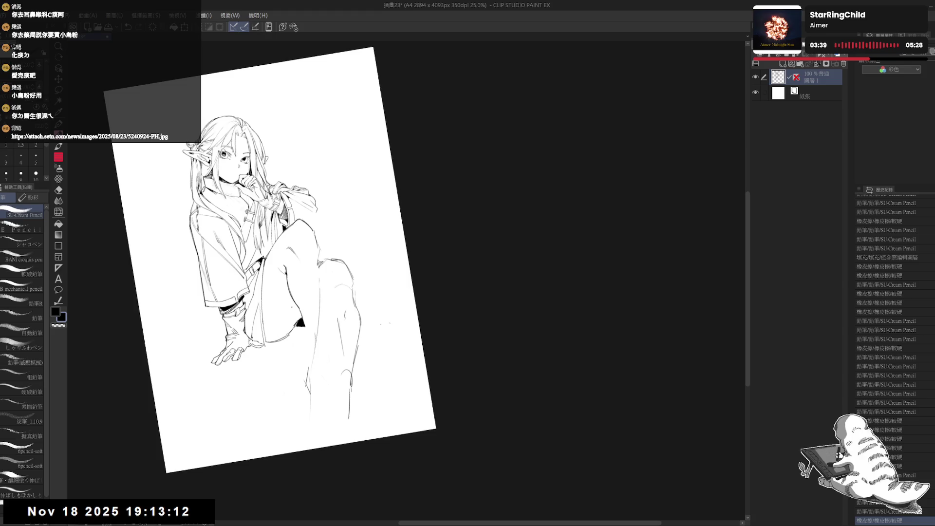
key(@)
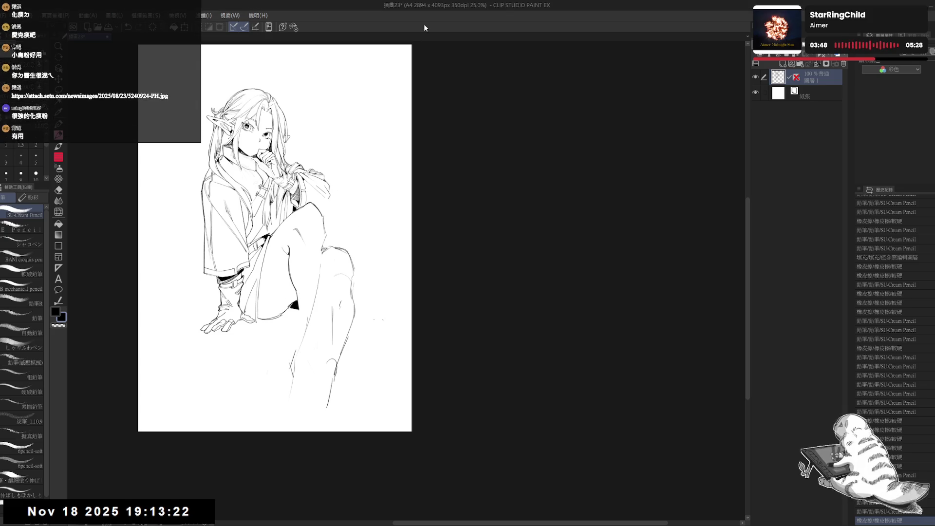
Tilt the page about 10 degrees and erase a small mark near the knee.
key(r)
mouse_move(341, 219)
mouse_down()
mouse_move(311, 254)
mouse_move(321, 239)
mouse_move(321, 246)
mouse_up()
key(e)
click(321, 258)
key(p)
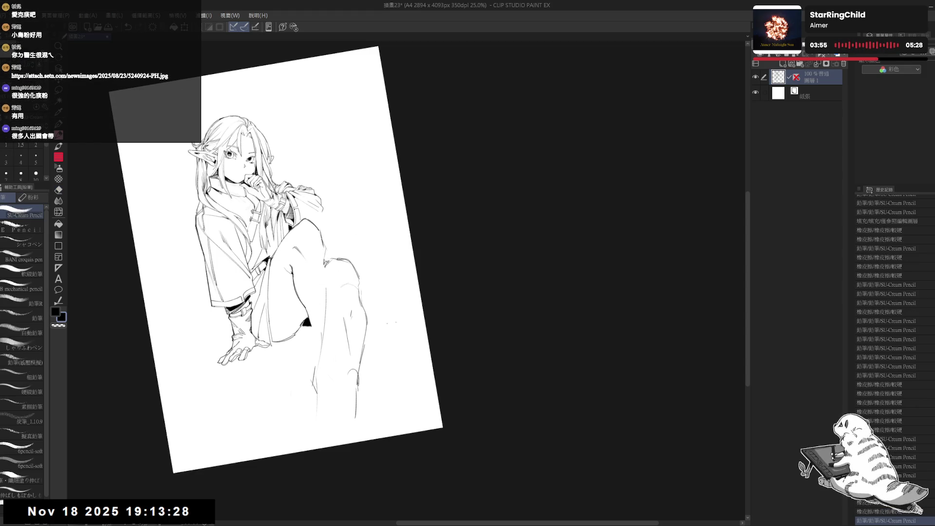
key(ctrl+z)
Redraw the knee contour with long pencil lines, then reset the page to upright.
drag(325, 246, 320, 289)
key(e)
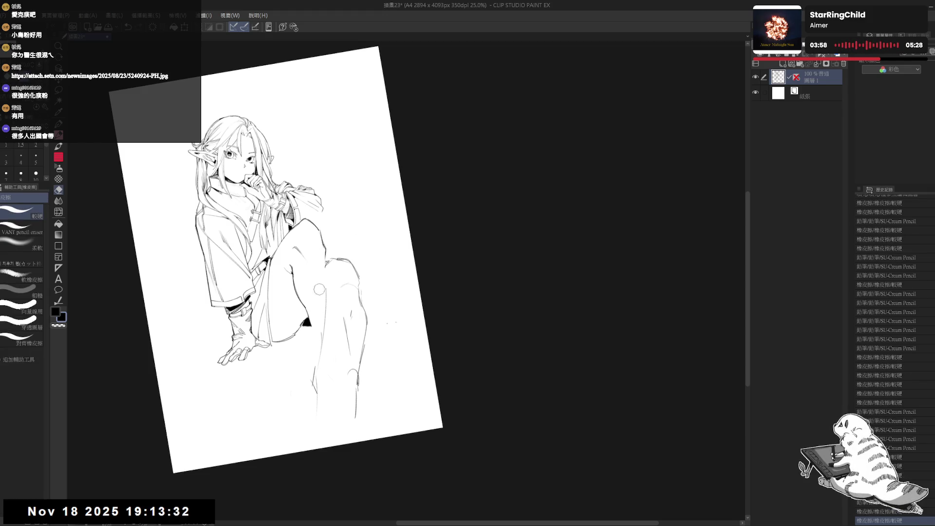
key(p)
scroll(319, 290, up, 2)
drag(324, 247, 323, 353)
key(ctrl+z)
key(ctrl+y)
drag(327, 247, 321, 376)
key(ctrl+shift+r)
Erase the faint lines along the knee and a small mark beside it.
key(h)
key(h)
key(e)
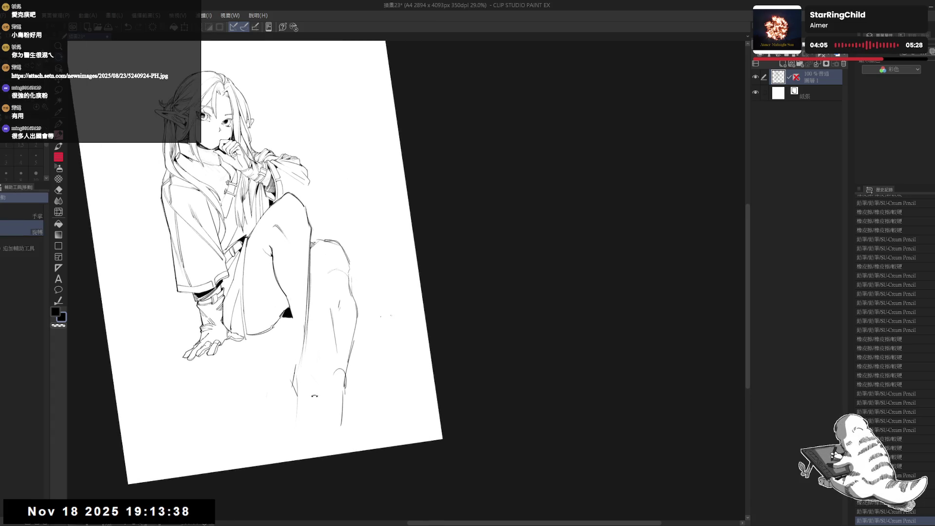
drag(331, 304, 336, 363)
mouse_move(372, 297)
mouse_down()
mouse_move(380, 315)
mouse_move(350, 248)
mouse_move(351, 333)
mouse_up()
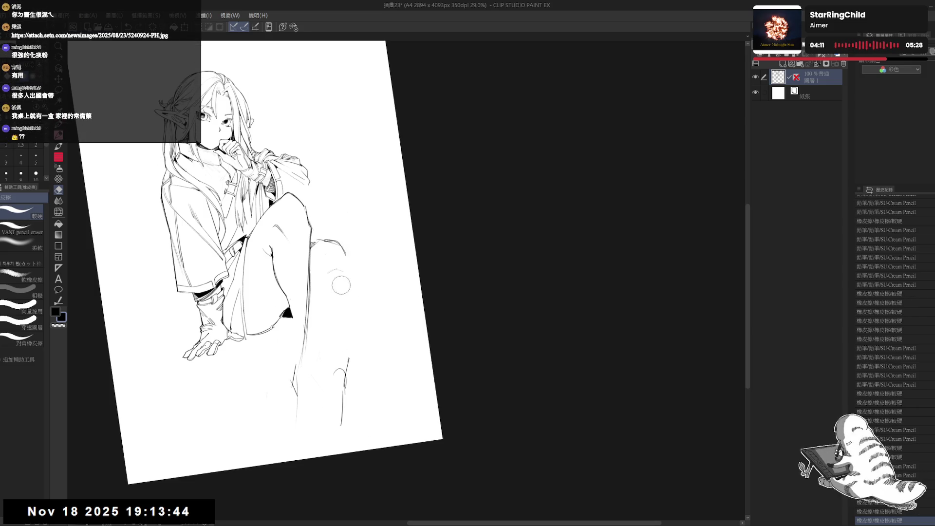
drag(334, 267, 319, 250)
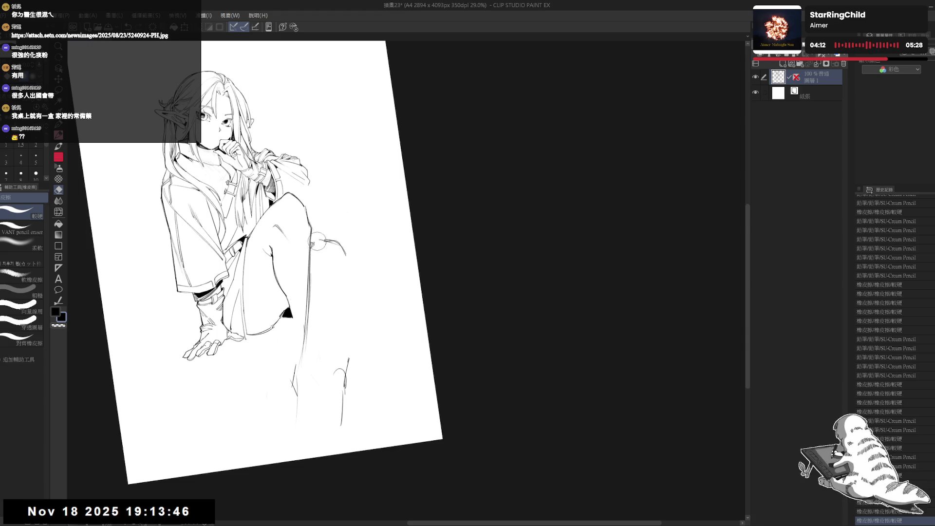
click(313, 241)
Extend the knee outline to the left and straighten the page view.
key(p)
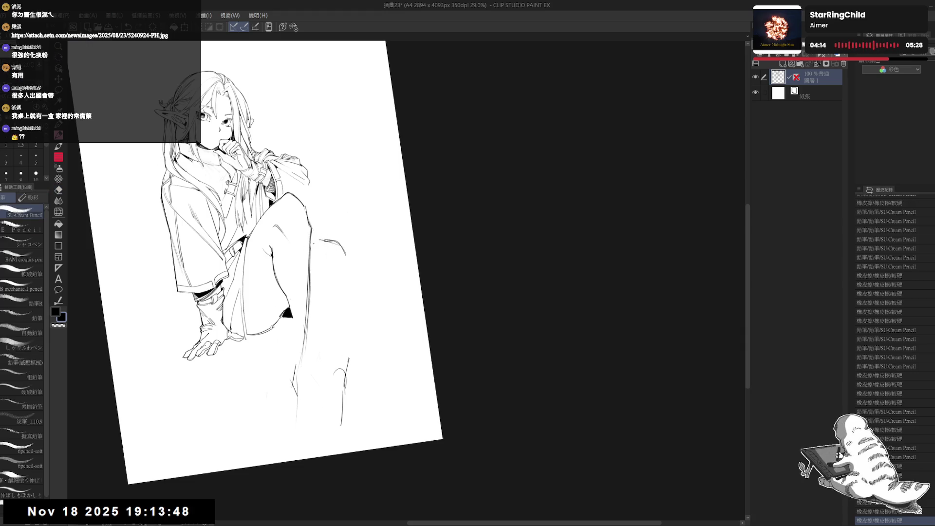
drag(312, 241, 324, 238)
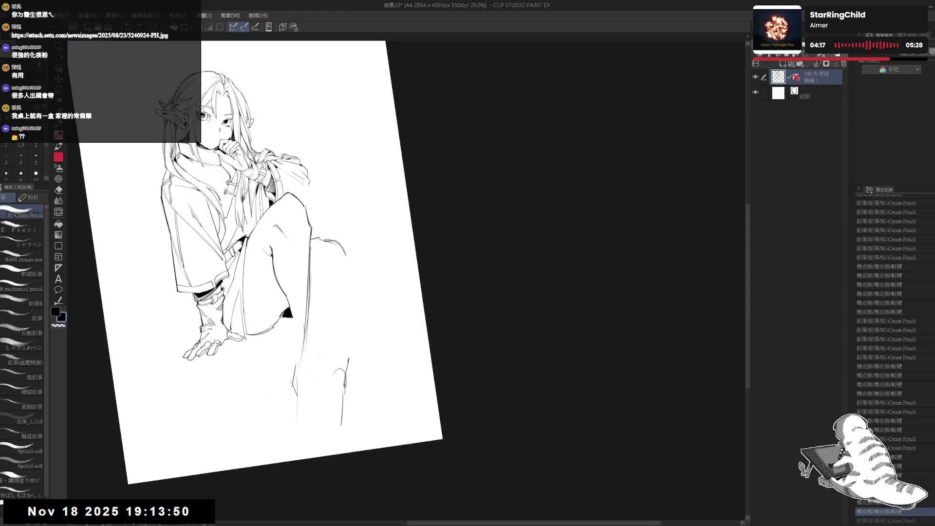
key(asciicircum)
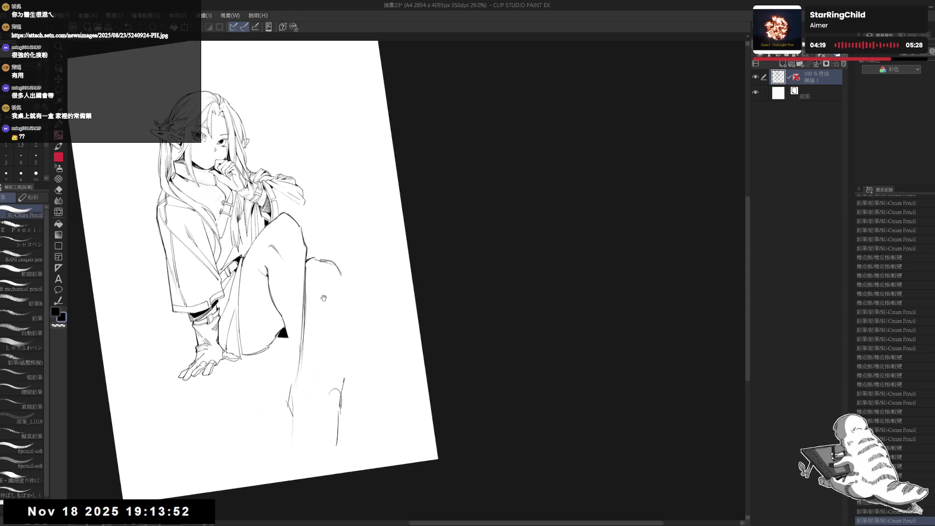
key(asciicircum)
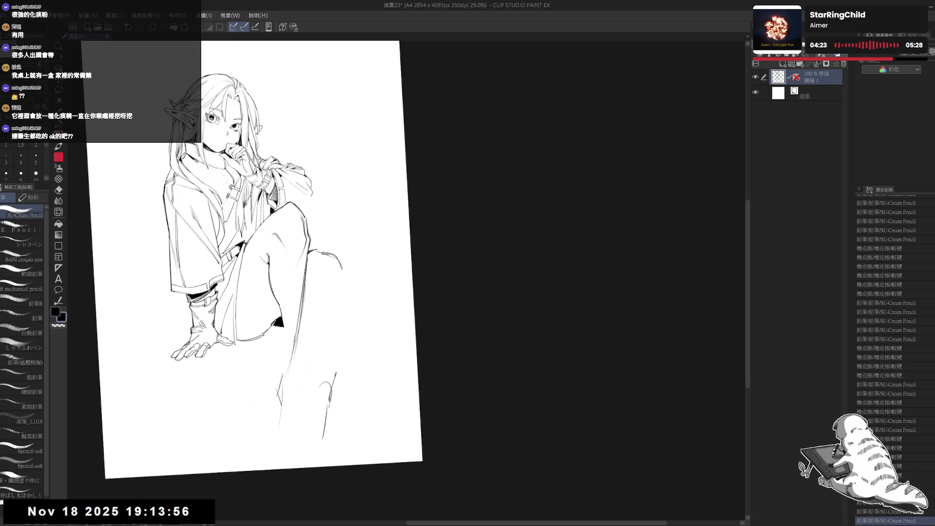
drag(306, 333, 309, 329)
key(ctrl+at)
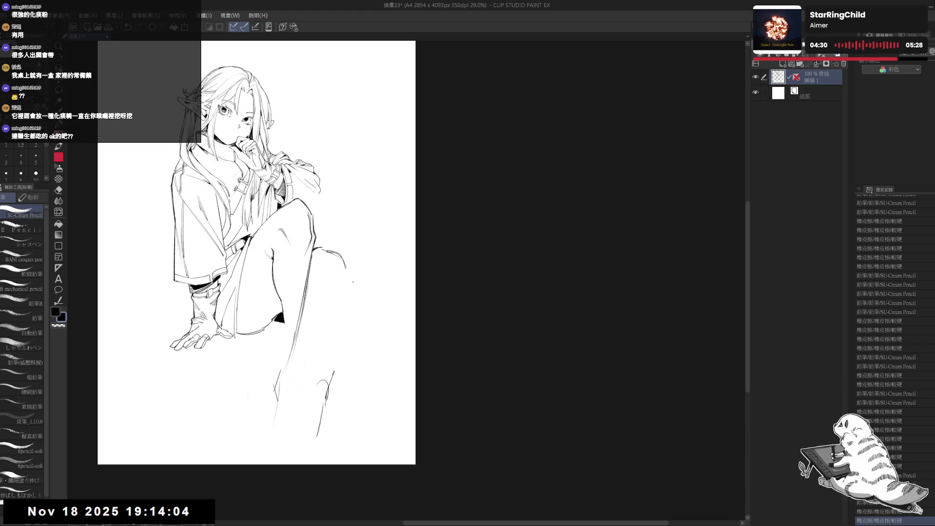
Rotate the page toward upright and draw a short pencil stroke on the leg.
key(e)
key(minus)
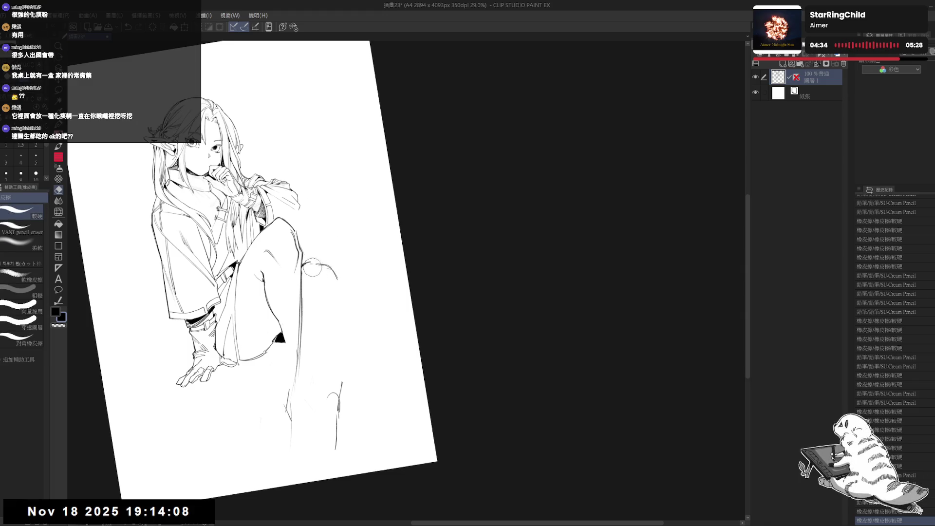
key(r)
mouse_move(313, 267)
mouse_down()
mouse_move(336, 240)
mouse_move(310, 262)
mouse_up()
key(p)
drag(305, 366, 315, 366)
Erase the long leg line below the knee and the stray strokes near the shin.
key(r)
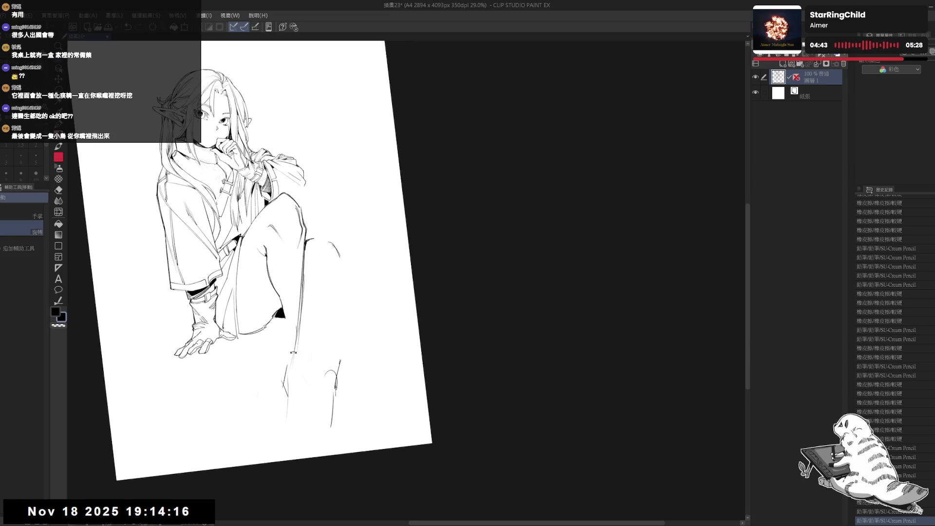
key(e)
mouse_move(302, 249)
mouse_down()
mouse_move(292, 360)
mouse_move(289, 327)
mouse_up()
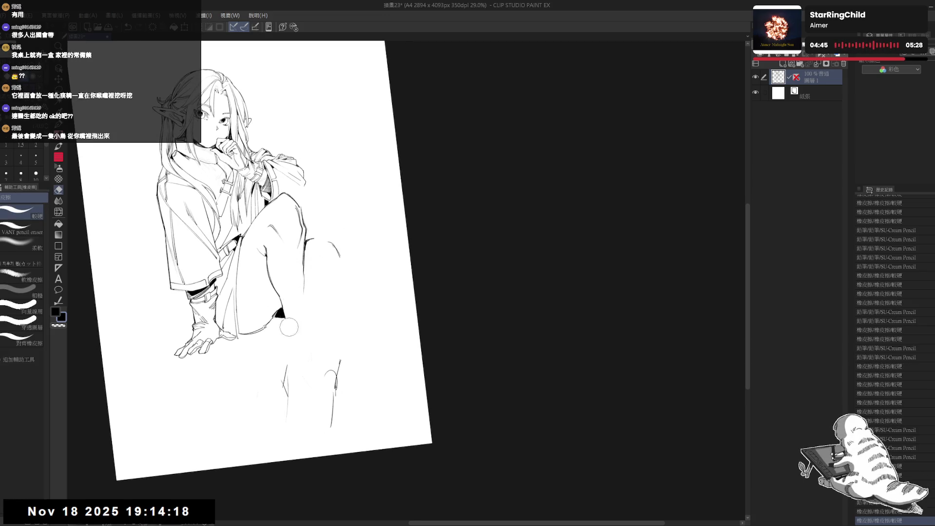
drag(286, 295, 287, 306)
key(p)
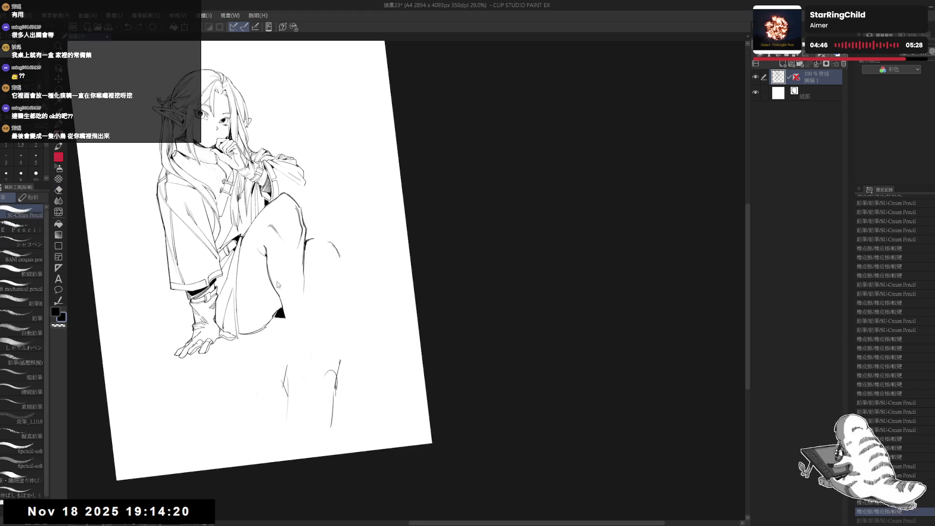
key(e)
drag(299, 261, 296, 312)
key(p)
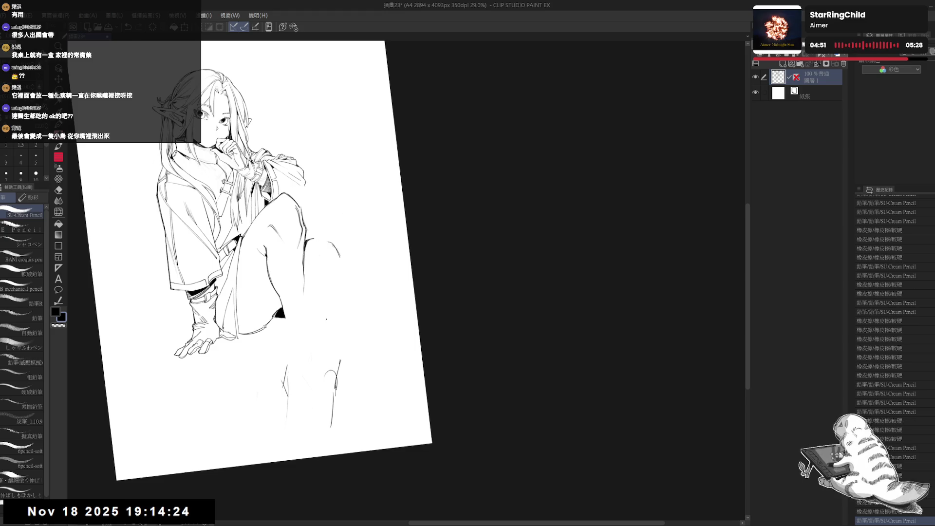
Draw a faint line on the lower leg, keep it after undo/redo, and zoom out.
key(ctrl+at)
key(minus)
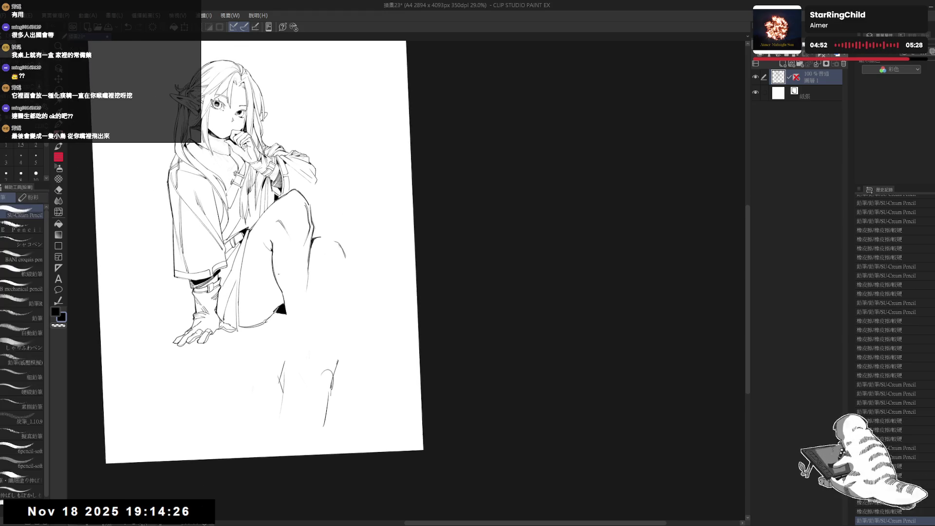
drag(294, 292, 296, 311)
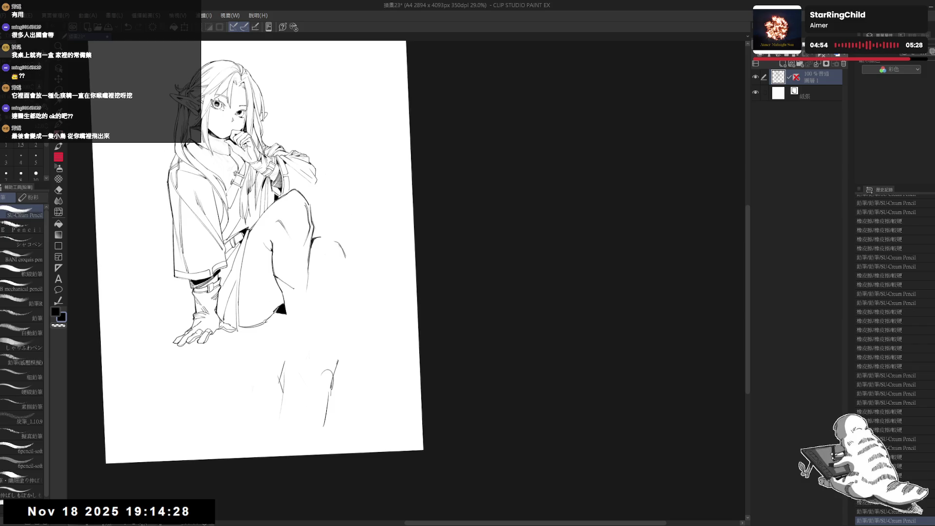
key(ctrl+z)
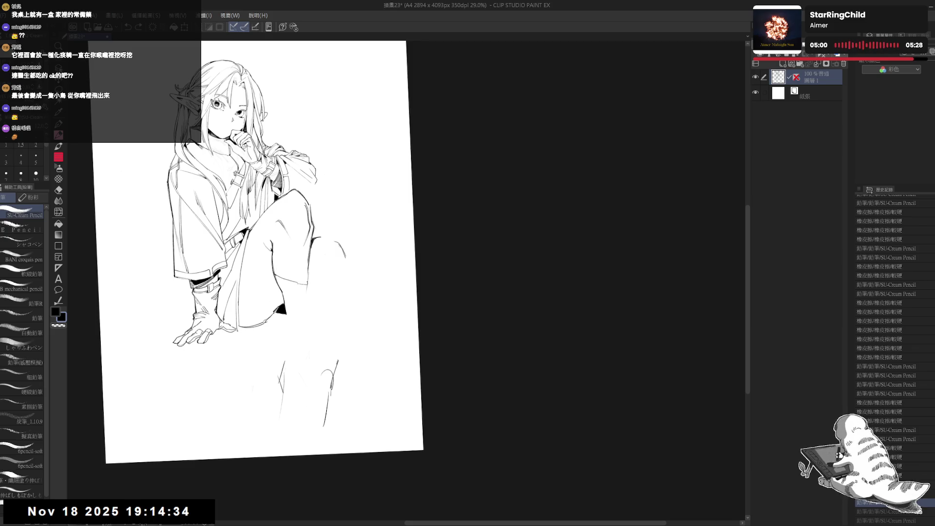
key(ctrl+y)
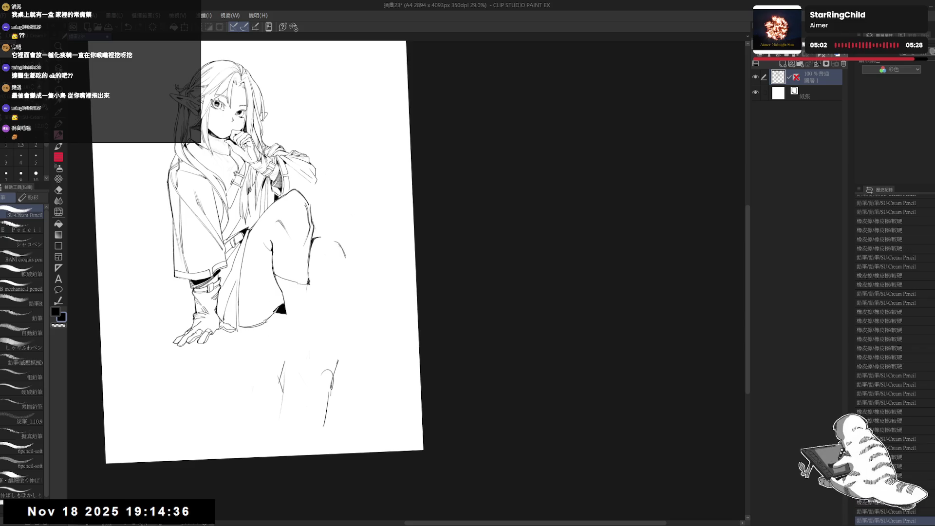
scroll(341, 285, down, 1)
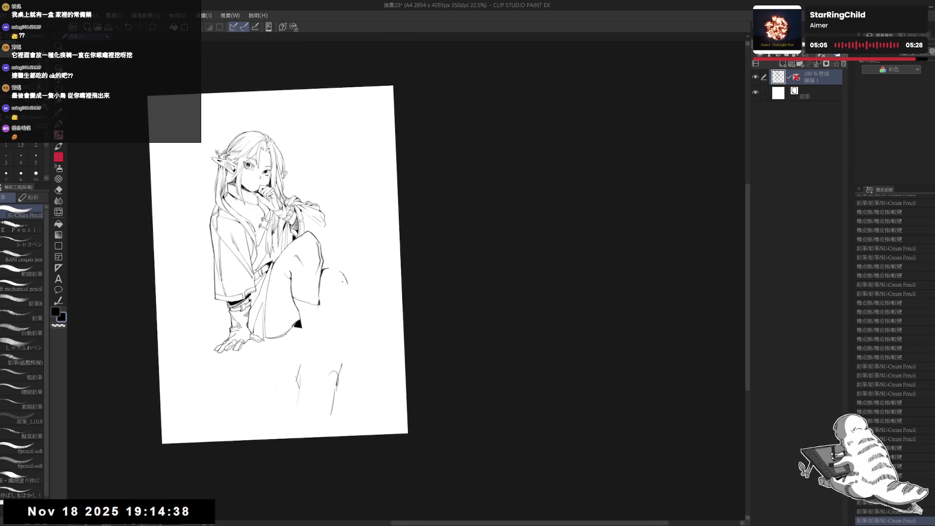
Straighten the view and try small strokes on the lower leg, undoing the ones that don't fit.
key(ctrl+at)
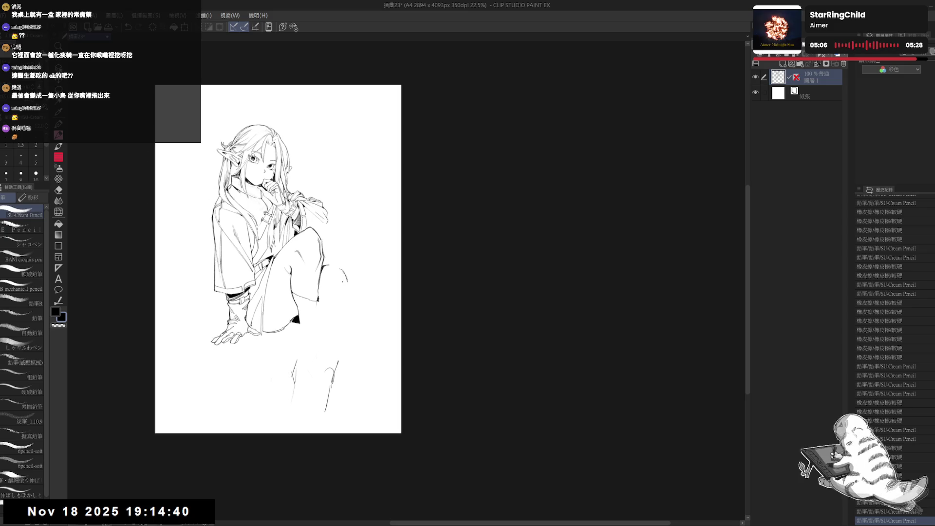
scroll(345, 284, up, 1)
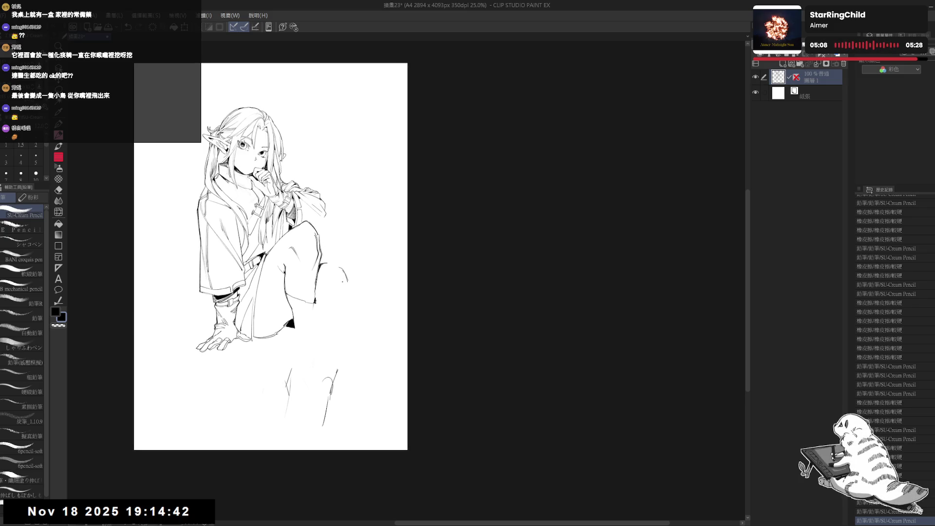
mouse_move(312, 307)
mouse_down()
mouse_move(324, 295)
mouse_move(316, 312)
mouse_move(286, 299)
mouse_move(314, 302)
mouse_up()
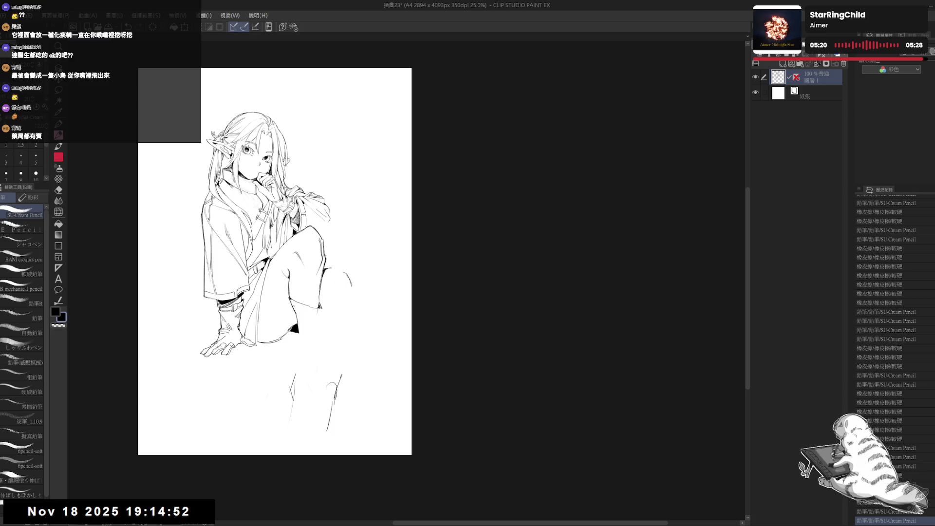
key(ctrl+z)
key(ctrl+y)
key(ctrl+z)
key(ctrl+y)
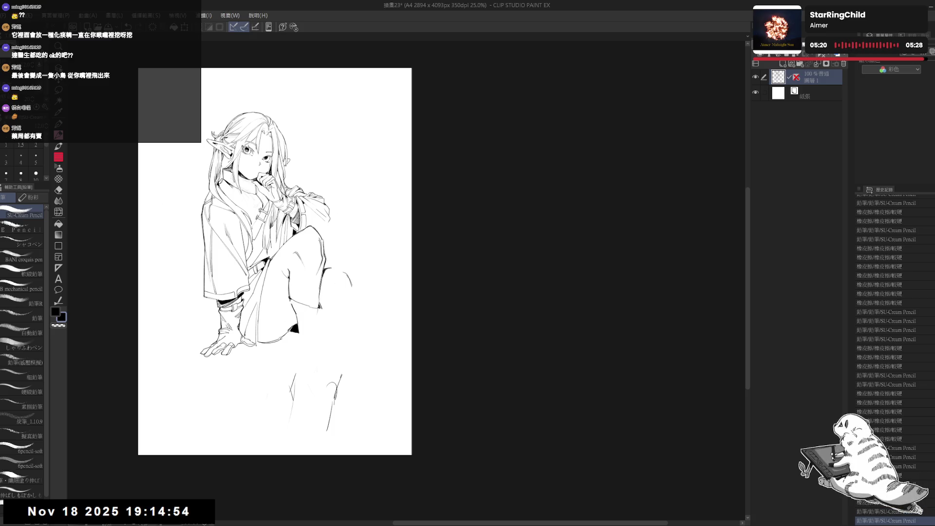
mouse_move(307, 308)
mouse_down()
mouse_move(297, 307)
mouse_move(321, 309)
mouse_up()
key(ctrl+z)
key(e)
key(p)
Add faint short pencil strokes around the raised knee.
drag(316, 305, 320, 308)
drag(317, 304, 321, 310)
drag(317, 304, 321, 309)
key(e)
key(p)
mouse_move(328, 342)
mouse_down()
mouse_move(325, 321)
mouse_move(301, 393)
mouse_up()
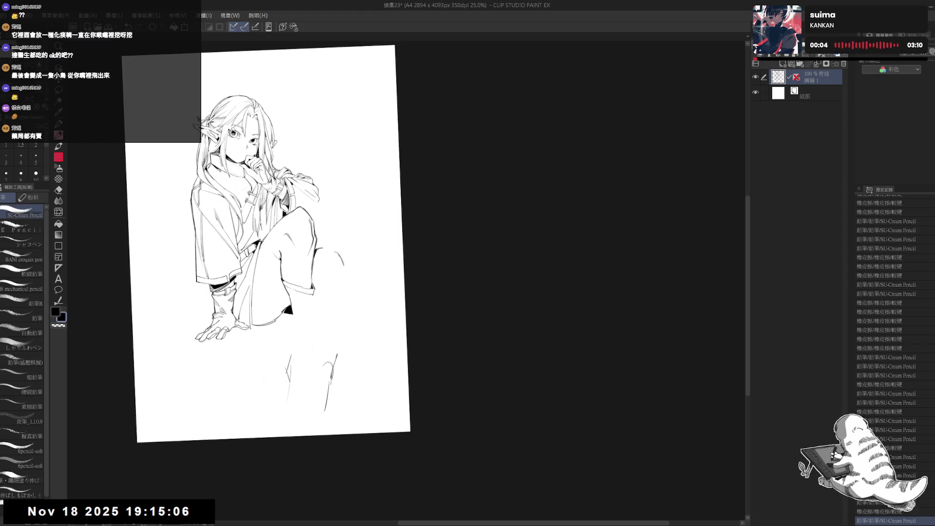
Rotate the view, compare the last pencil stroke on and off, then undo it.
key(ctrl+z)
key(ctrl+y)
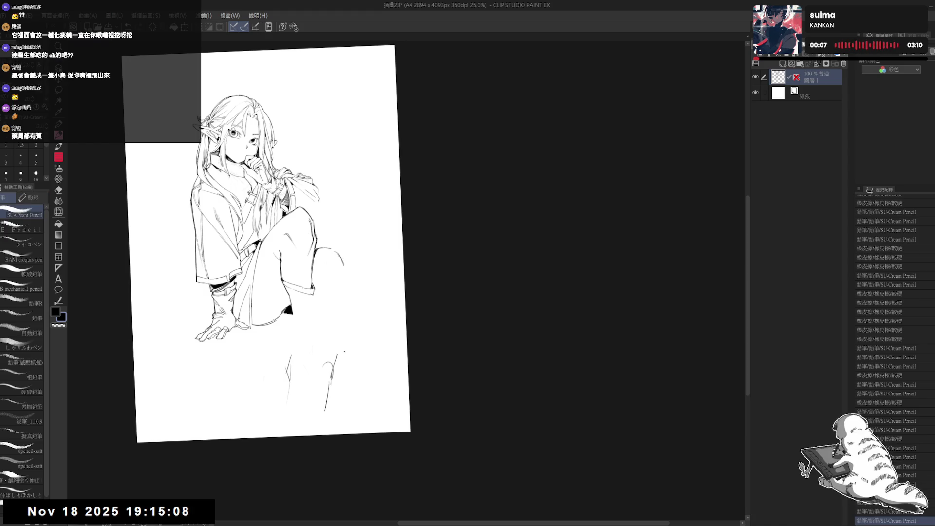
drag(273, 244, 292, 234)
key(ctrl+z)
key(ctrl+y)
key(ctrl+z)
key(ctrl+y)
key(ctrl+z)
key(ctrl+y)
drag(292, 243, 322, 229)
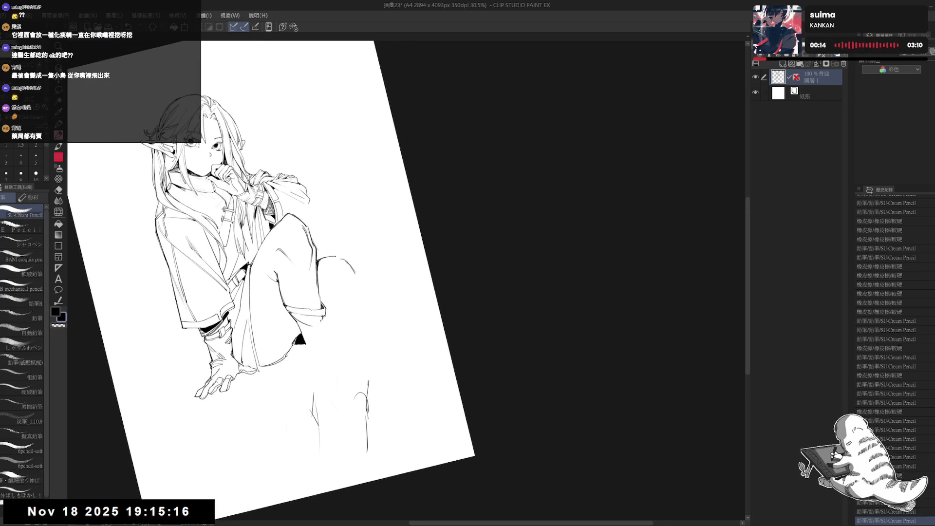
drag(341, 243, 312, 185)
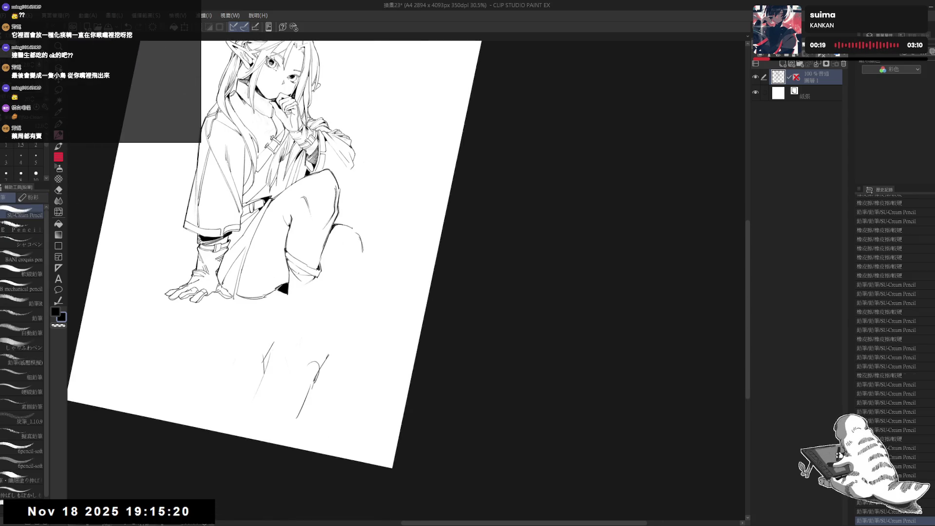
key(ctrl+z)
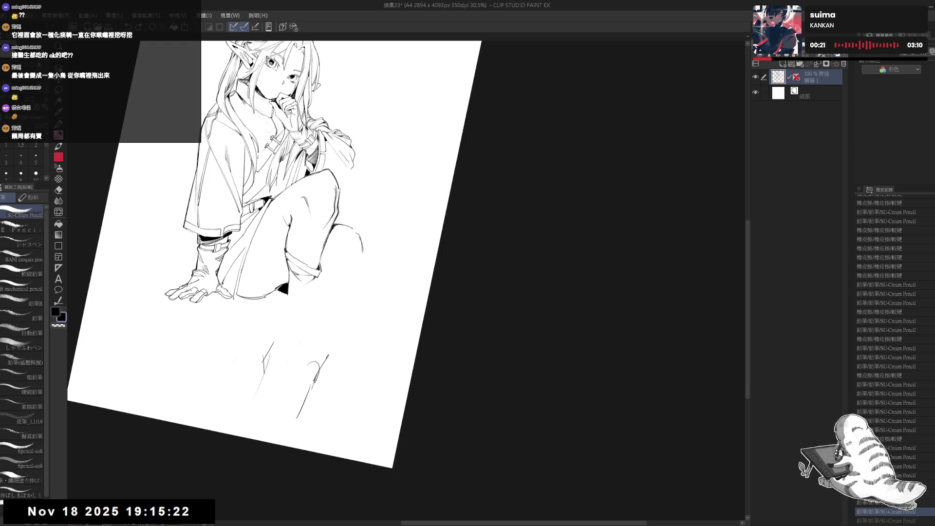
Erase a stray mark near the knee and dab small pencil marks just below it.
key(ctrl+@)
drag(277, 339, 275, 326)
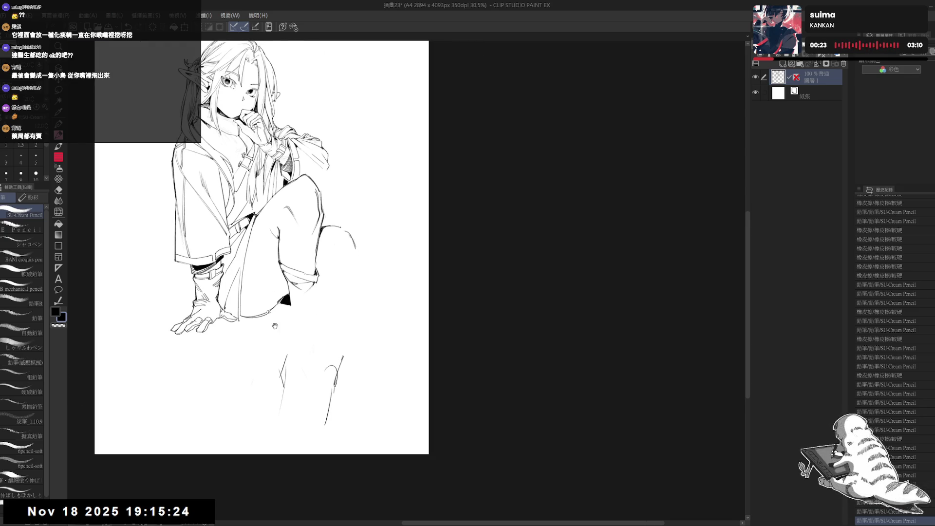
scroll(274, 269, up, 2)
key(e)
click(294, 296)
key(p)
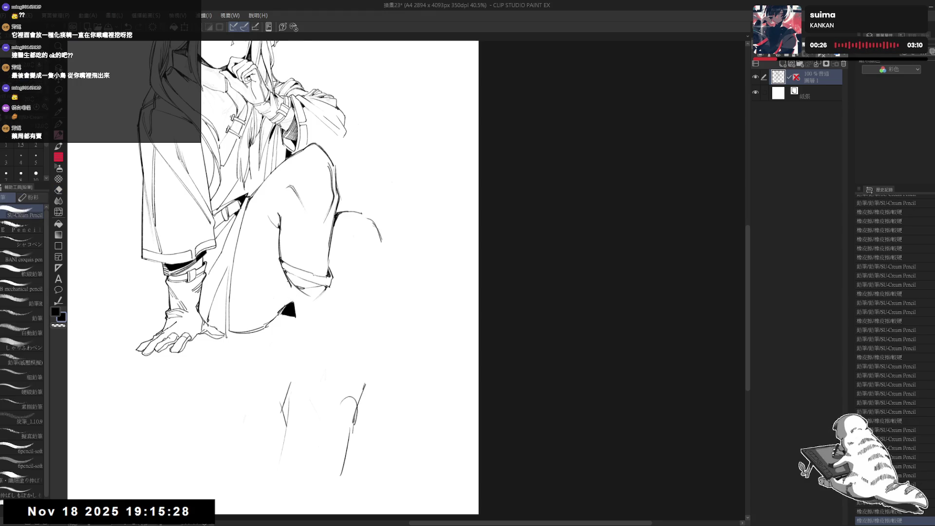
click(312, 322)
click(312, 322)
click(311, 322)
Remove the remaining stray marks beside the knee, ending with an upright, zoomed-out view.
drag(312, 322, 273, 370)
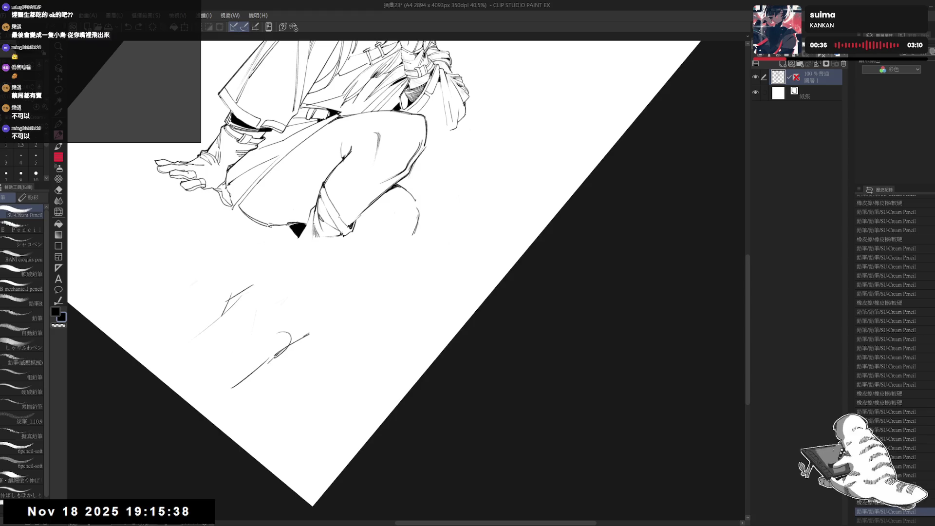
key(ctrl+@)
mouse_move(342, 305)
mouse_down()
mouse_move(334, 289)
mouse_move(306, 299)
mouse_move(325, 281)
mouse_move(307, 312)
mouse_move(312, 305)
mouse_up()
key(e)
key(p)
key(ctrl+z)
key(e)
key(p)
key(ctrl+@)
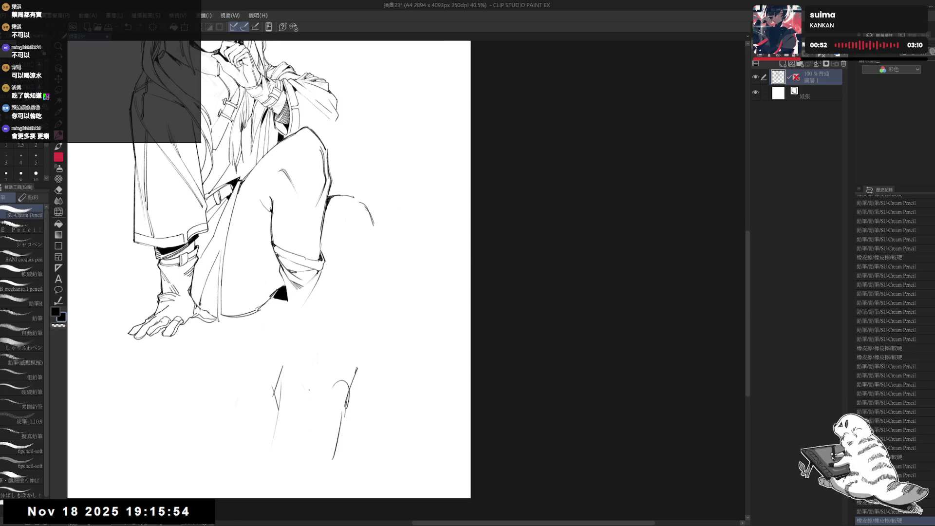
scroll(263, 254, down, 2)
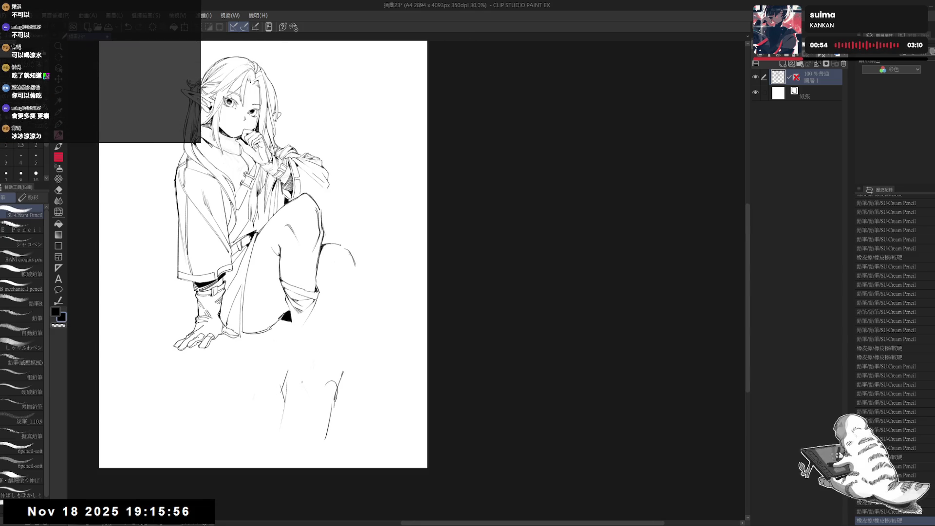
Save the elf girl drawing file 插畫23 with Ctrl+S.
key(ctrl+s)
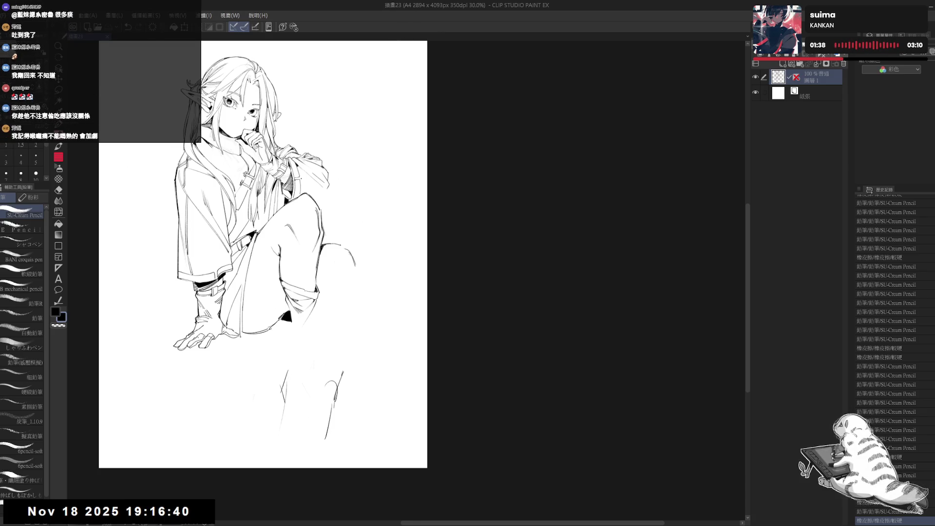
mouse_move(332, 201)
mouse_down()
mouse_move(328, 211)
mouse_move(336, 212)
mouse_up()
Add a short pencil stroke near the sleeve and flip the view to check it.
key(e)
key(p)
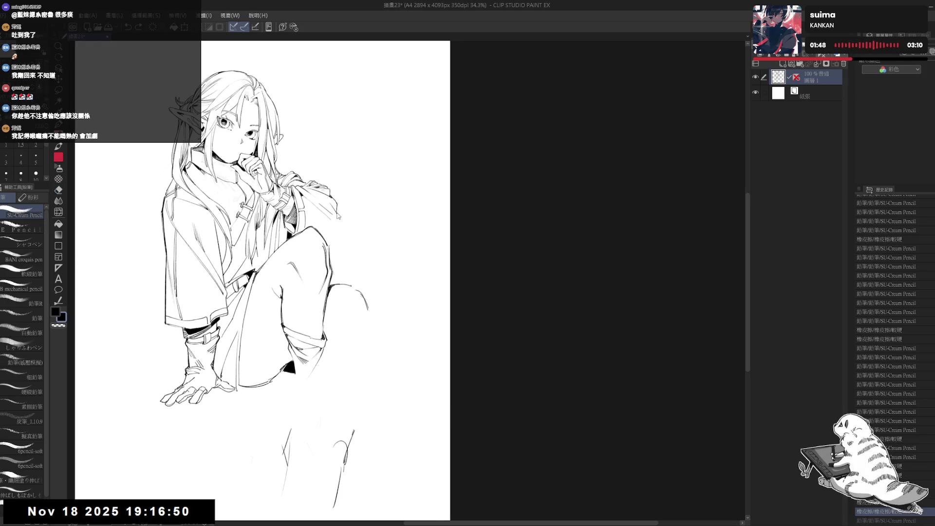
key(e)
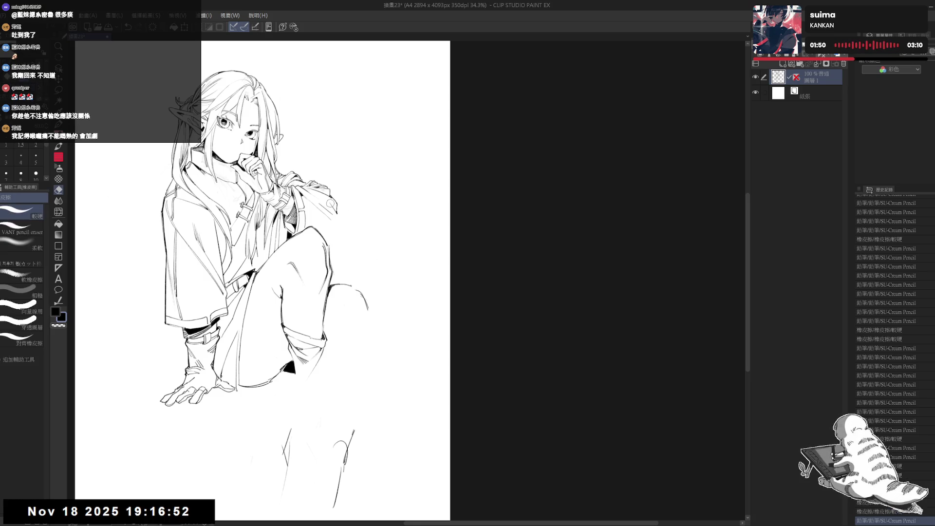
key(p)
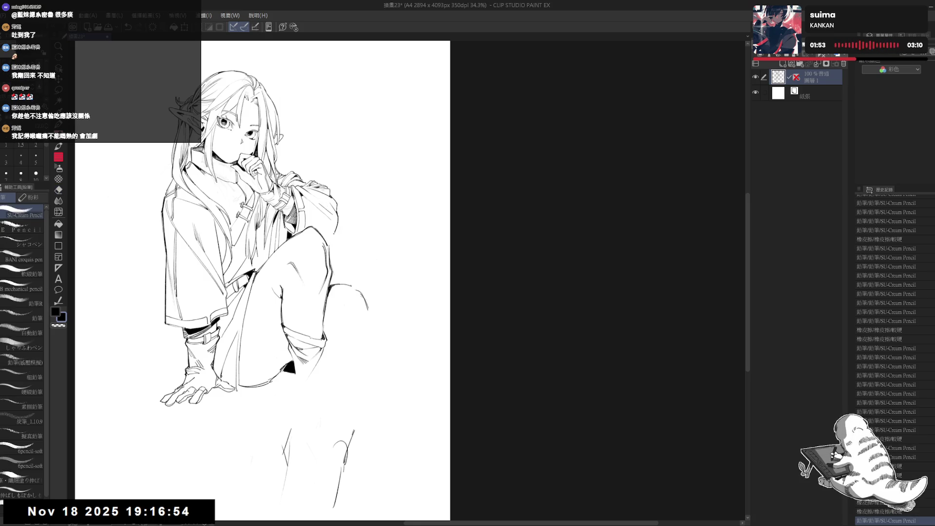
drag(338, 219, 336, 212)
key(ctrl+z)
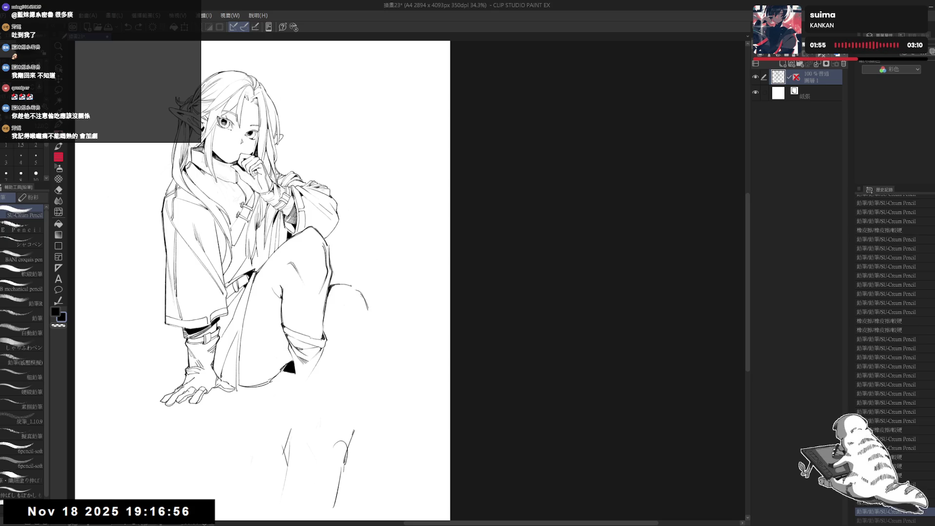
key(ctrl+y)
key(h)
key(h)
mouse_move(299, 241)
mouse_down()
mouse_move(315, 229)
mouse_move(296, 224)
mouse_up()
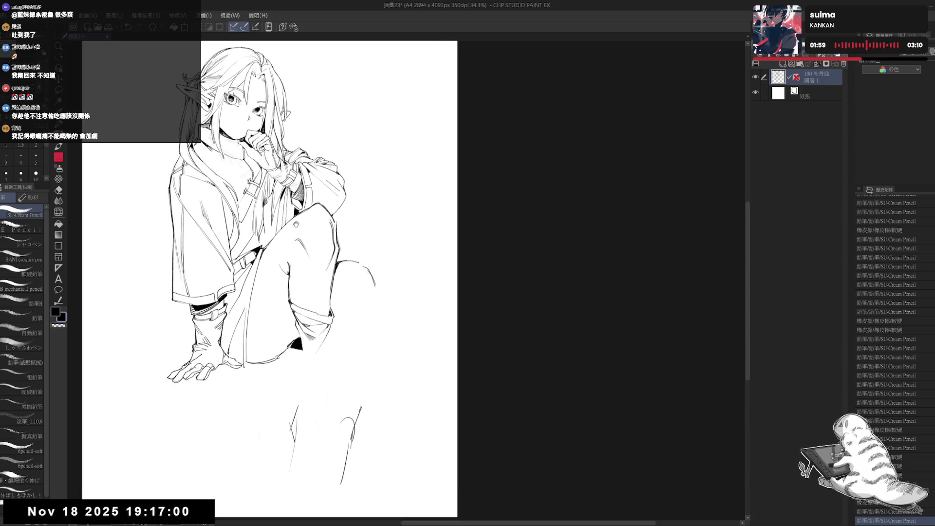
scroll(296, 224, down, 2)
scroll(288, 217, up, 1)
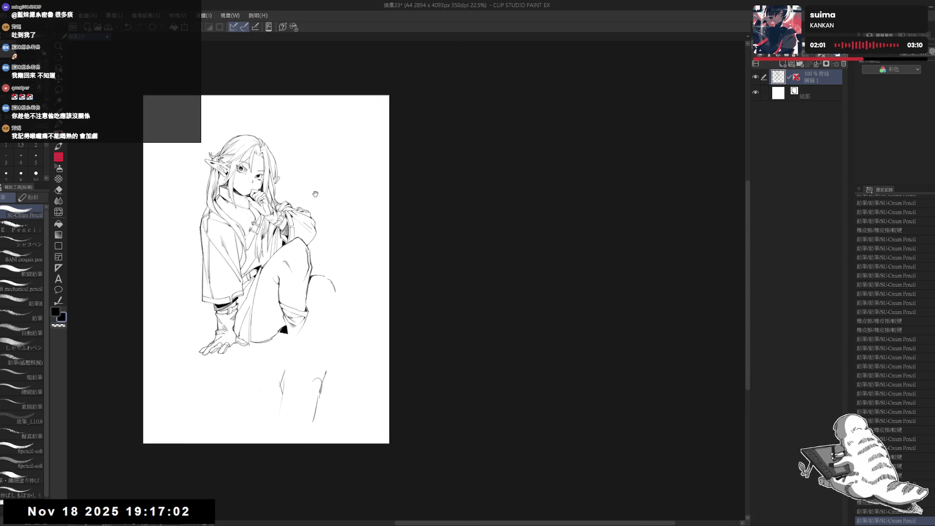
Erase two small stray marks near the sleeve.
key(e)
mouse_move(288, 218)
mouse_down()
mouse_move(326, 195)
mouse_move(330, 204)
mouse_up()
key(p)
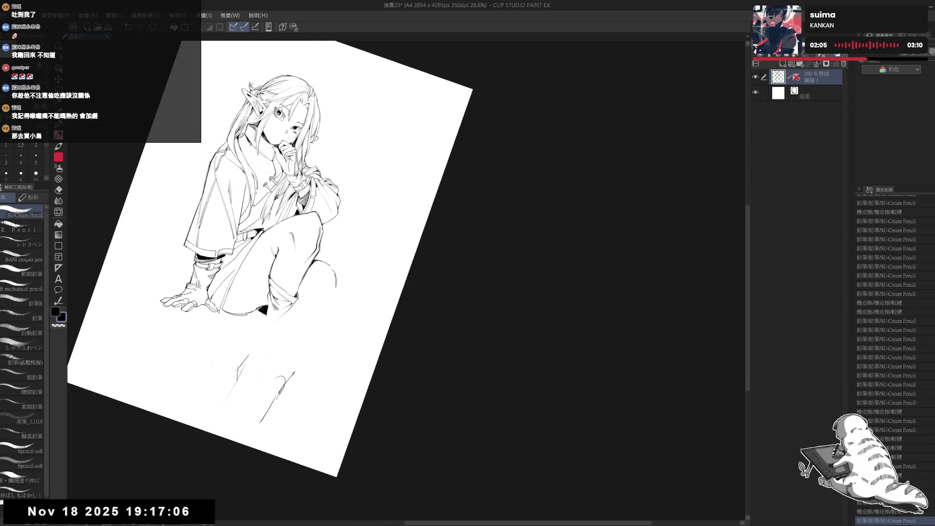
key(e)
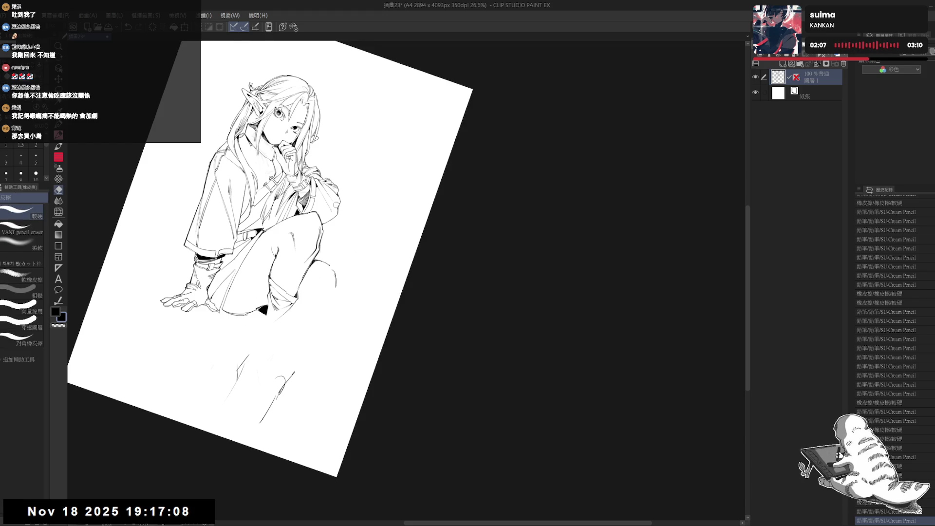
drag(339, 212, 359, 313)
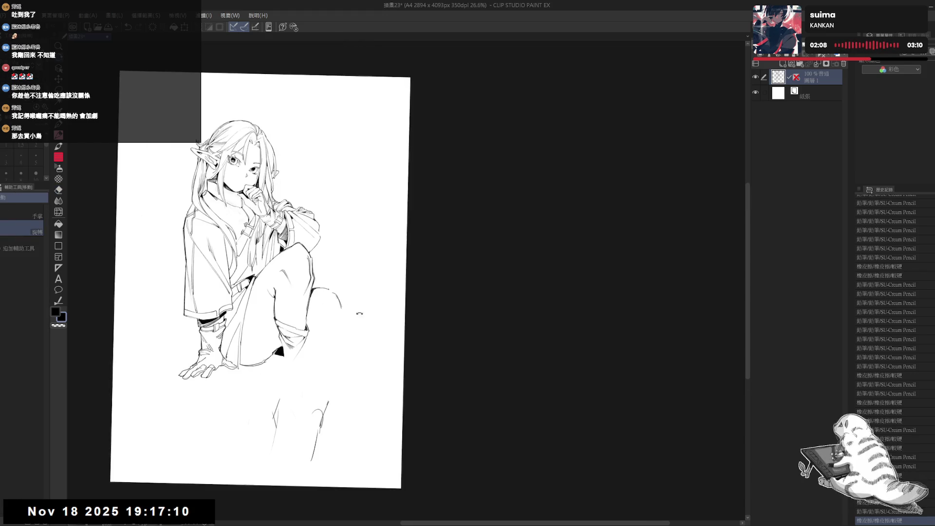
key(p)
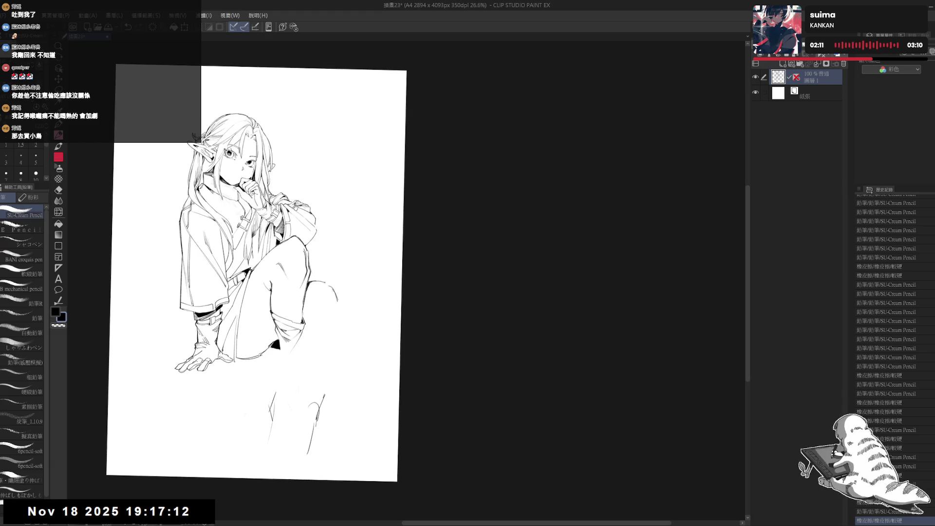
key(e)
key(p)
key(e)
drag(311, 221, 317, 229)
key(p)
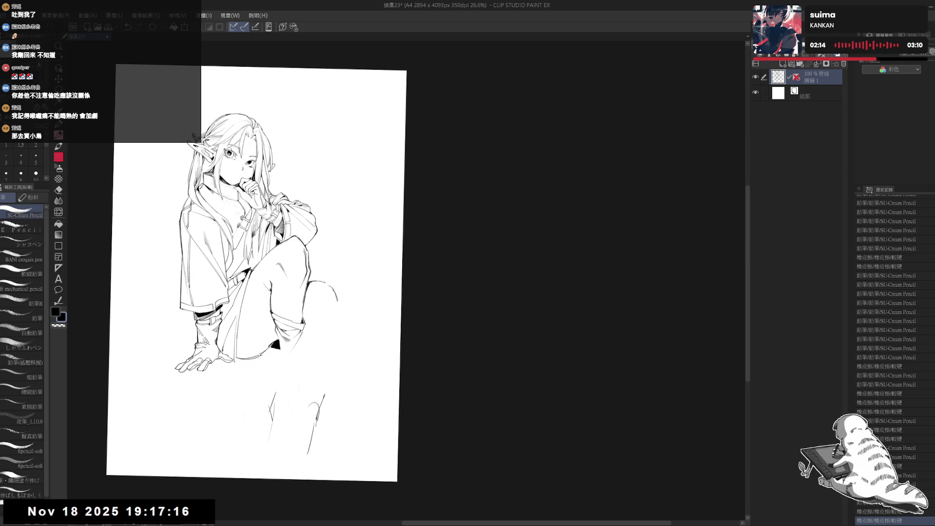
key(e)
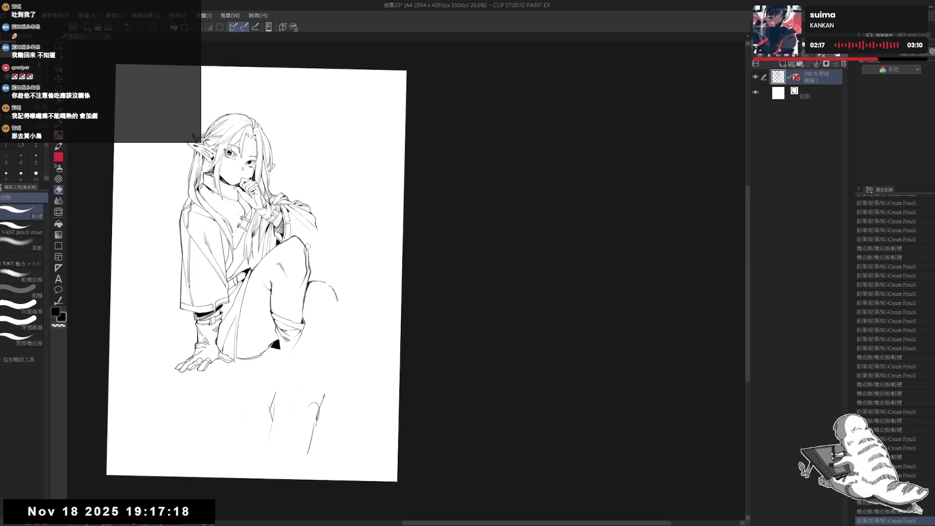
mouse_move(305, 242)
mouse_down()
mouse_move(334, 234)
mouse_move(336, 244)
mouse_up()
key(p)
key(ctrl+y)
Replace the last stroke with a new short pencil stroke drawn from a tilted view.
drag(442, 175, 441, 162)
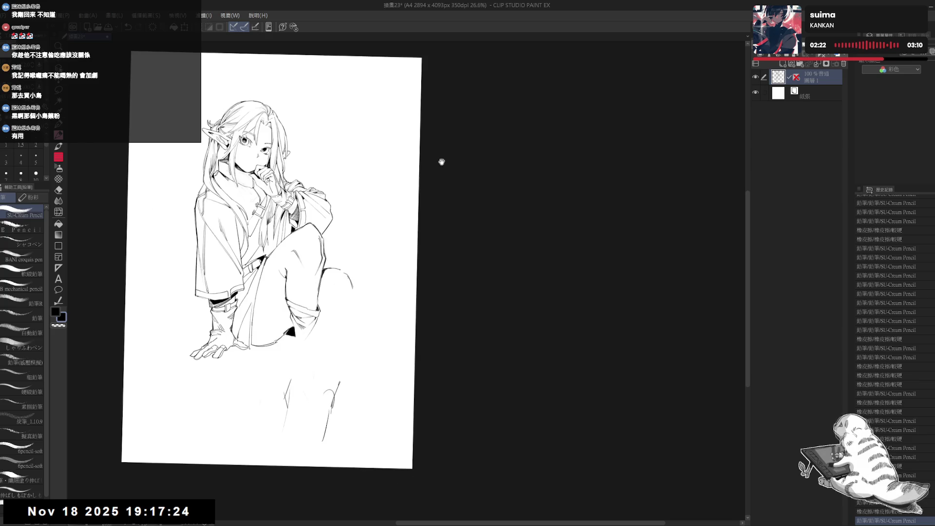
key(ctrl+@)
scroll(438, 162, down, 1)
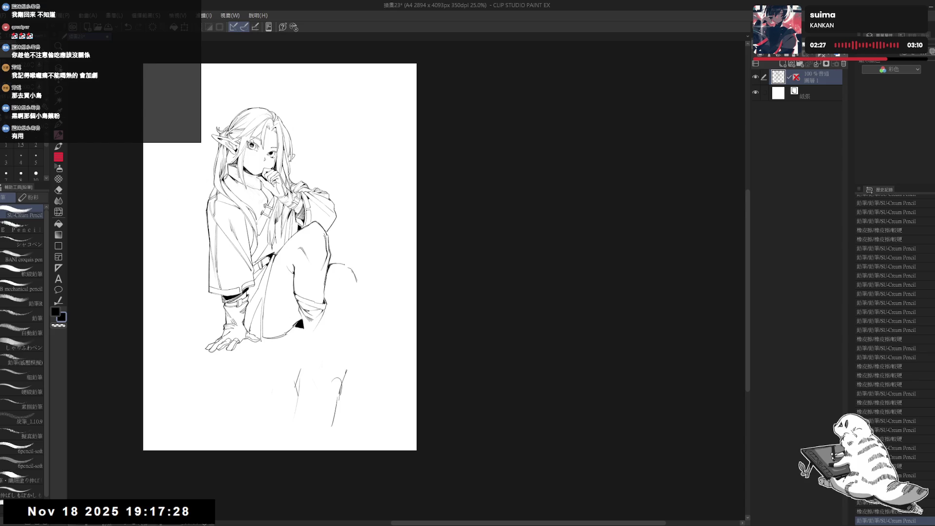
drag(322, 230, 308, 214)
scroll(291, 297, up, 1)
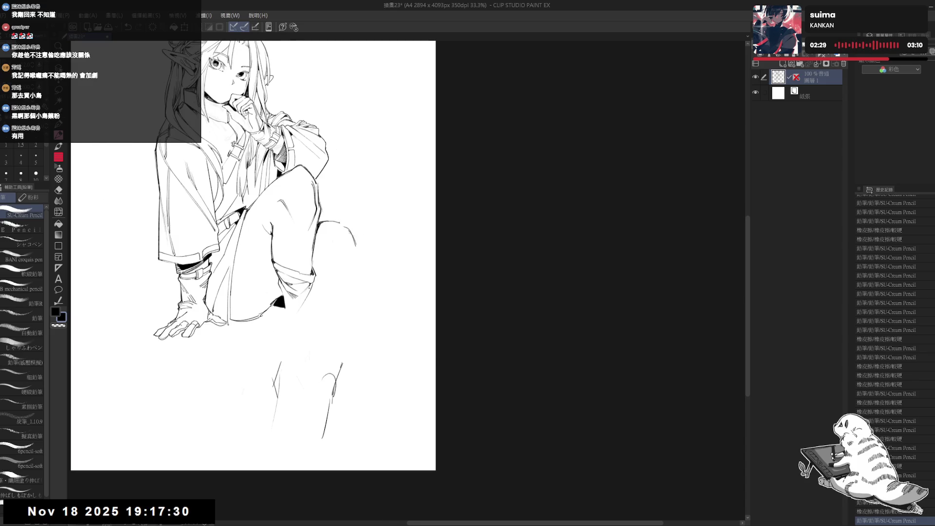
key(ctrl+z)
drag(303, 335, 312, 290)
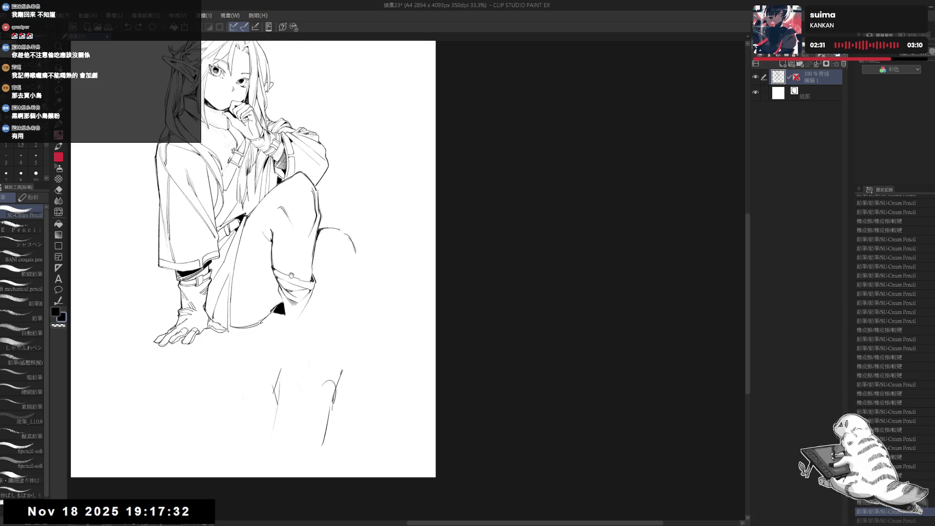
drag(287, 256, 331, 293)
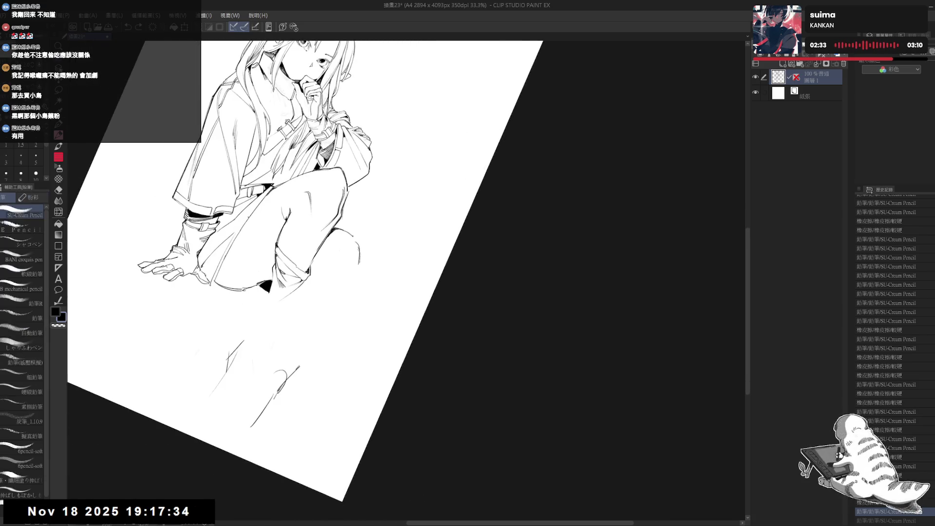
drag(288, 255, 282, 264)
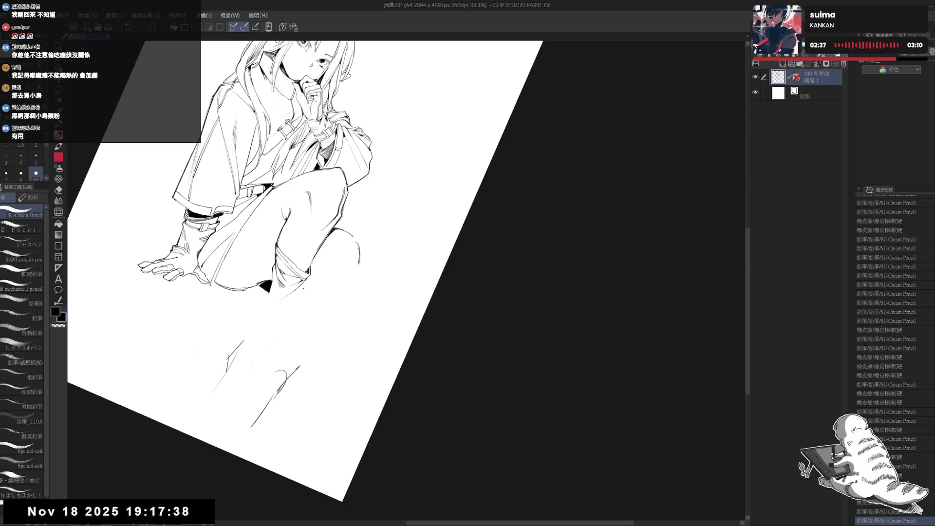
key(ctrl+@)
mouse_move(268, 274)
mouse_down()
mouse_move(246, 295)
mouse_move(263, 278)
mouse_up()
Erase stray marks near the knee and restore the last two pencil steps.
key(e)
drag(262, 279, 266, 310)
key(p)
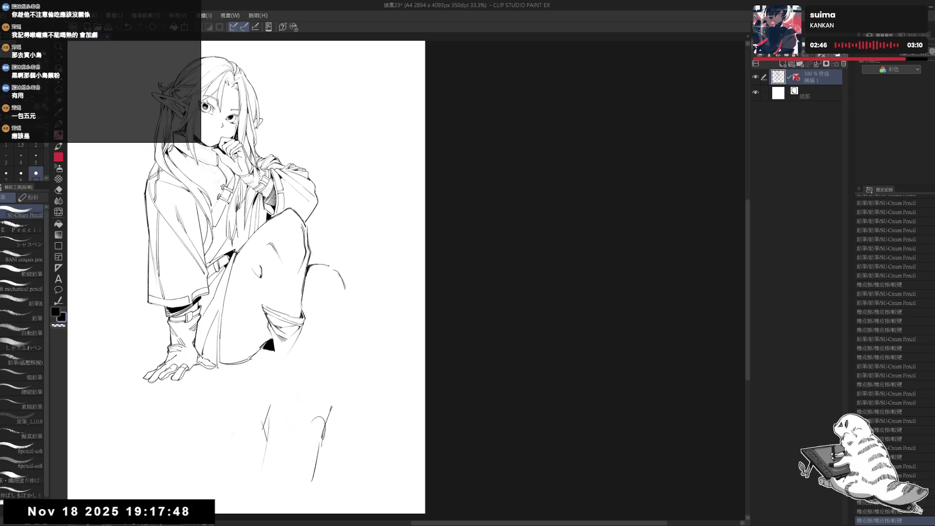
key(e)
mouse_move(261, 263)
mouse_down()
mouse_move(261, 285)
mouse_move(261, 263)
mouse_up()
key(p)
key(ctrl+z)
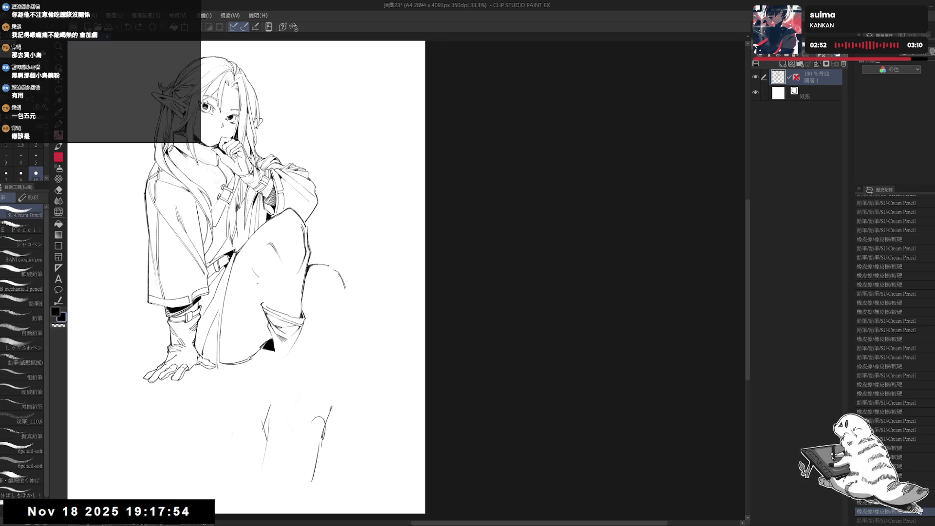
drag(252, 251, 270, 248)
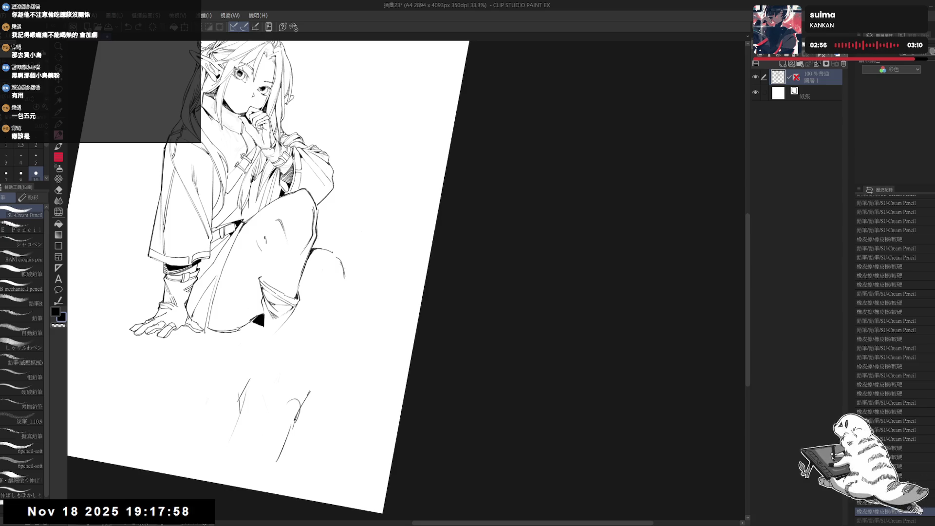
key(ctrl+y)
key(ctrl+y)
key(ctrl+y)
key(ctrl+y)
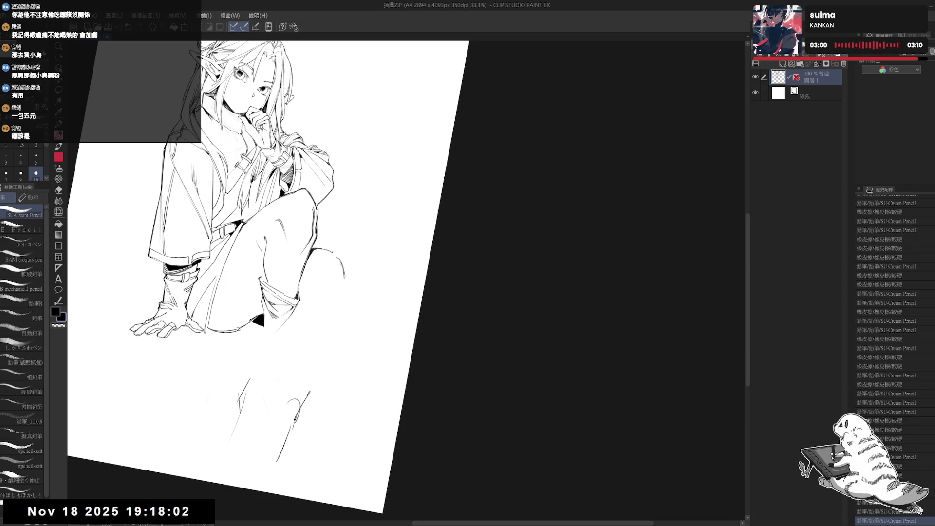
key(ctrl+y)
key(ctrl+y)
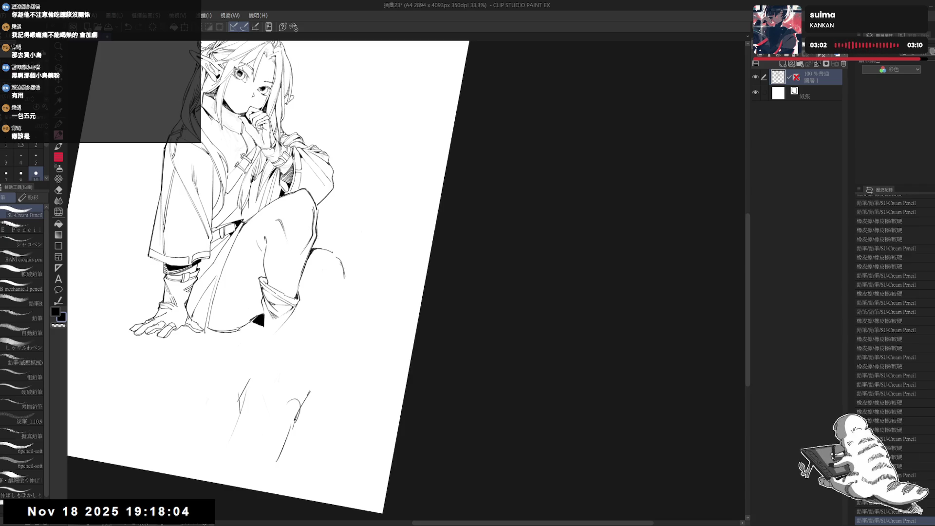
key(ctrl+at)
Erase several more small marks on the knee outline.
key(e)
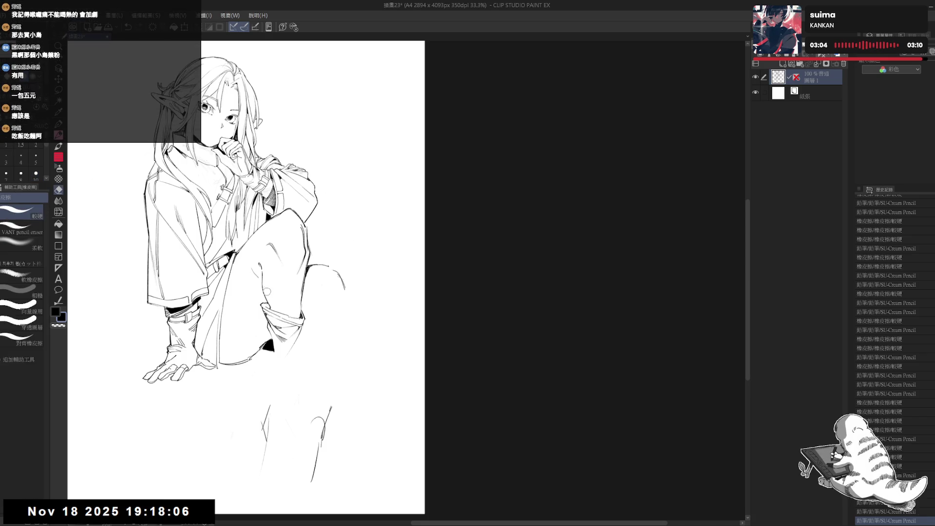
drag(270, 307, 266, 303)
key(p)
key(e)
drag(259, 269, 268, 295)
key(p)
key(e)
drag(257, 263, 263, 275)
key(p)
key(ctrl+z)
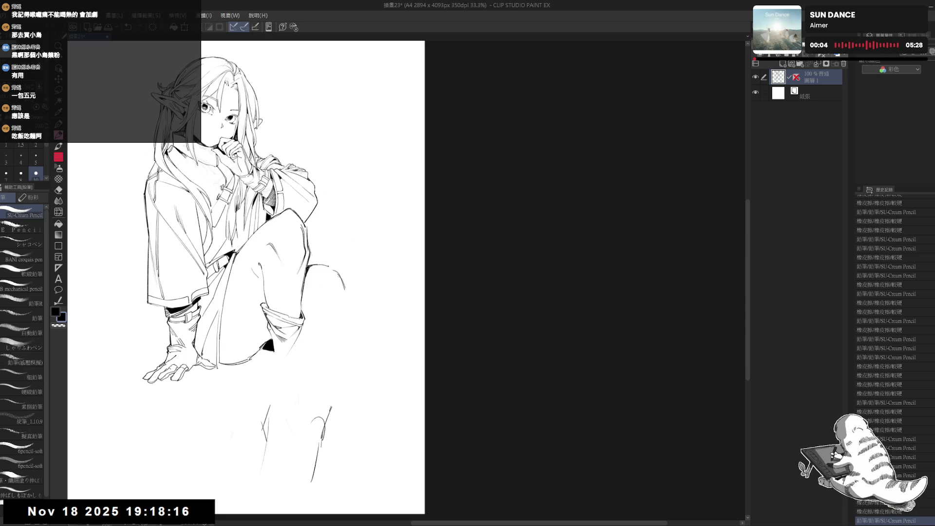
key(e)
mouse_move(262, 267)
mouse_down()
mouse_move(263, 280)
mouse_move(261, 262)
mouse_up()
key(p)
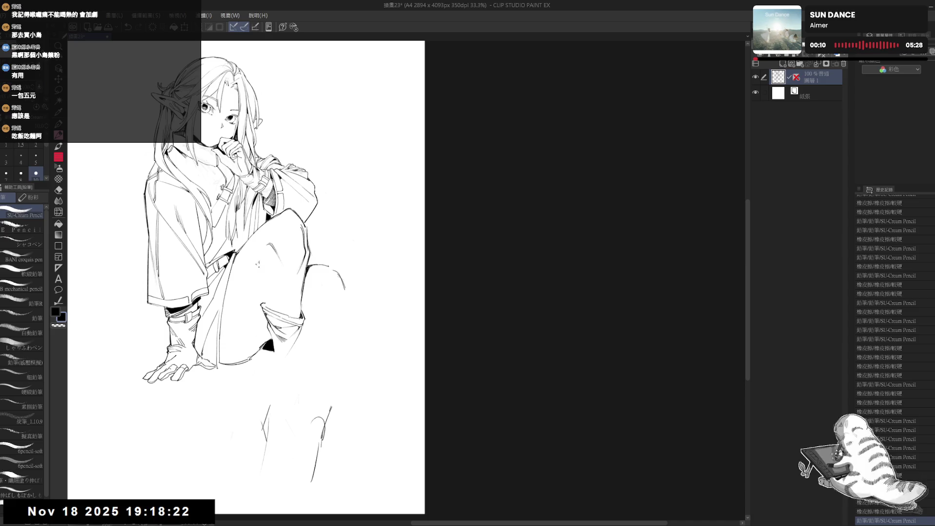
Try a solid black fill on the small knee shape, undo it, and add small pencil marks instead.
key(g)
click(260, 265)
key(p)
key(ctrl+z)
mouse_move(261, 271)
mouse_down()
mouse_move(268, 304)
mouse_move(267, 282)
mouse_up()
key(ctrl+z)
key(ctrl+z)
key(ctrl+y)
click(254, 276)
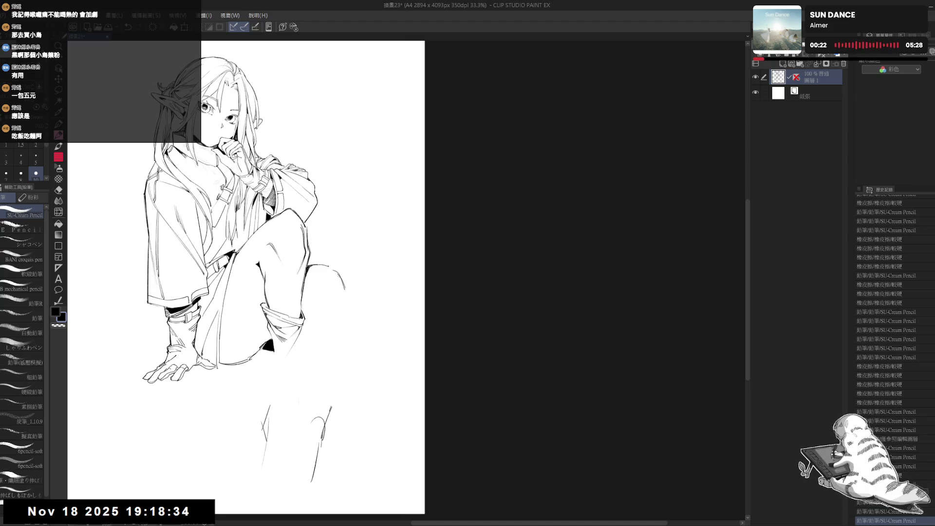
Tilt the canvas slightly and erase stray marks on the raised leg and near the knee.
scroll(221, 244, down, 2)
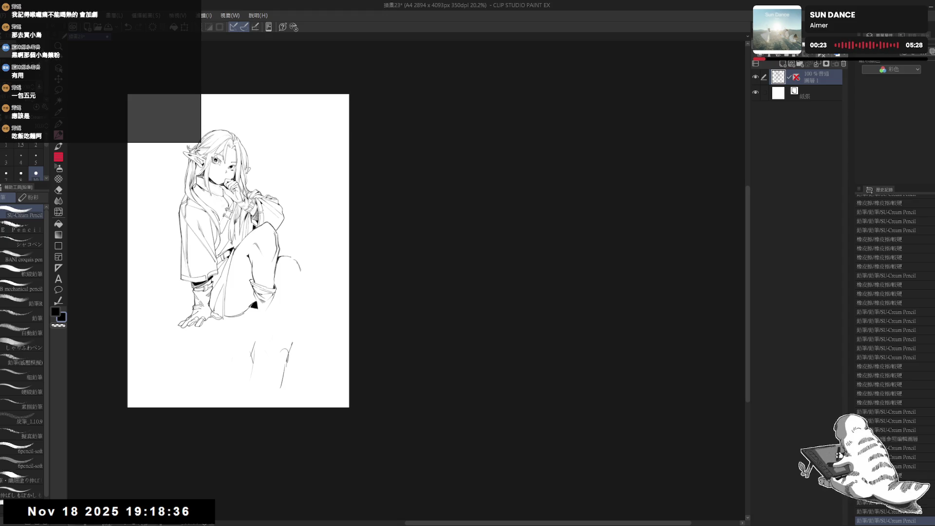
scroll(231, 242, up, 2)
key(r)
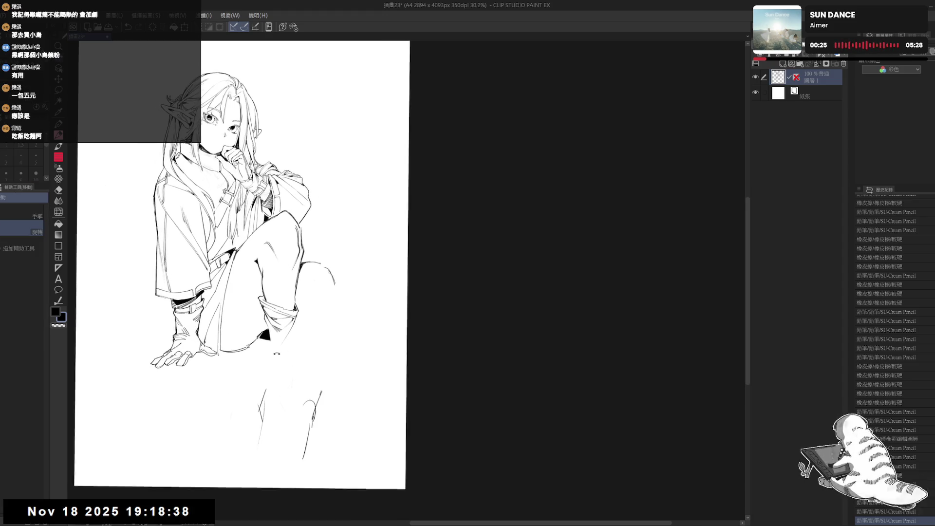
drag(285, 363, 274, 362)
key(e)
drag(268, 287, 304, 300)
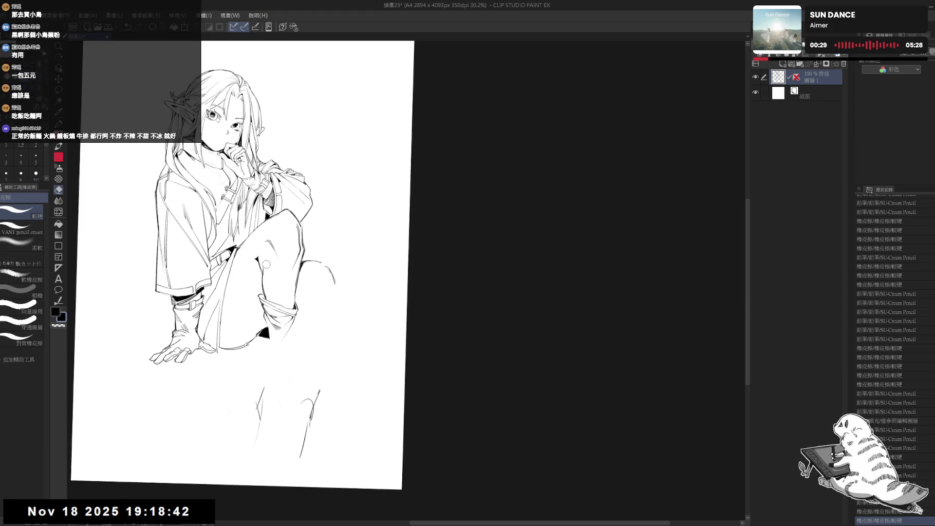
key(p)
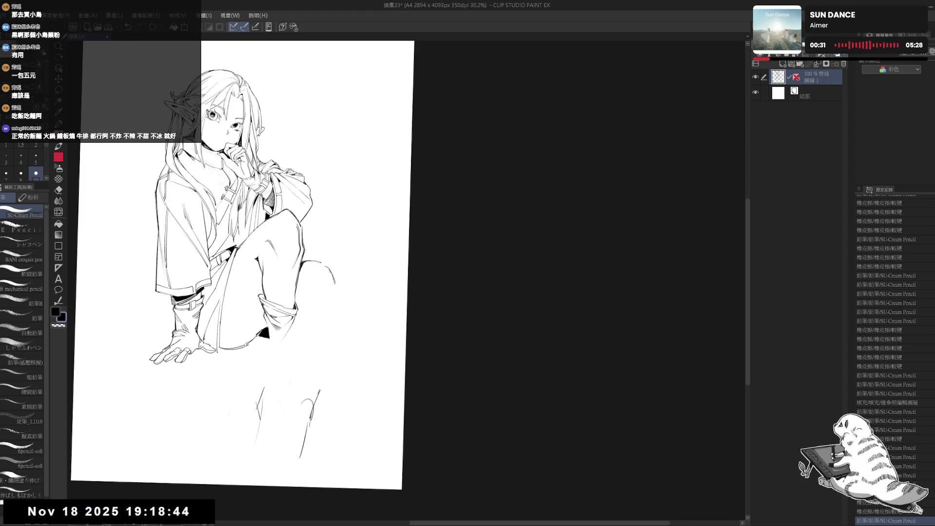
key(e)
drag(266, 270, 274, 306)
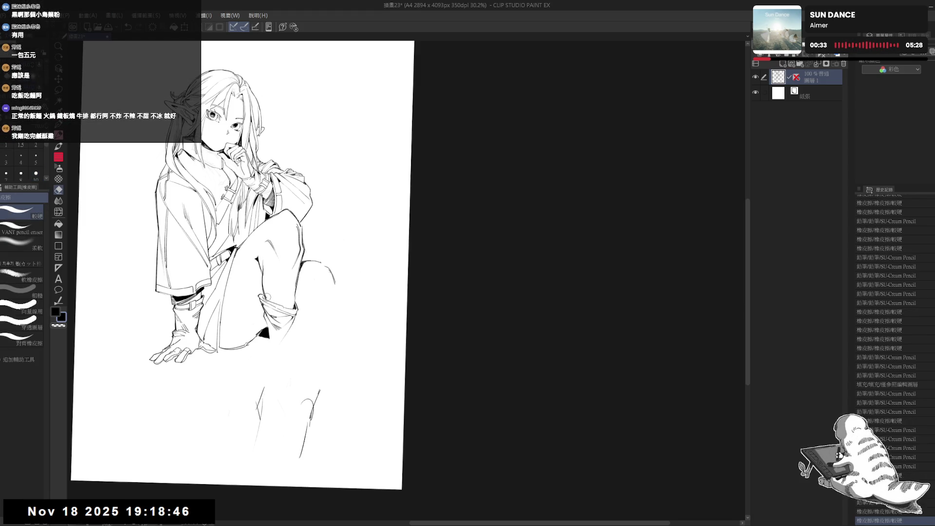
Rotate the view about 7° and add pencil strokes on the leg and near the shoe.
key(r)
drag(341, 292, 312, 351)
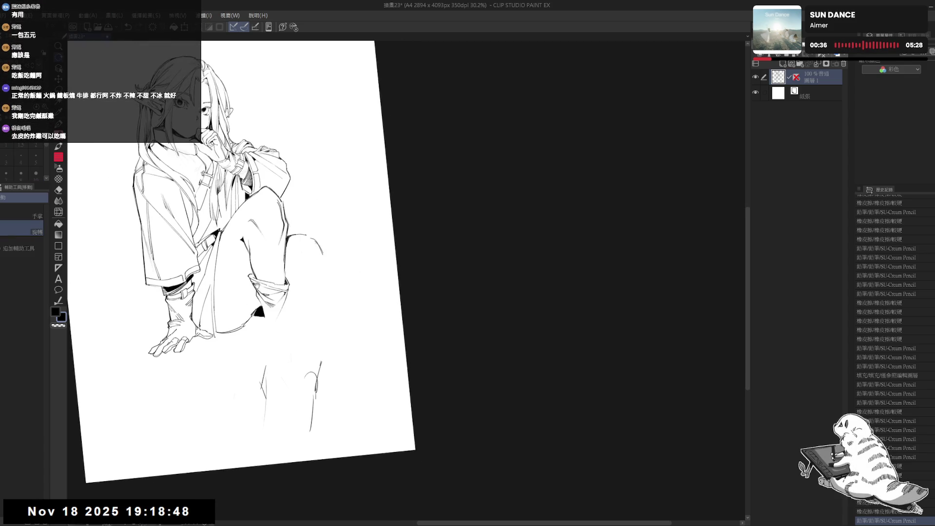
key(p)
drag(257, 297, 261, 303)
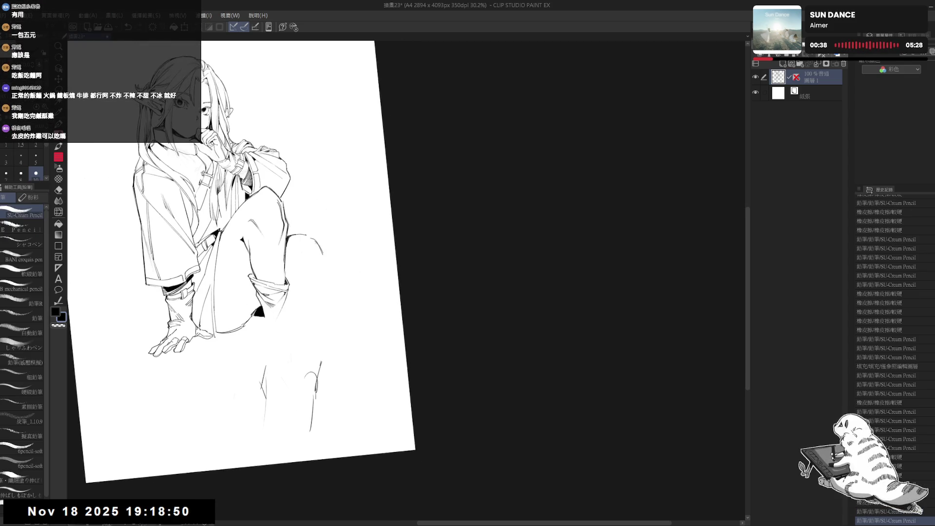
mouse_move(261, 318)
mouse_down()
mouse_move(267, 325)
mouse_move(269, 317)
mouse_move(267, 337)
mouse_move(248, 322)
mouse_up()
key(e)
Straighten the view, redraw a pencil stroke along the thigh, and dot the lower leg.
key(r)
drag(258, 278, 231, 288)
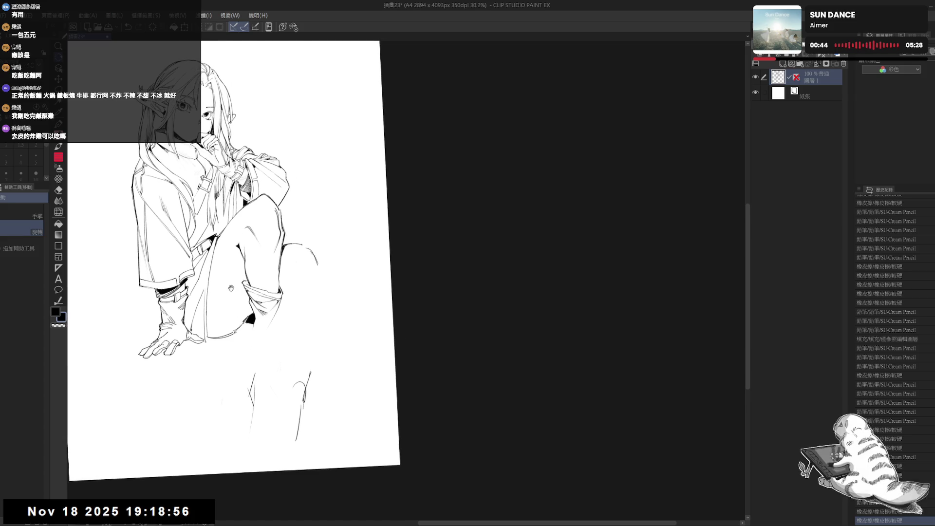
key(p)
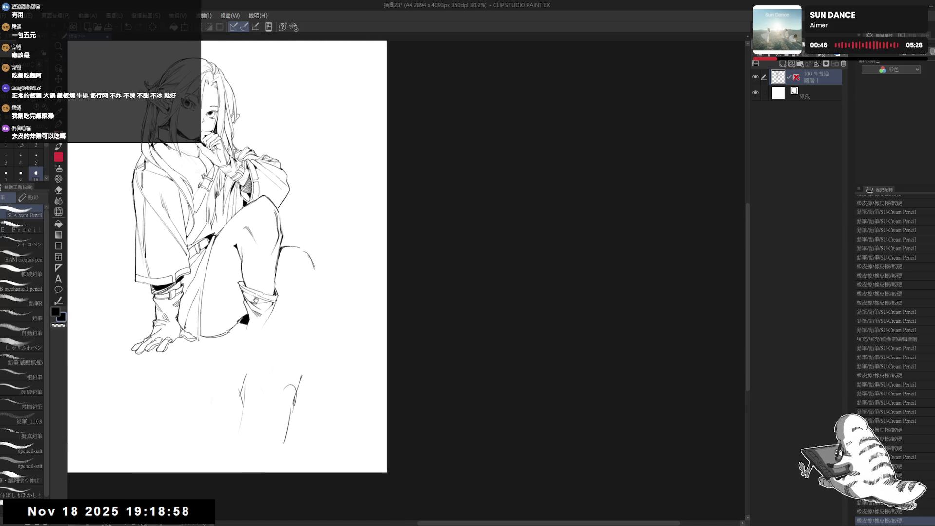
drag(259, 324, 253, 358)
key(ctrl+z)
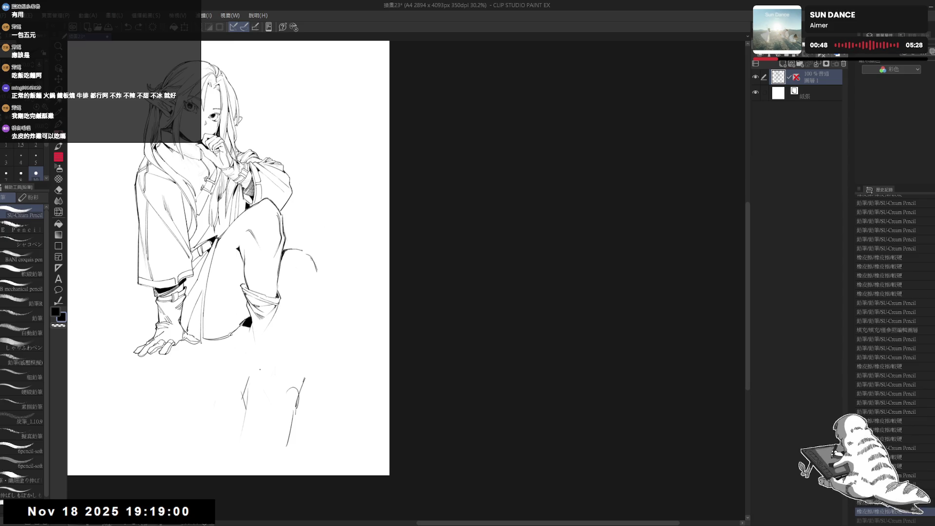
drag(254, 327, 251, 345)
click(269, 383)
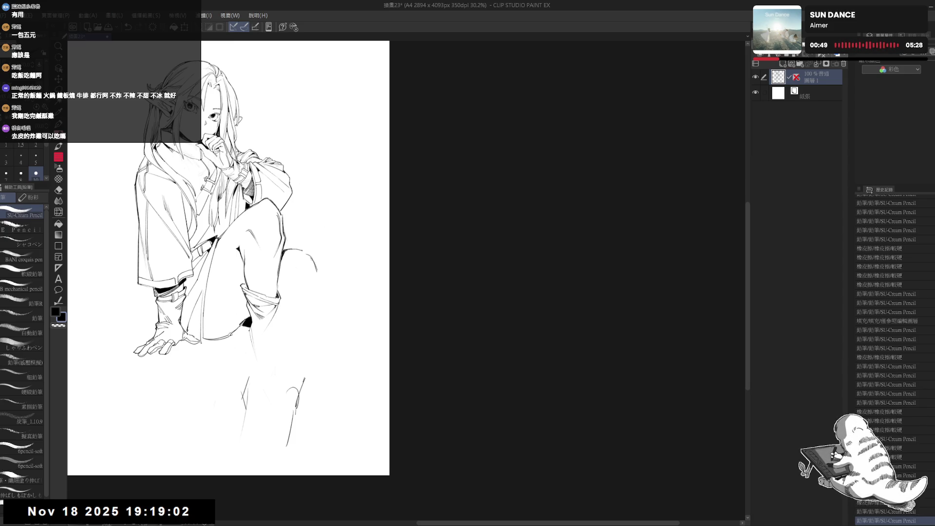
Add tiny marks and short strokes where the calf meets the thigh, then zoom out to 25%.
drag(267, 362, 222, 267)
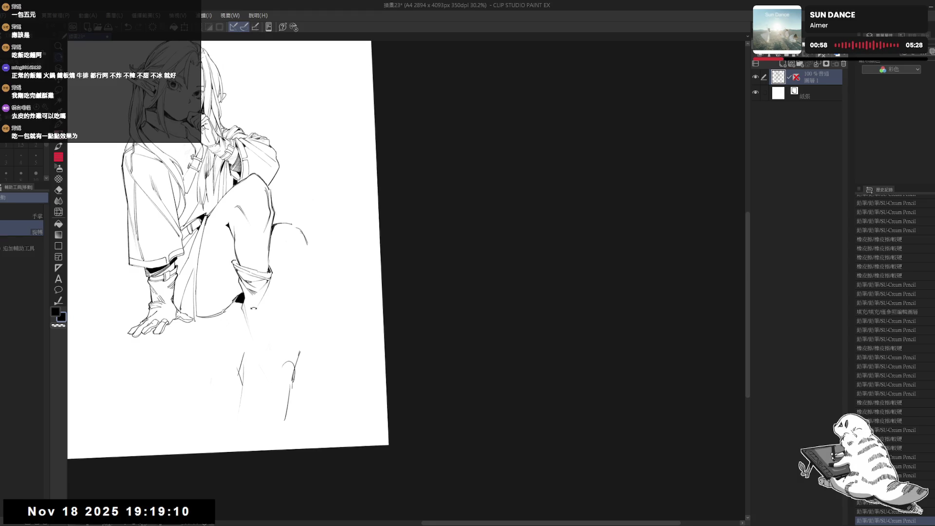
drag(253, 308, 259, 305)
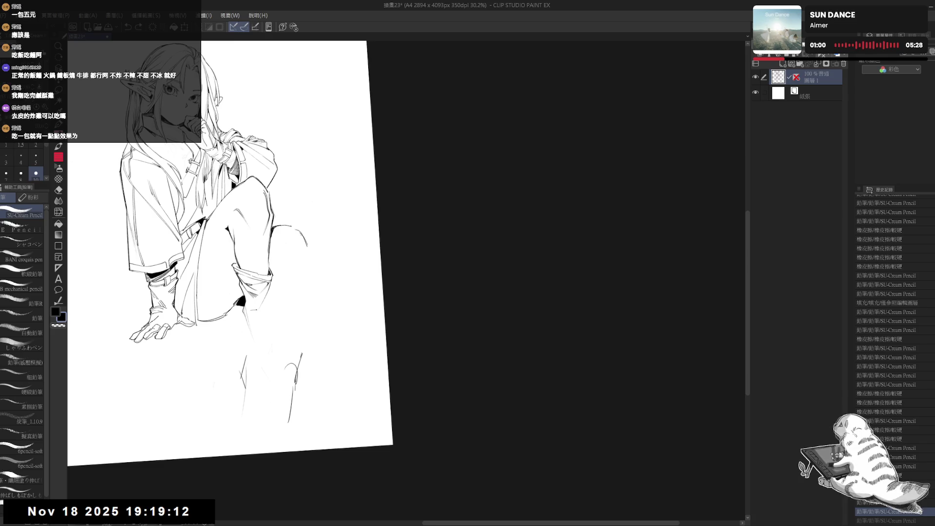
mouse_move(261, 317)
mouse_down()
mouse_move(260, 305)
mouse_move(260, 313)
mouse_up()
click(256, 308)
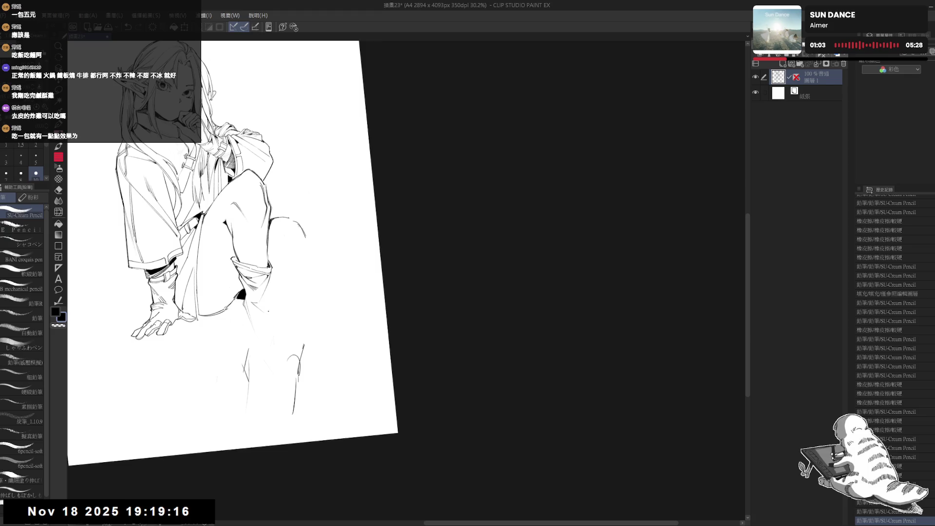
drag(264, 286, 269, 321)
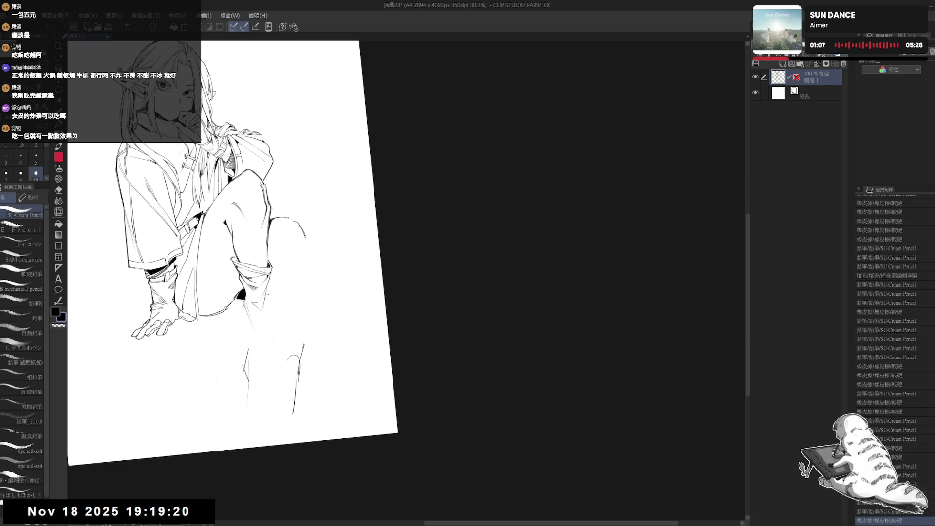
mouse_move(266, 290)
mouse_down()
mouse_move(268, 306)
mouse_move(255, 279)
mouse_move(249, 323)
mouse_move(248, 316)
mouse_up()
key(ctrl+minus)
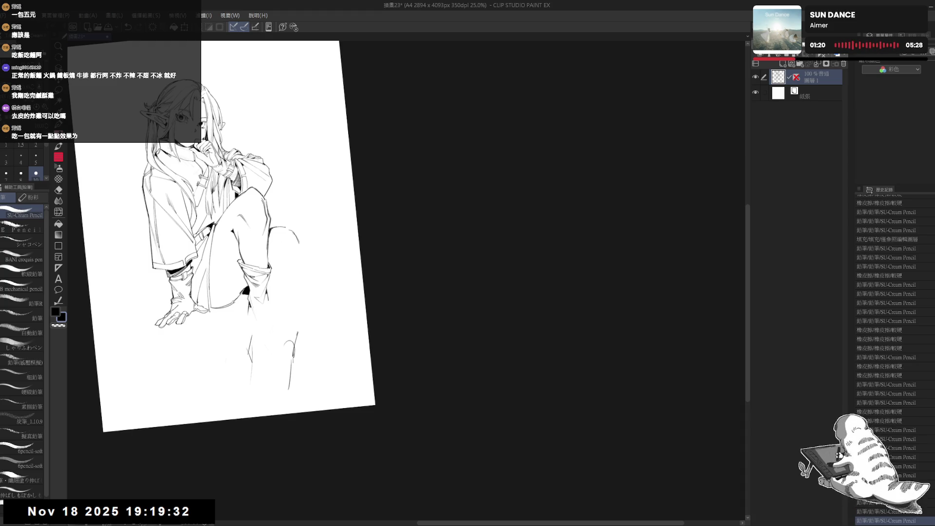
Draw a vertical stroke down the lower leg, retrying it several times.
drag(267, 290, 273, 344)
key(ctrl+z)
drag(267, 295, 270, 341)
key(ctrl+z)
drag(269, 301, 270, 346)
key(ctrl+z)
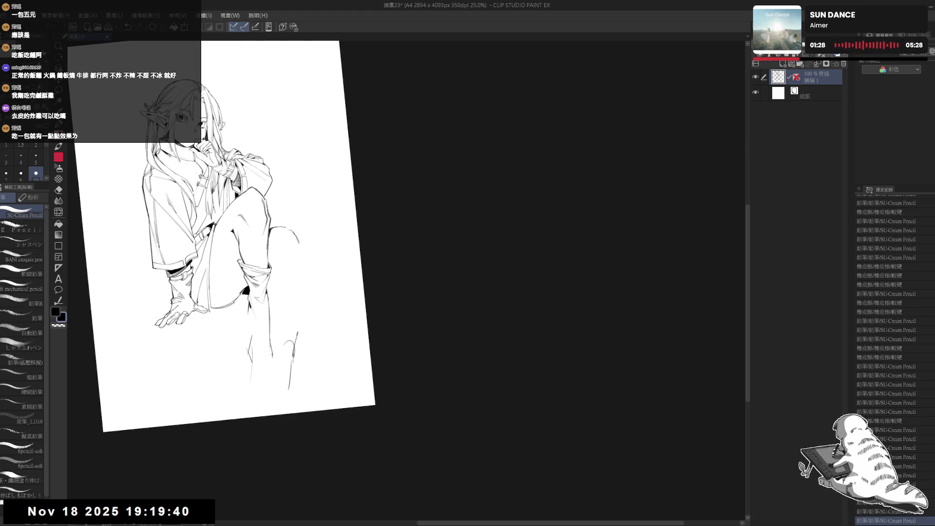
Erase stray lines near the lower leg and add a small pencil mark beside the shin.
key(e)
drag(250, 382, 246, 351)
key(p)
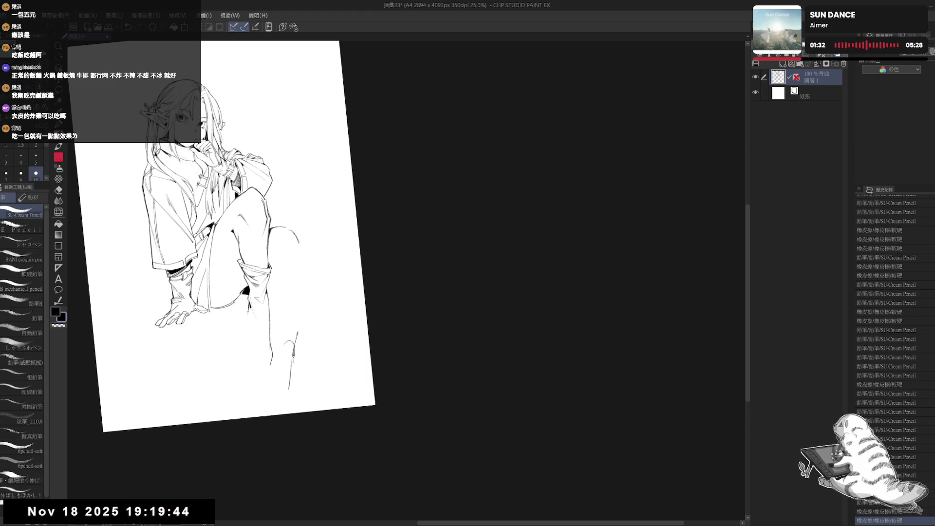
mouse_move(247, 306)
mouse_down()
mouse_move(250, 347)
mouse_move(253, 316)
mouse_move(250, 333)
mouse_up()
key(ctrl+z)
key(ctrl+z)
key(ctrl+z)
click(259, 363)
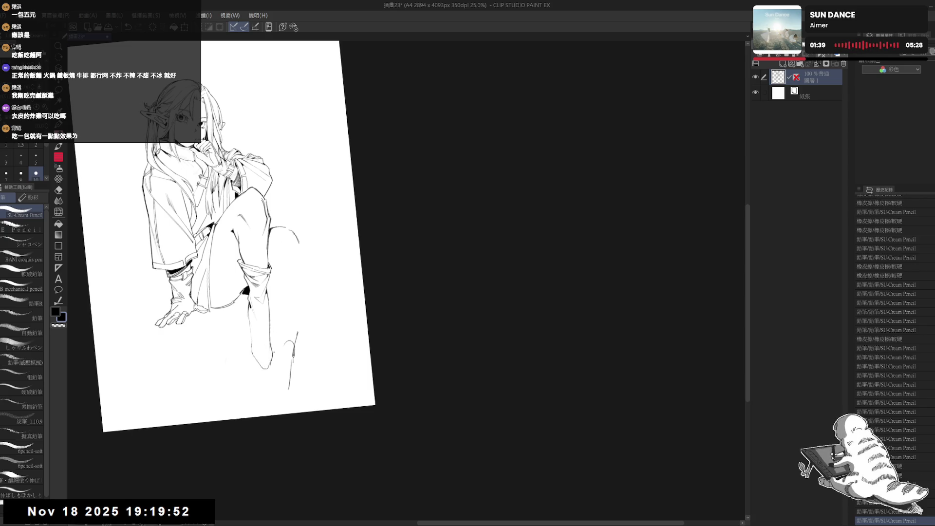
drag(292, 244, 302, 273)
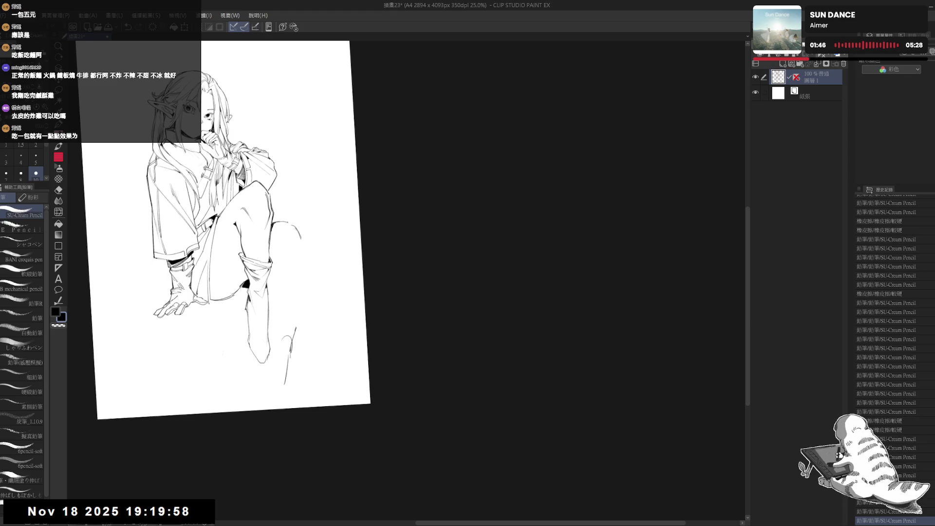
drag(219, 243, 209, 239)
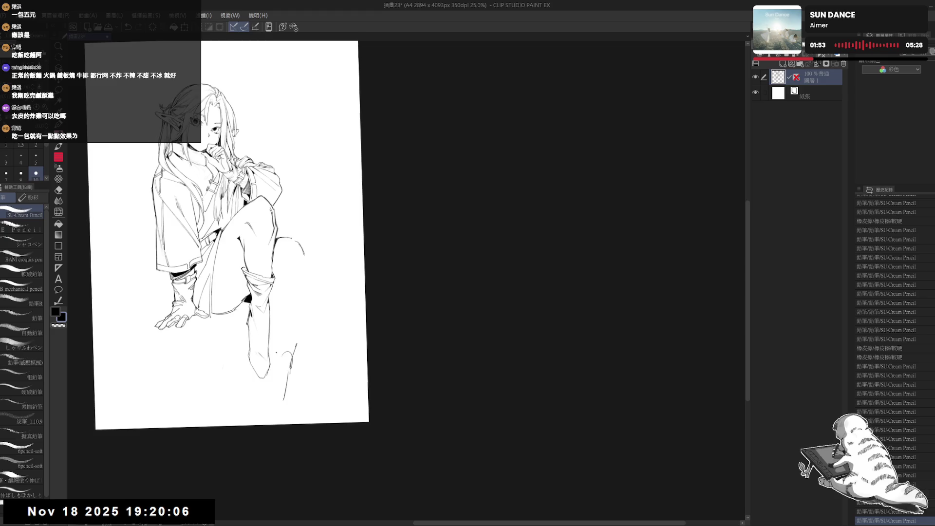
drag(227, 236, 254, 257)
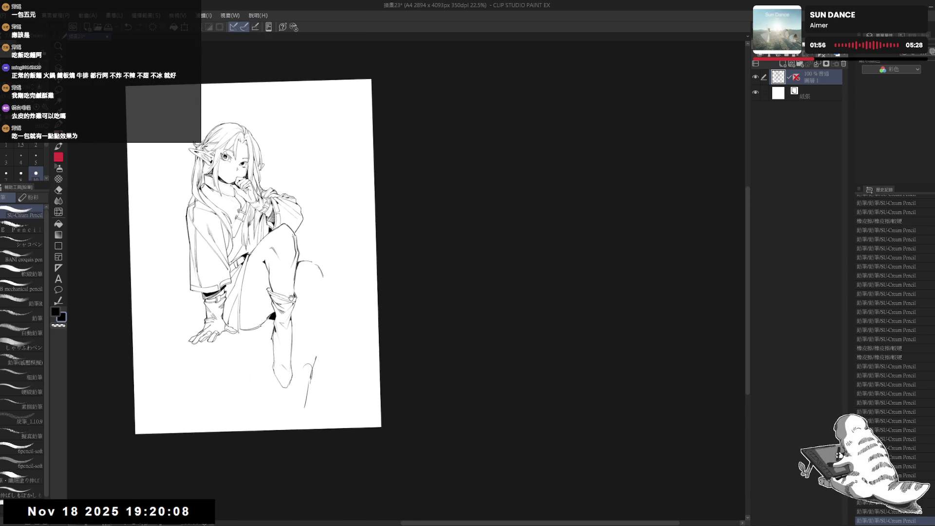
Erase the stray marks beside the knee and near the shin.
scroll(229, 249, up, 1)
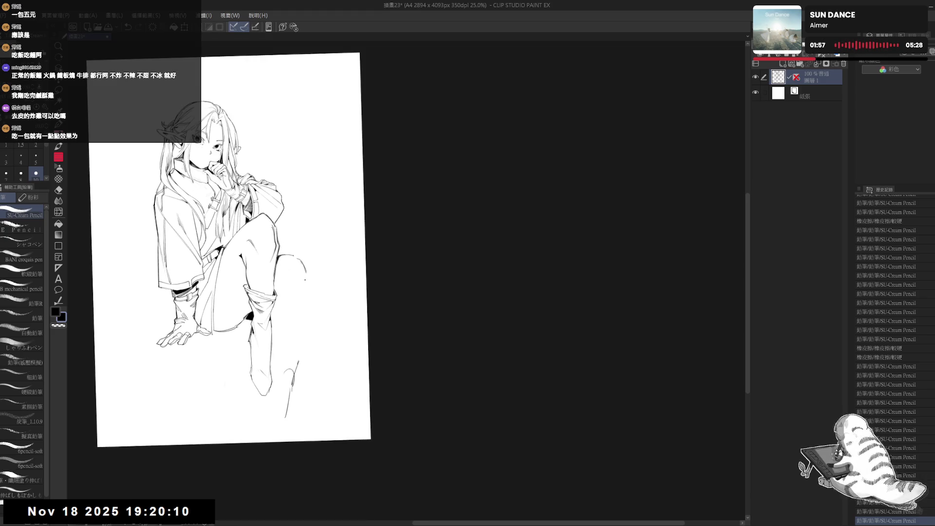
key(e)
drag(305, 278, 298, 273)
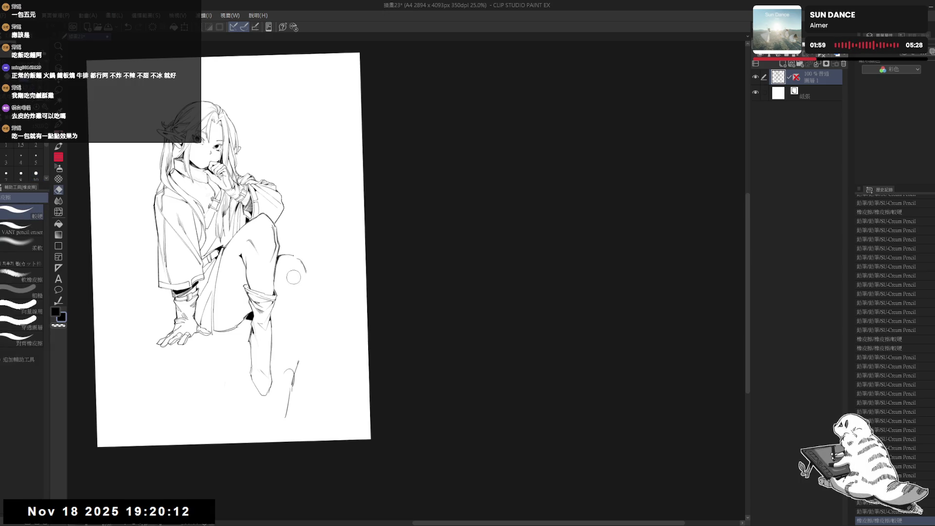
key(p)
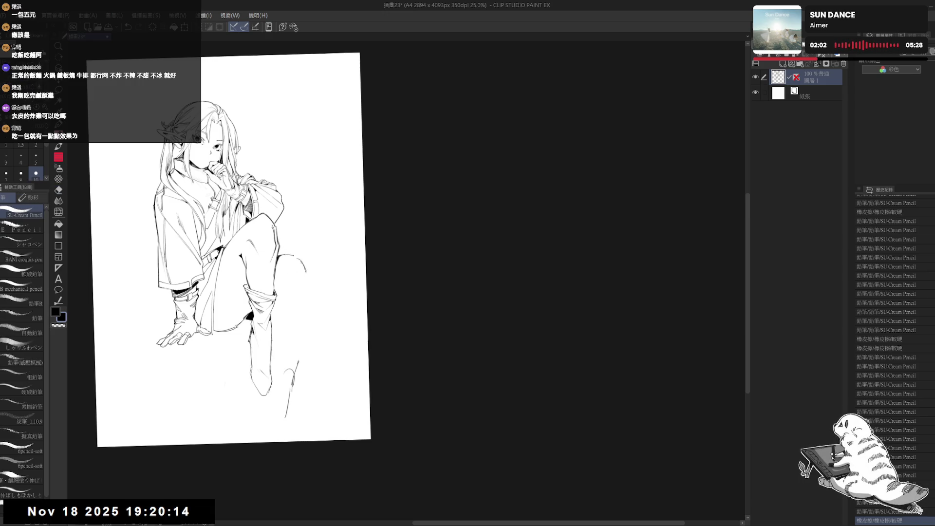
key(e)
mouse_move(285, 365)
mouse_down()
mouse_move(297, 364)
mouse_move(287, 419)
mouse_up()
Redraw the outer knee contour with short strokes and a dot, erasing and undoing extra strokes.
drag(304, 266, 302, 295)
key(p)
key(ctrl+z)
key(e)
drag(296, 257, 300, 272)
key(p)
key(ctrl+z)
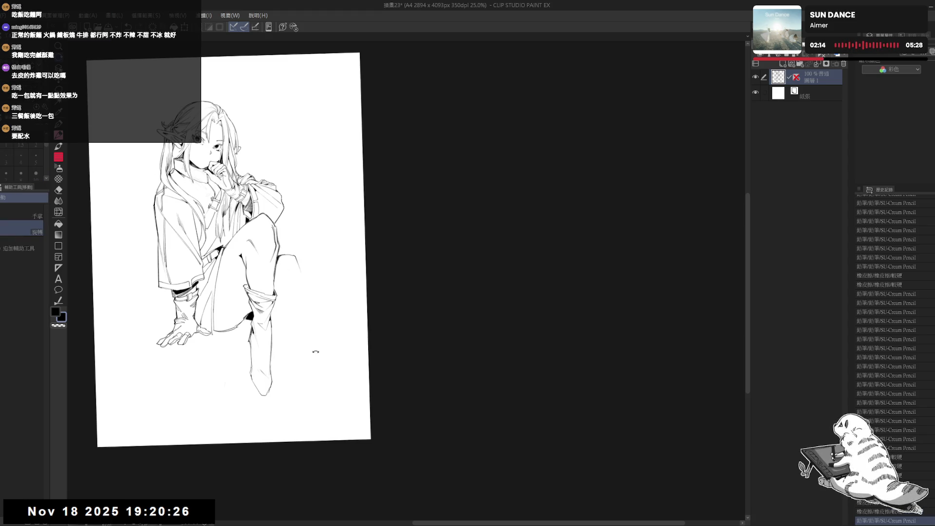
mouse_move(293, 253)
mouse_down()
mouse_move(304, 293)
mouse_move(298, 310)
mouse_move(315, 279)
mouse_up()
key(ctrl+z)
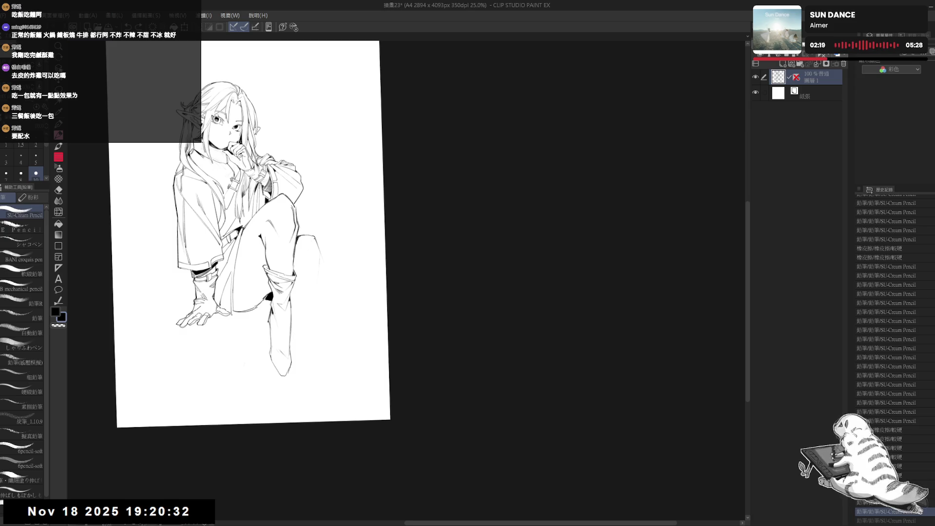
mouse_move(317, 237)
mouse_down()
mouse_move(312, 292)
mouse_move(317, 285)
mouse_up()
click(322, 271)
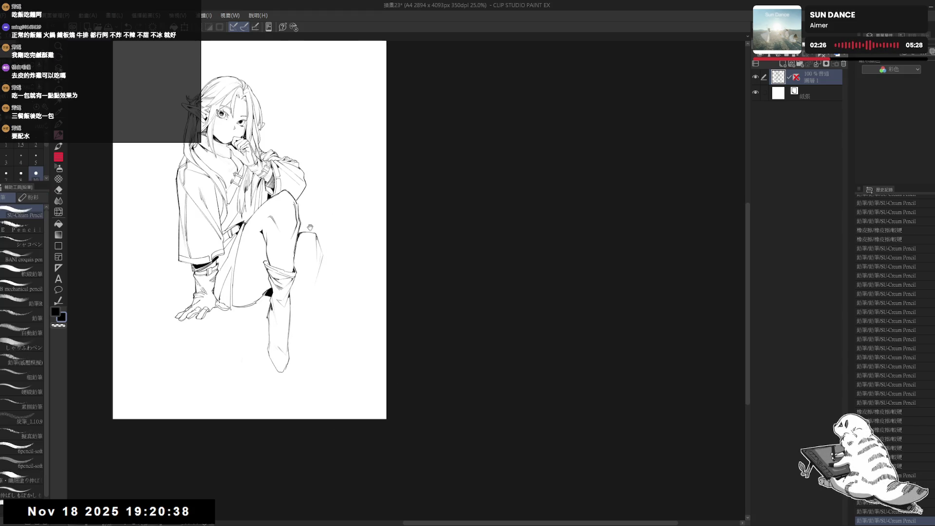
Reset the rotation and mirror the view horizontally to check the drawing.
key(ctrl+0)
key(h)
key(h)
drag(429, 257, 341, 275)
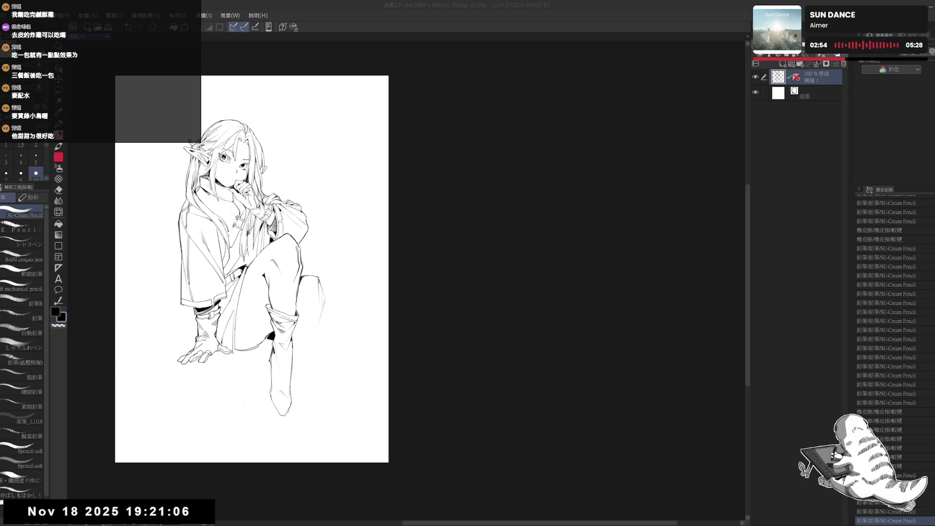
Undo the last pencil stroke and fill a small gap near the lower leg.
click(496, 32)
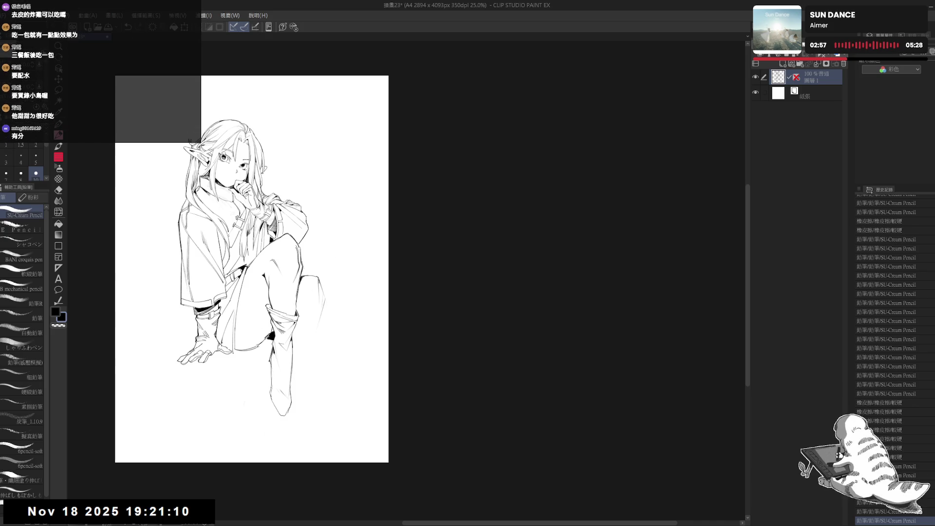
key(ctrl+z)
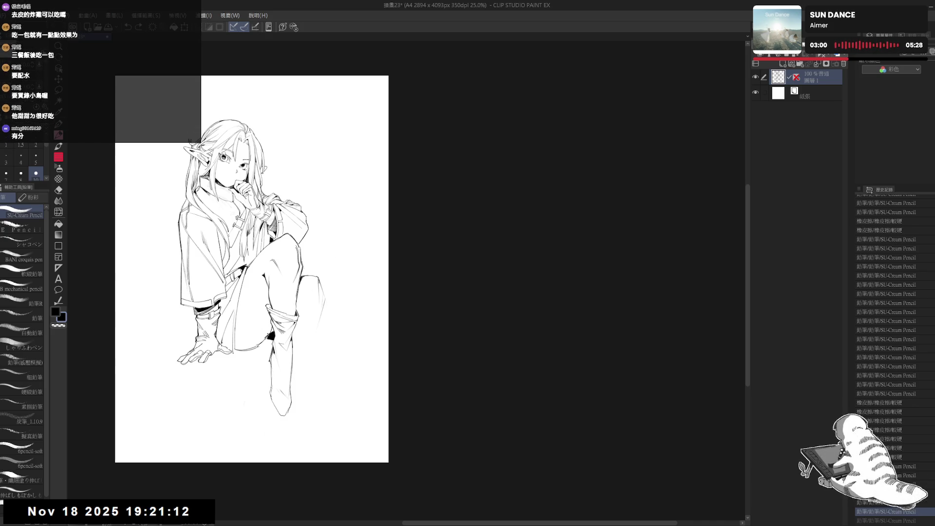
key(g)
click(281, 364)
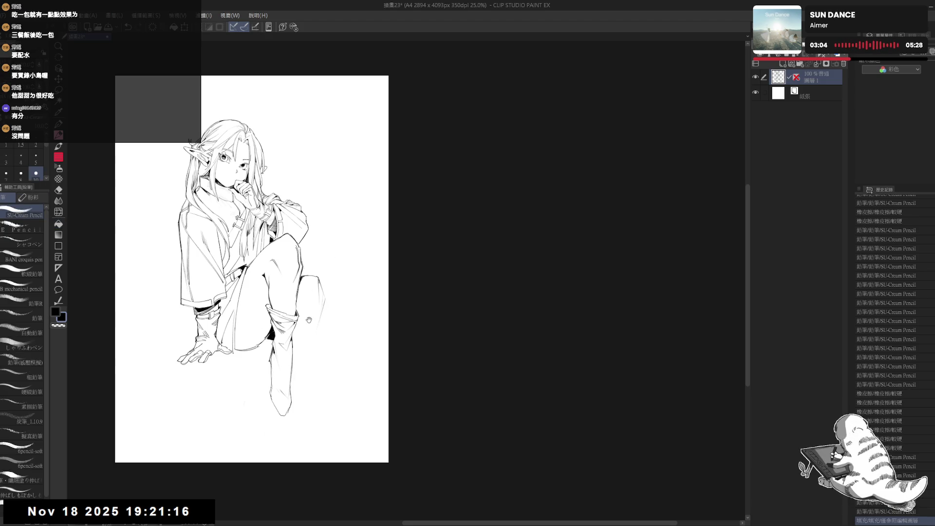
Tilt the view and try a pencil stroke near the knee, then undo it.
drag(309, 320, 232, 377)
key(e)
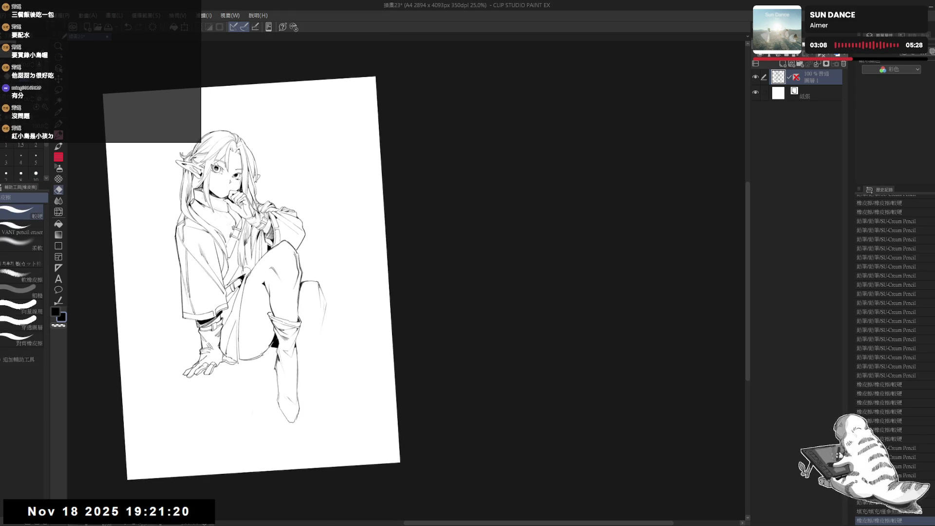
key(p)
drag(240, 367, 238, 350)
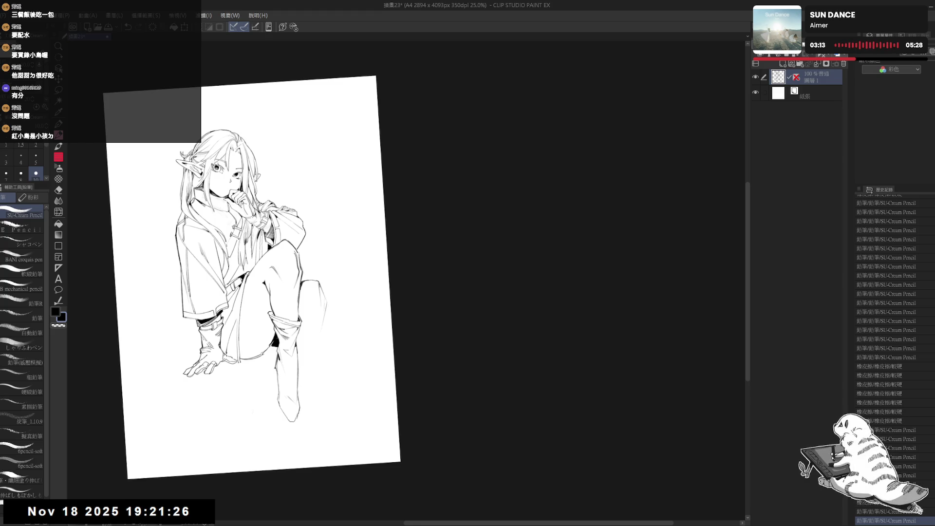
key(ctrl+z)
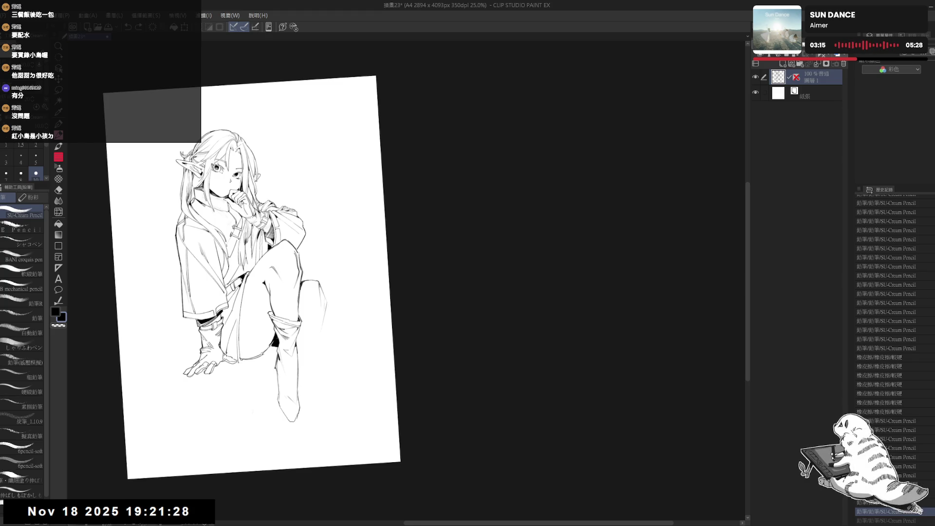
Erase sketch strokes beside the knee and redraw the knee line longer toward the right.
drag(361, 308, 353, 312)
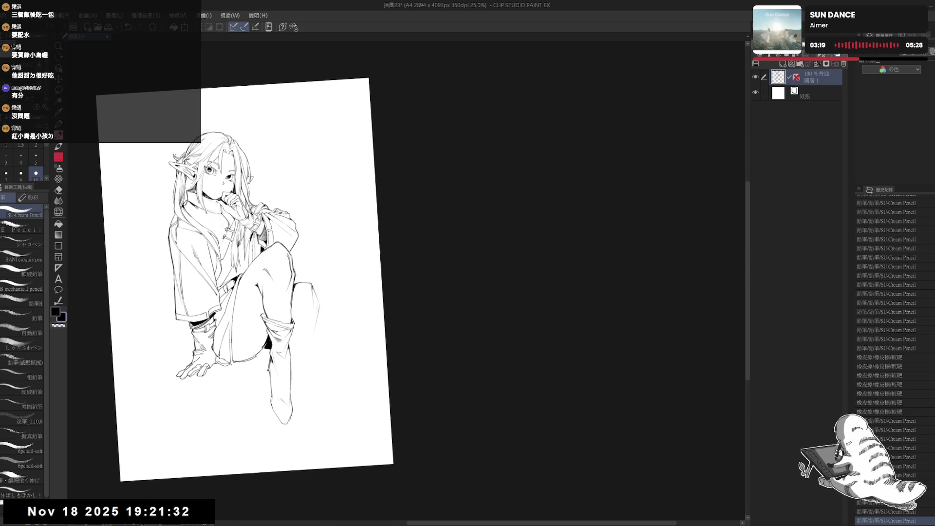
mouse_move(359, 213)
mouse_down()
mouse_move(402, 197)
mouse_move(378, 268)
mouse_up()
mouse_move(346, 322)
mouse_down()
mouse_move(332, 324)
mouse_move(315, 288)
mouse_up()
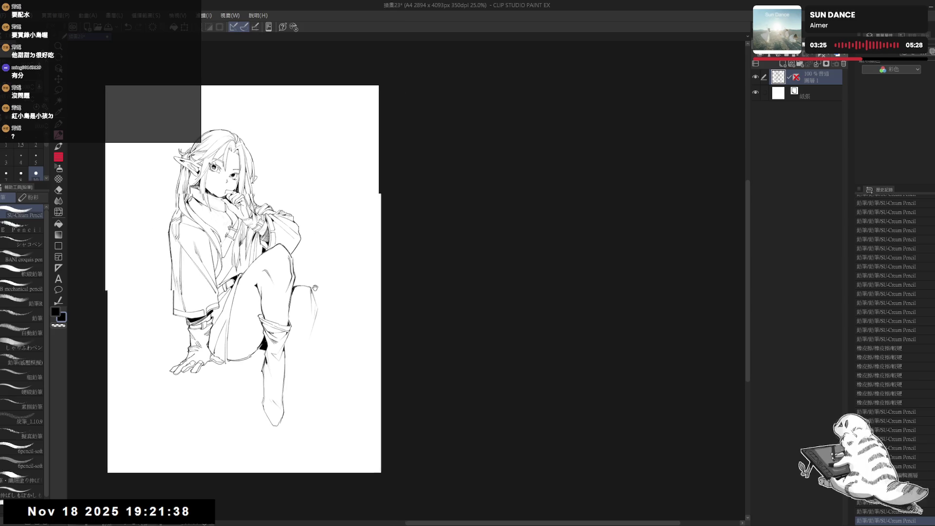
key(e)
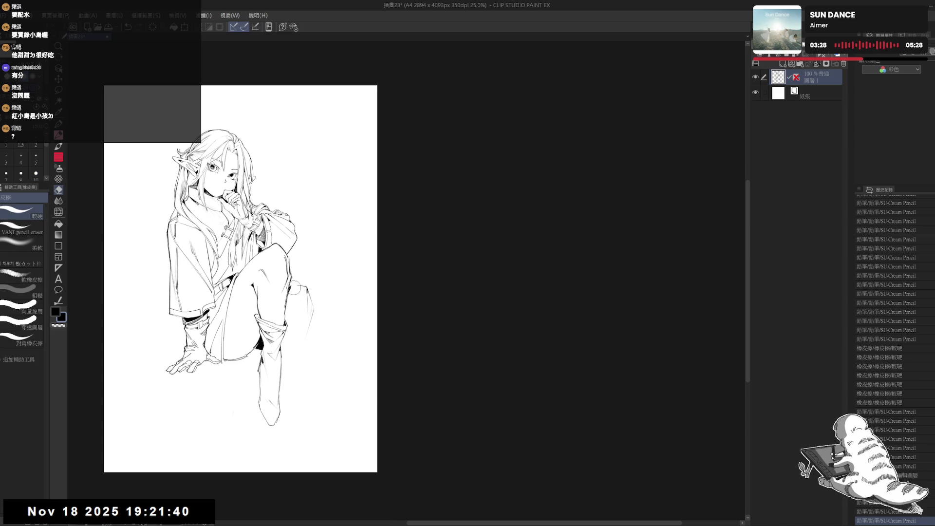
drag(301, 292, 311, 336)
key(p)
key(ctrl+z)
drag(290, 284, 322, 277)
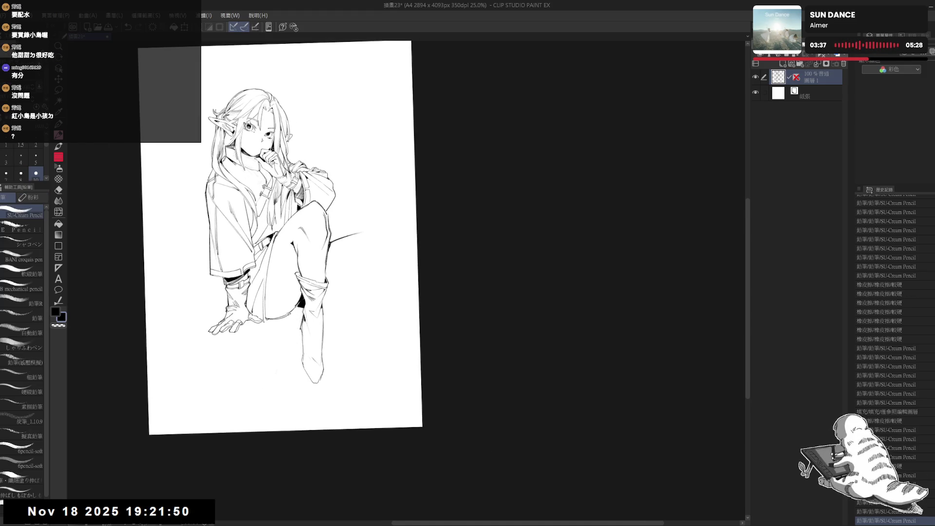
Touch up the knee, fill a small gap, add a hook and tail to the knee stroke, and add shin strokes.
drag(294, 310, 292, 322)
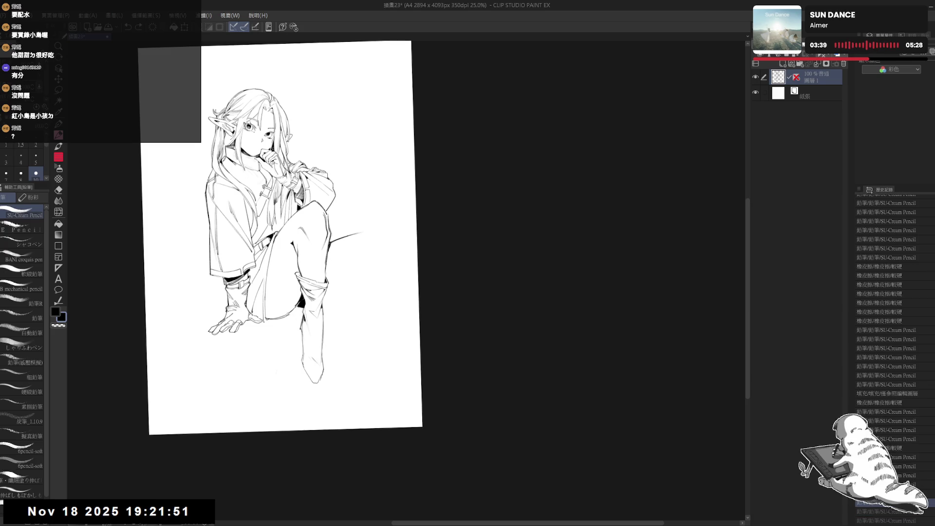
click(306, 305)
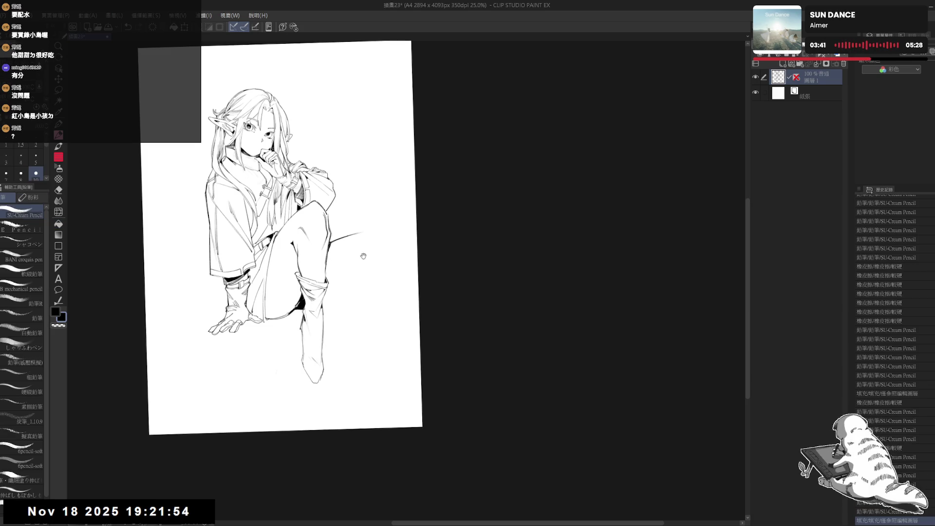
mouse_move(370, 215)
mouse_down()
mouse_move(363, 232)
mouse_move(375, 240)
mouse_up()
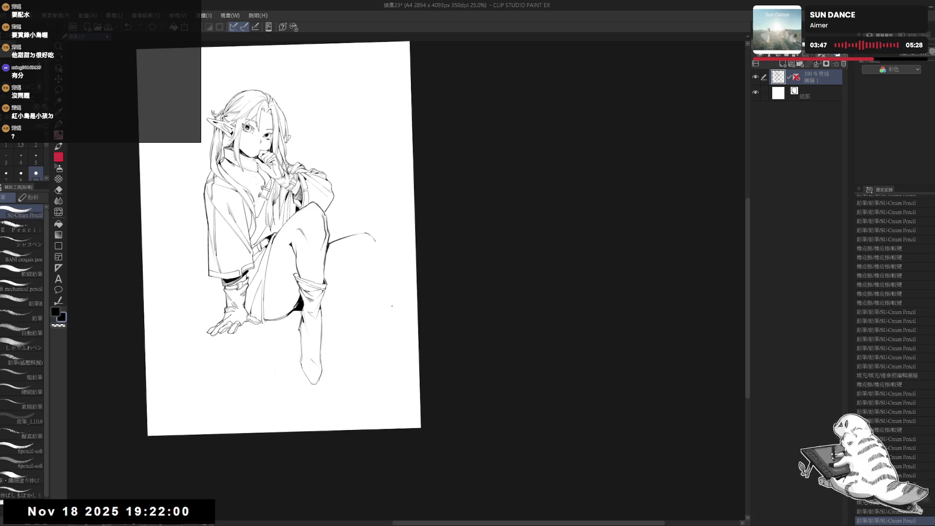
drag(354, 383, 353, 364)
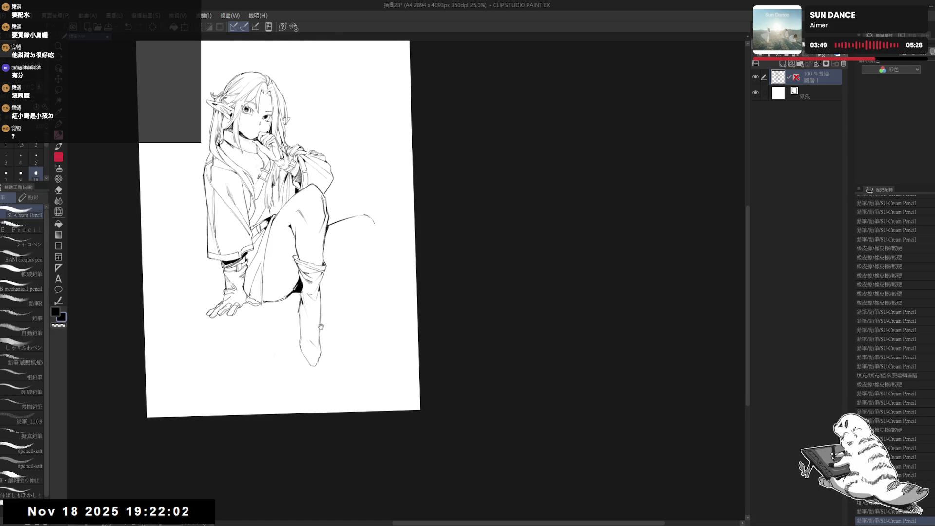
drag(320, 326, 302, 350)
mouse_move(364, 242)
mouse_down()
mouse_move(361, 273)
mouse_move(331, 308)
mouse_up()
click(264, 366)
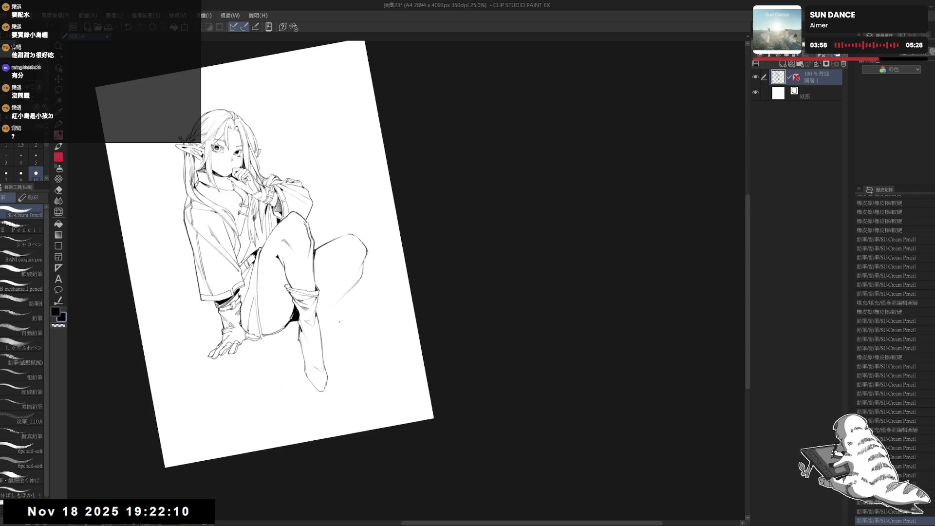
mouse_move(350, 269)
mouse_down()
mouse_move(335, 266)
mouse_move(340, 273)
mouse_up()
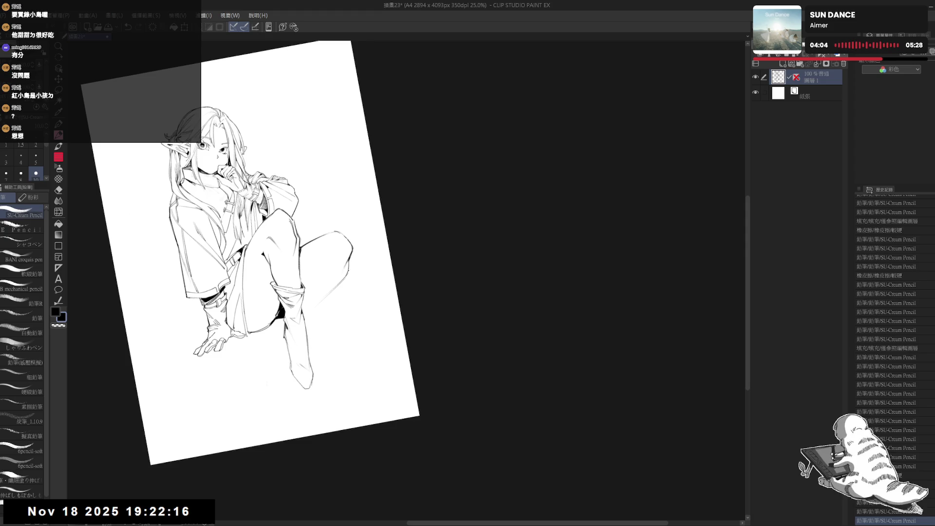
Reset the rotation, mirror the view horizontally, tilt it counter-clockwise and zoom in.
key(ctrl+at)
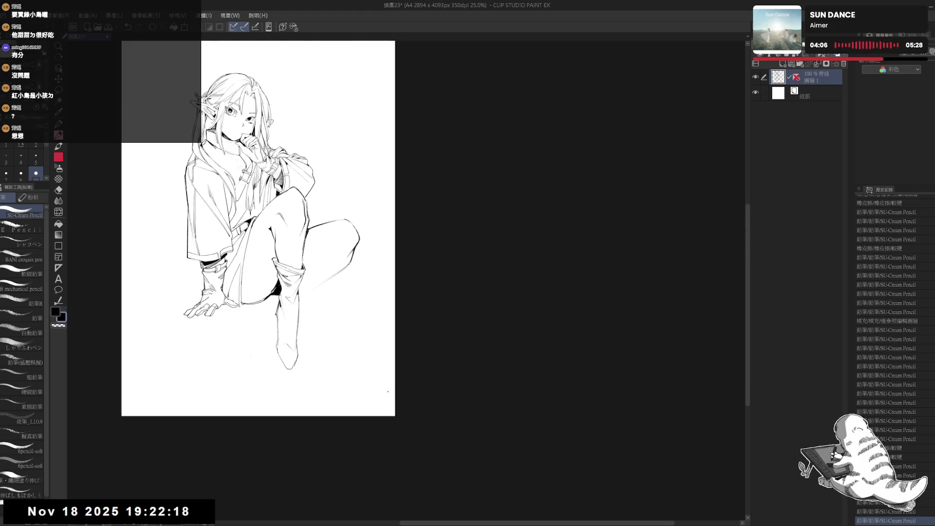
key(h)
key(h)
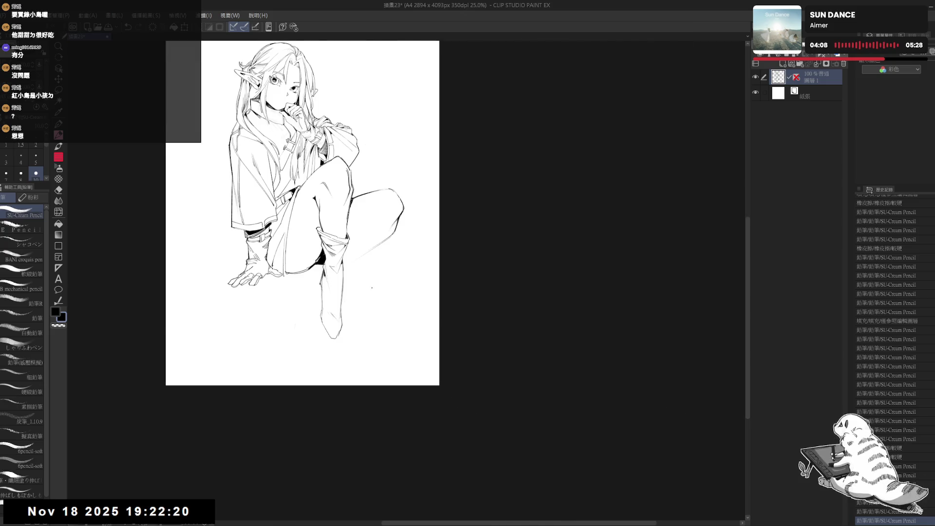
key(minus)
key(minus)
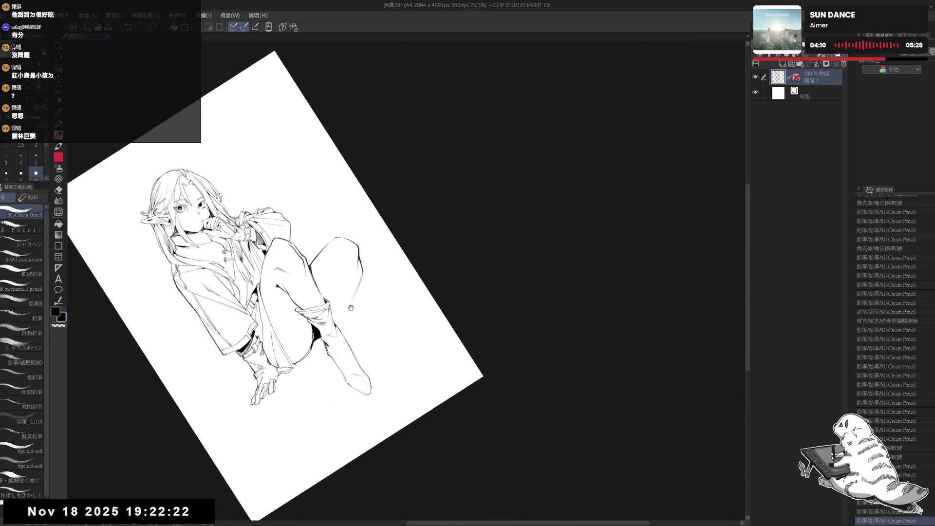
scroll(371, 250, up, 2)
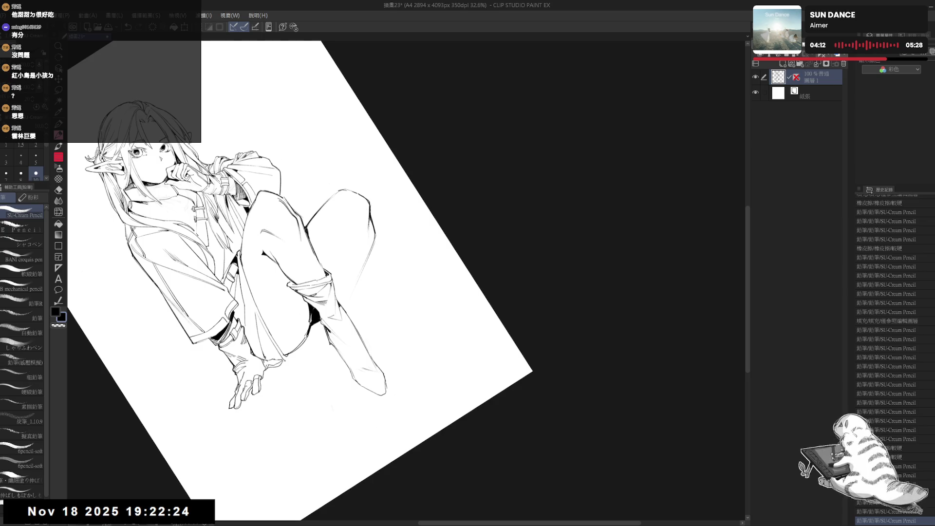
Add short pencil strokes near the knee, undoing and retrying until they look right.
click(353, 248)
key(ctrl+z)
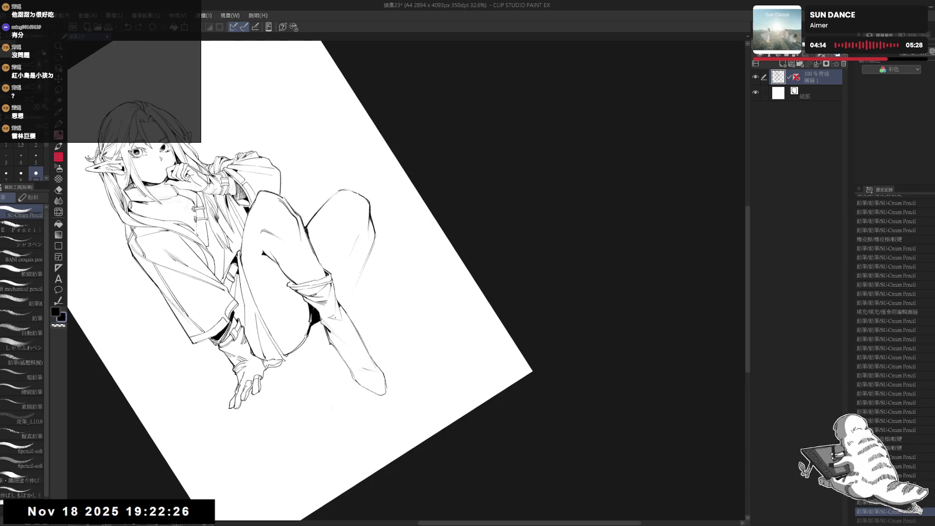
click(361, 236)
click(360, 240)
click(359, 241)
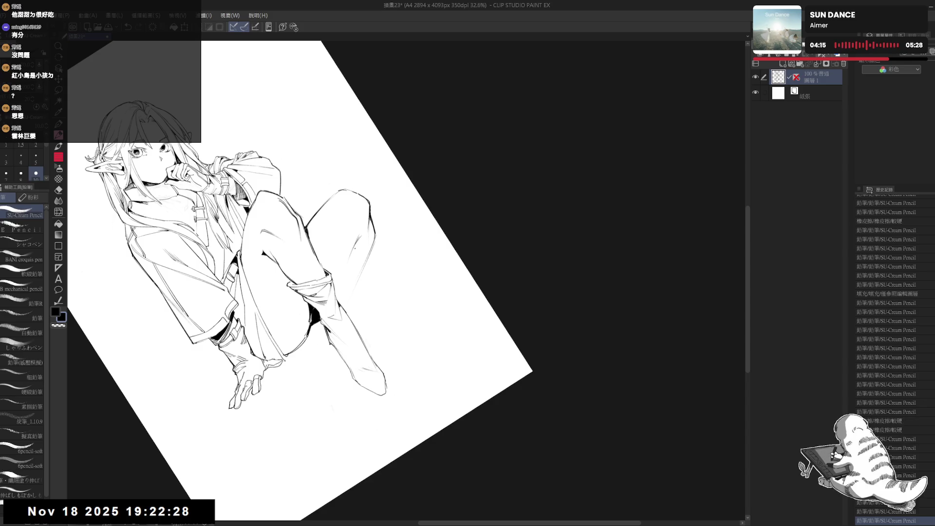
key(ctrl+z)
key(ctrl+z)
click(361, 238)
key(ctrl+z)
click(361, 239)
key(ctrl+z)
click(361, 239)
click(361, 239)
click(361, 239)
Erase stray marks near the knee.
key(e)
click(348, 250)
click(348, 250)
key(p)
Reset and re-tilt the view, then erase strokes along the knee line.
key(ctrl+shift+r)
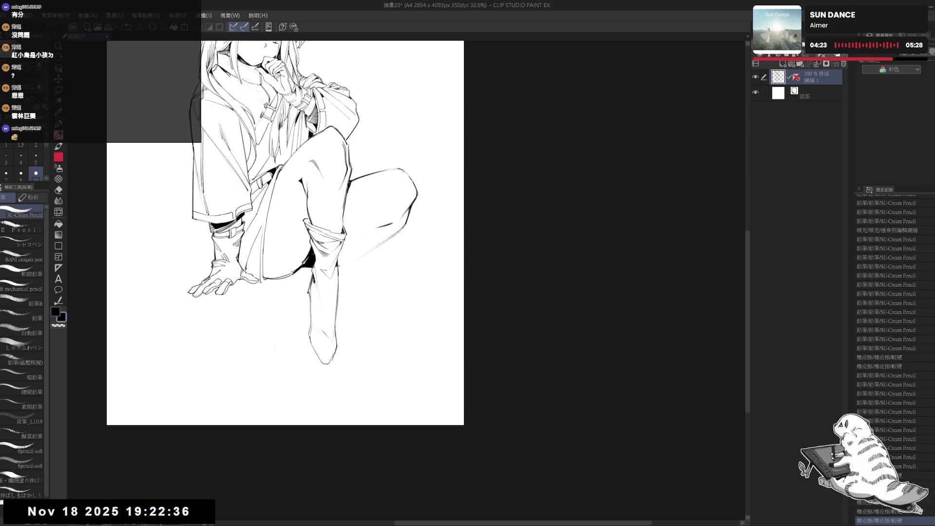
key(ctrl+minus)
key(ctrl+minus)
drag(349, 225, 349, 243)
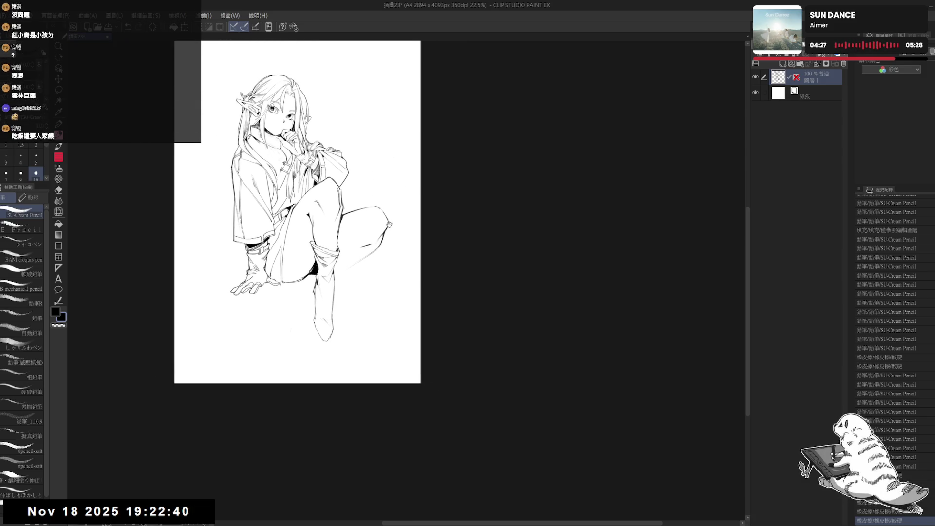
drag(378, 243, 316, 370)
scroll(352, 252, up, 2)
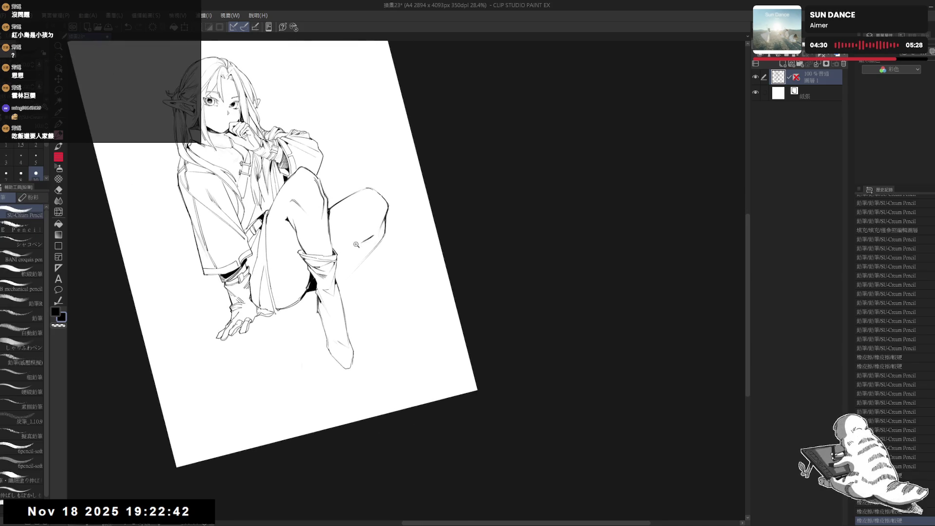
key(e)
mouse_move(361, 325)
mouse_down()
mouse_move(321, 301)
mouse_move(334, 289)
mouse_up()
mouse_move(325, 299)
mouse_down()
mouse_move(395, 173)
mouse_move(412, 213)
mouse_up()
key(r)
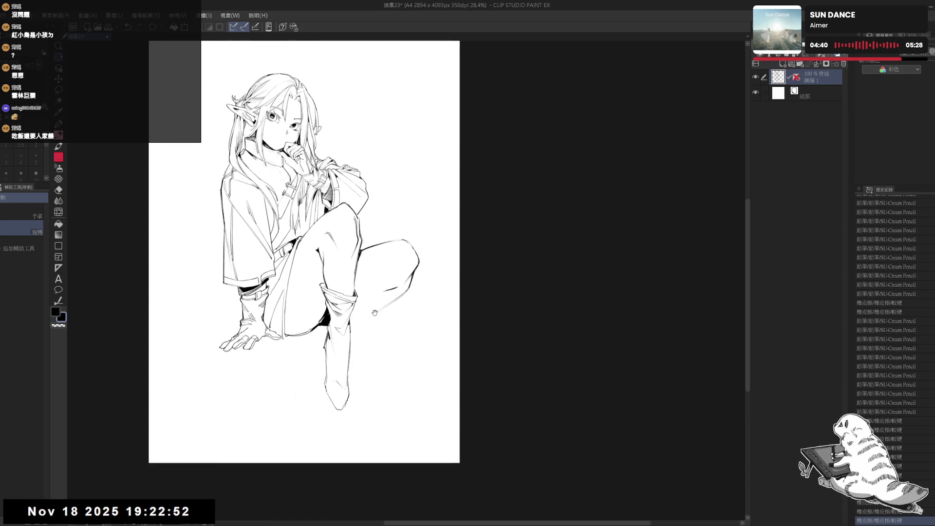
mouse_move(386, 266)
mouse_down()
mouse_move(347, 226)
mouse_move(379, 400)
mouse_move(354, 266)
mouse_move(361, 259)
mouse_up()
Erase a small spot near the knee and add several tiny pencil marks there.
key(e)
click(355, 266)
key(p)
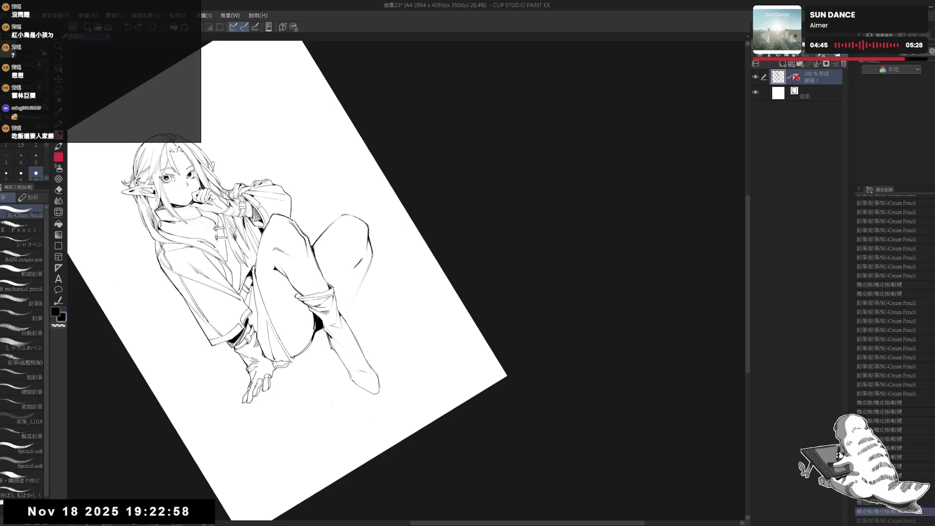
click(347, 282)
click(347, 282)
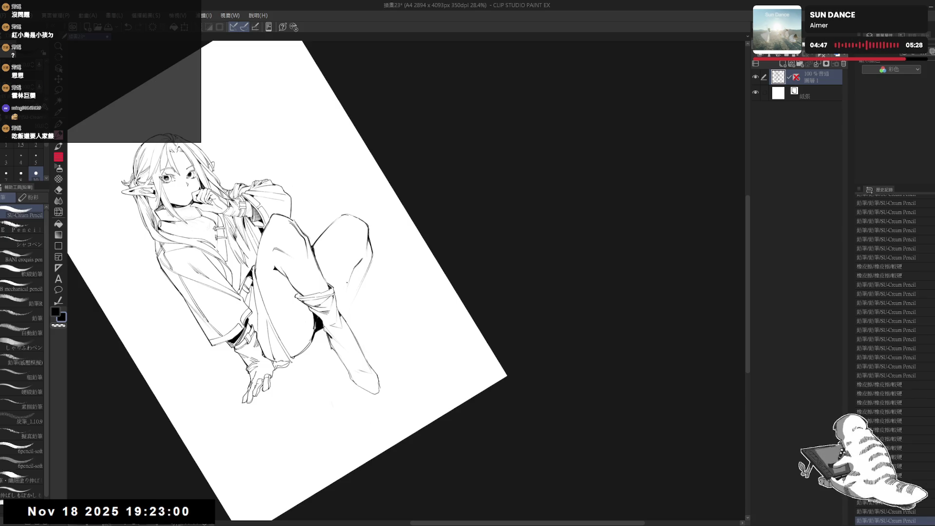
click(347, 282)
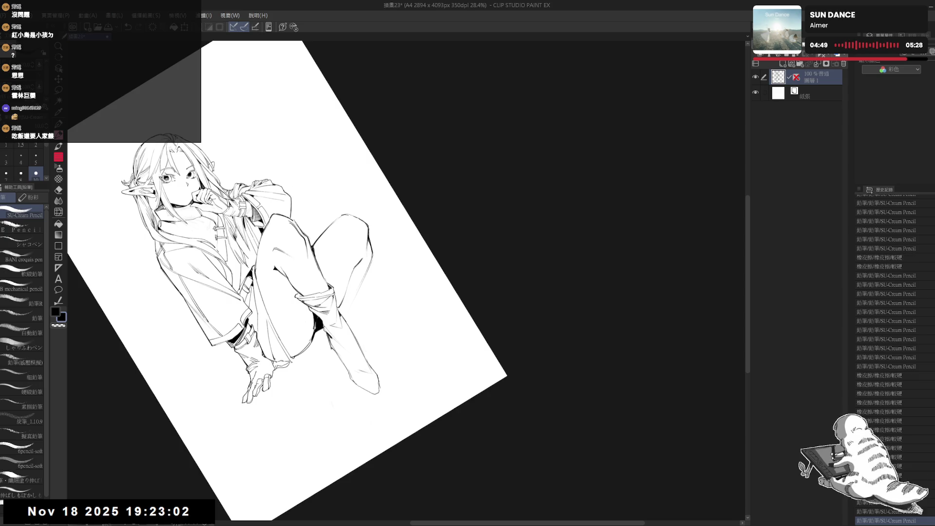
click(347, 282)
click(347, 282)
click(347, 282)
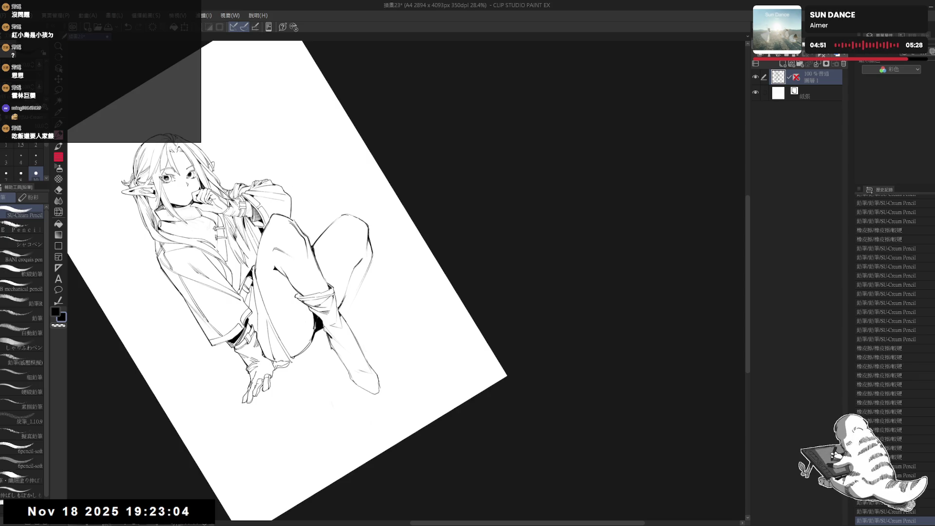
Reset the view to the whole page, save the drawing, and mirror the view.
key(ctrl+0)
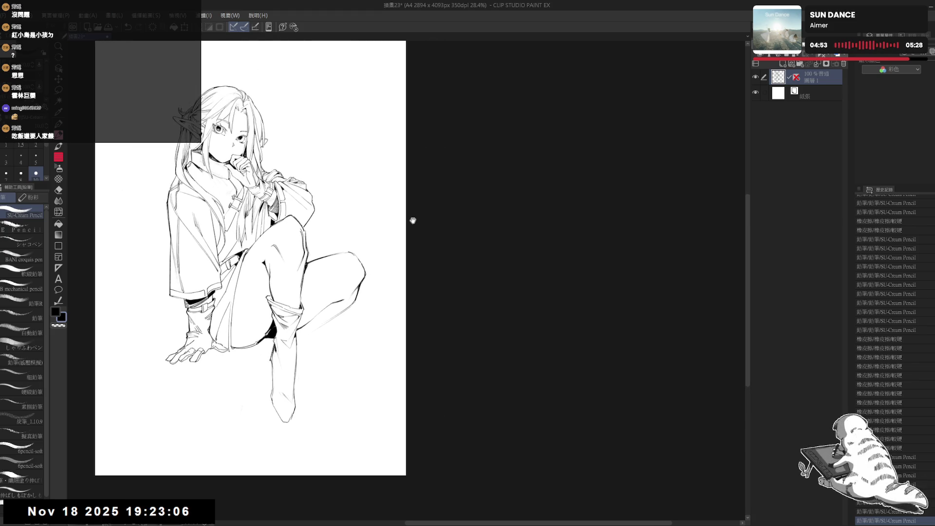
scroll(403, 213, down, 1)
key(ctrl+s)
key(h)
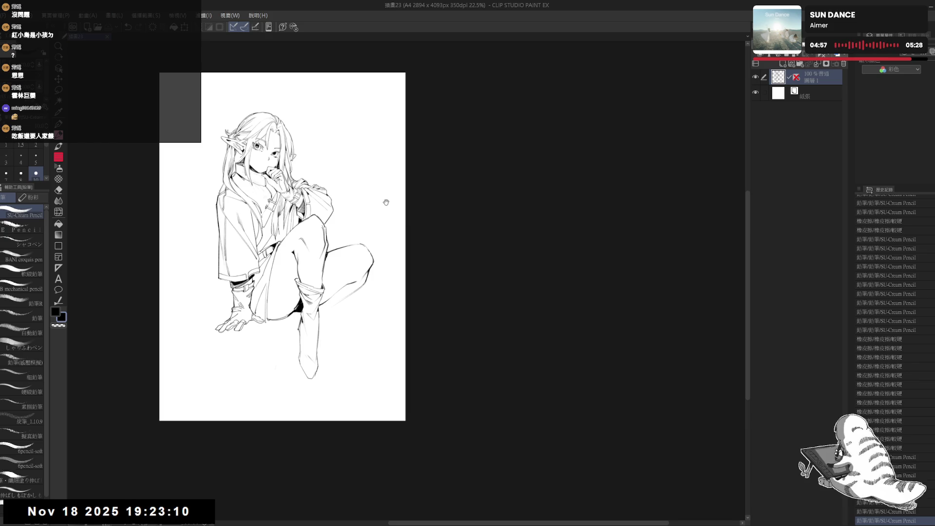
drag(385, 200, 378, 204)
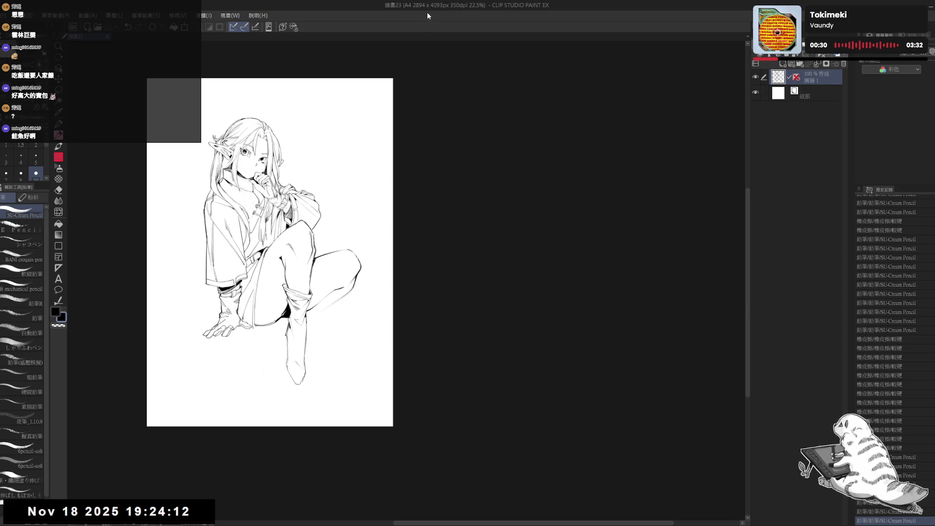
Redraw a line along the raised leg with the SU-Cream Pencil.
drag(325, 309, 311, 273)
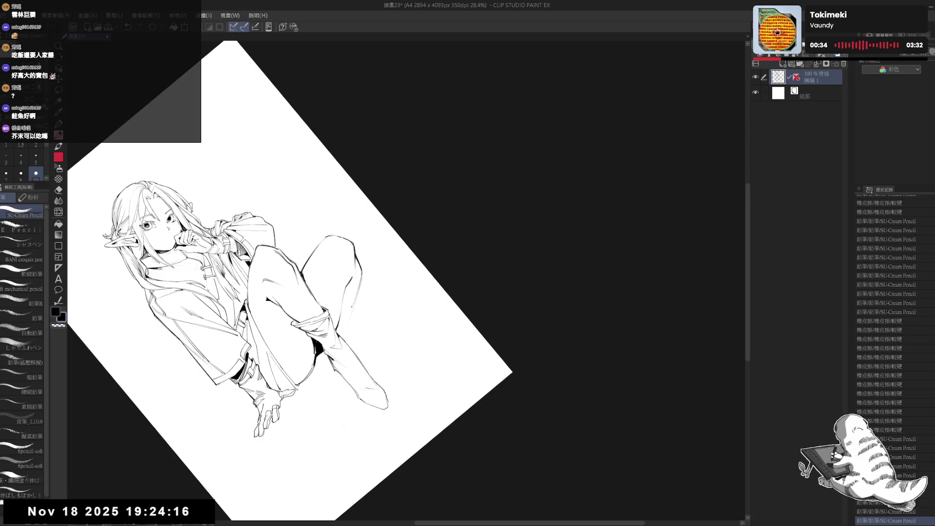
drag(363, 276, 342, 319)
key(ctrl+alt+0)
key(e)
mouse_move(401, 246)
mouse_down()
mouse_move(371, 307)
mouse_move(351, 322)
mouse_up()
key(p)
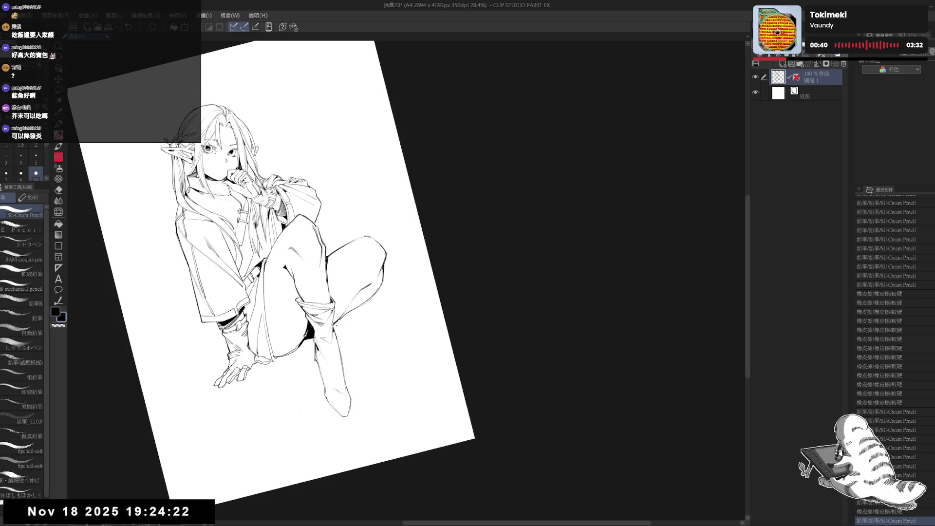
Draw a new line on the lower leg and erase a small part of it.
drag(399, 146, 380, 131)
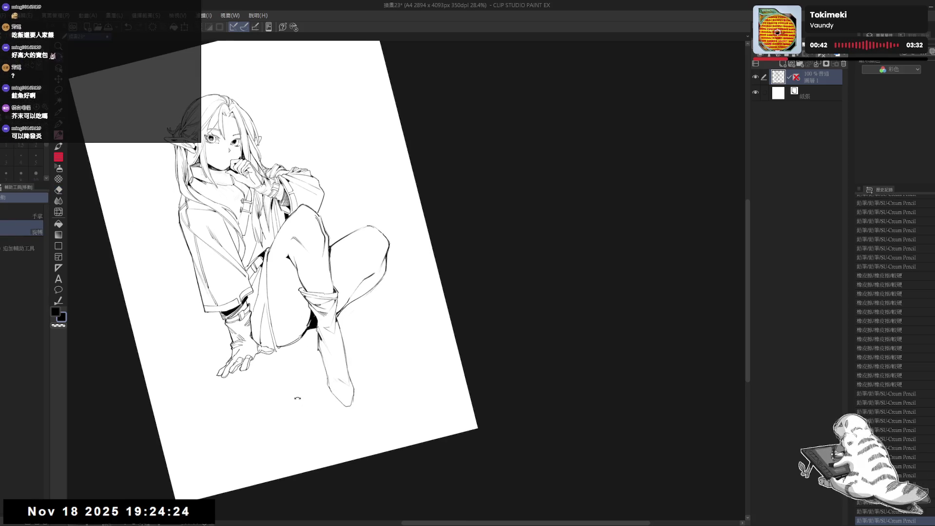
drag(319, 351, 301, 397)
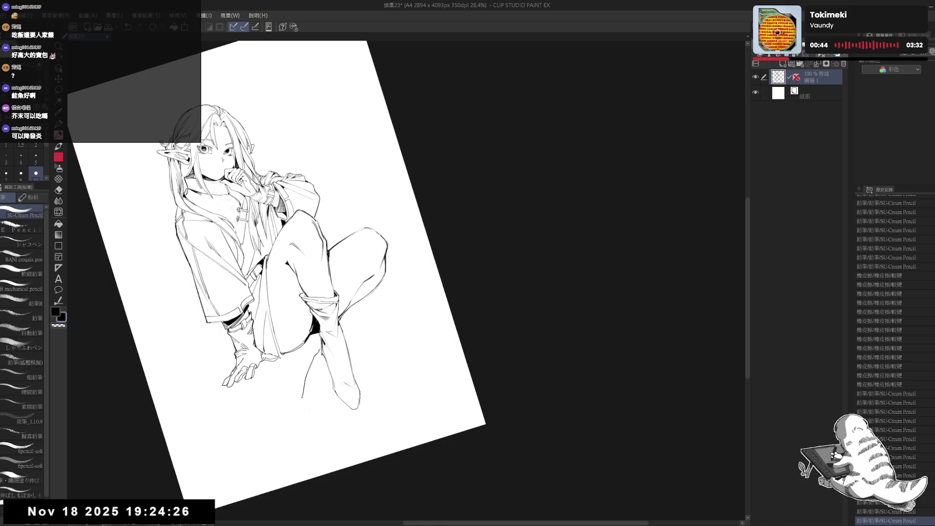
key(e)
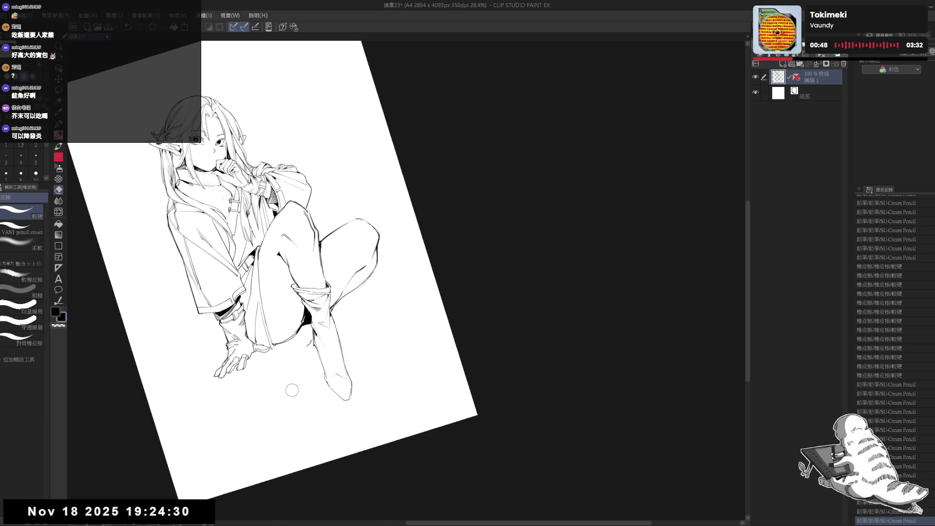
drag(308, 343, 309, 343)
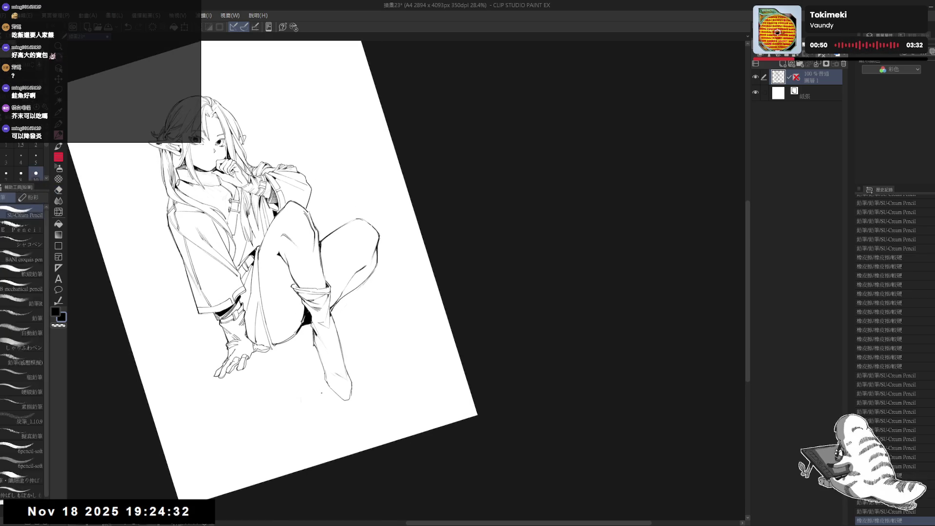
key(p)
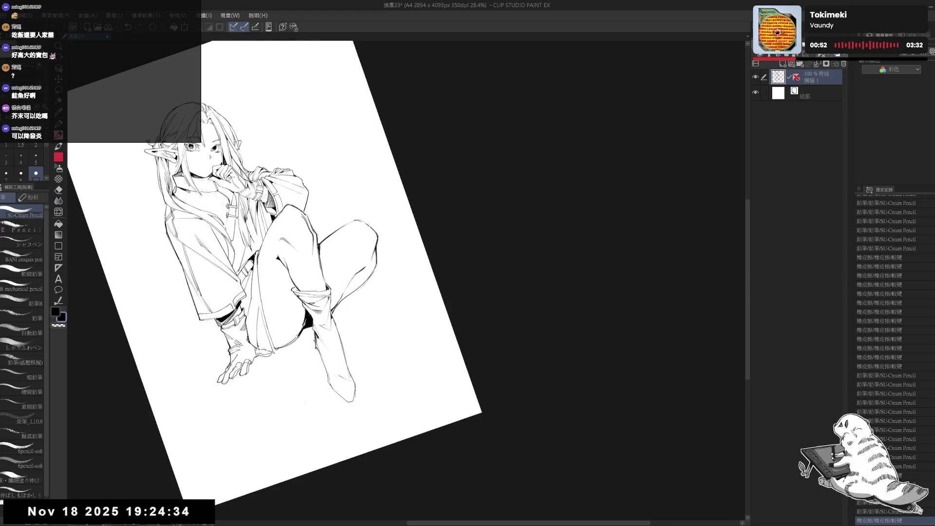
Fill the dark area between the legs with the Fill tool.
key(minus)
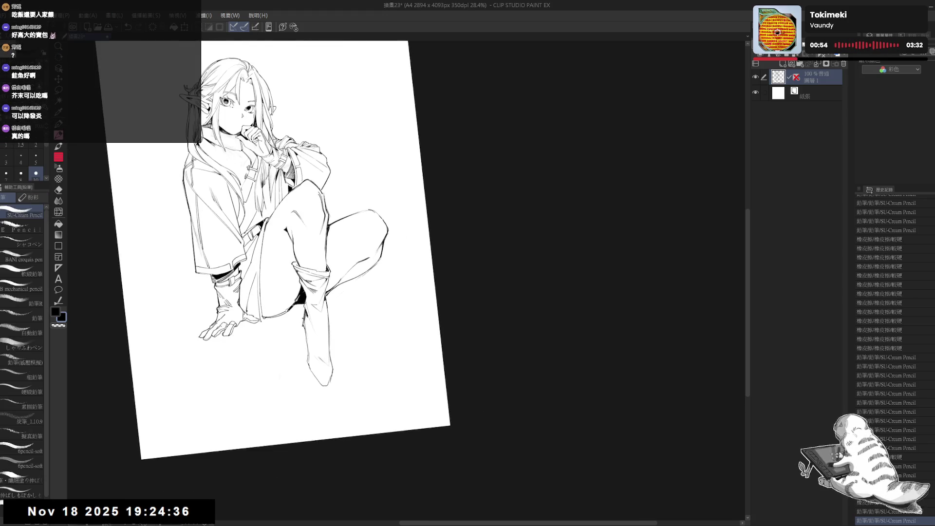
key(g)
click(298, 312)
Reinforce the front boot's left edge with two pencil strokes.
key(p)
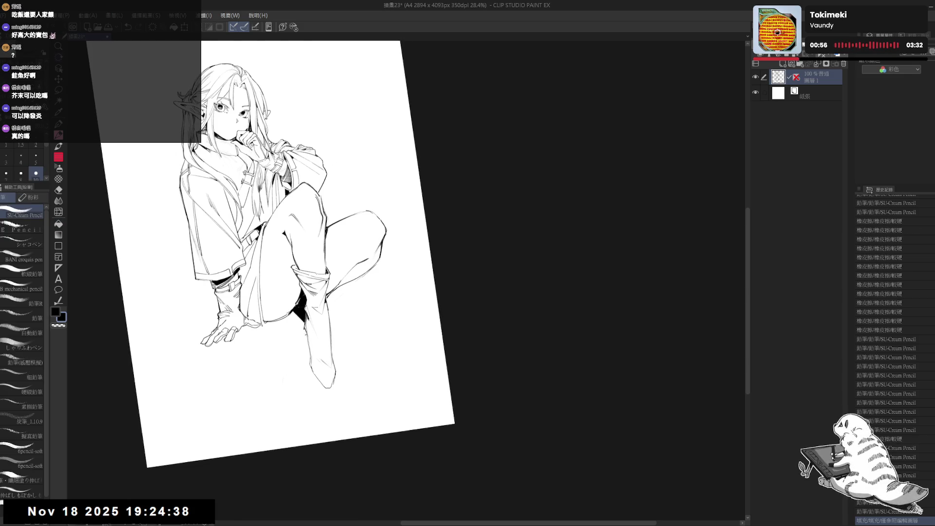
drag(300, 324, 286, 370)
mouse_move(285, 324)
mouse_down()
mouse_move(296, 333)
mouse_move(283, 377)
mouse_move(270, 340)
mouse_up()
key(g)
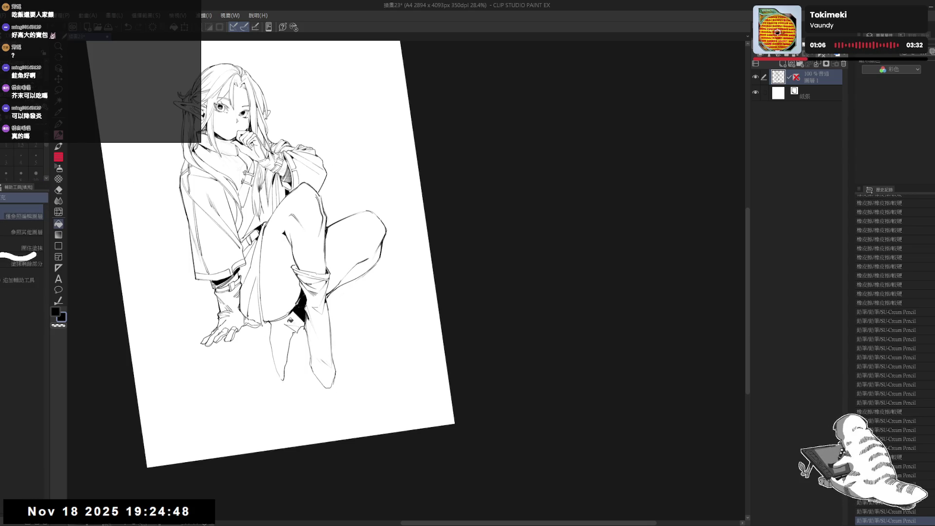